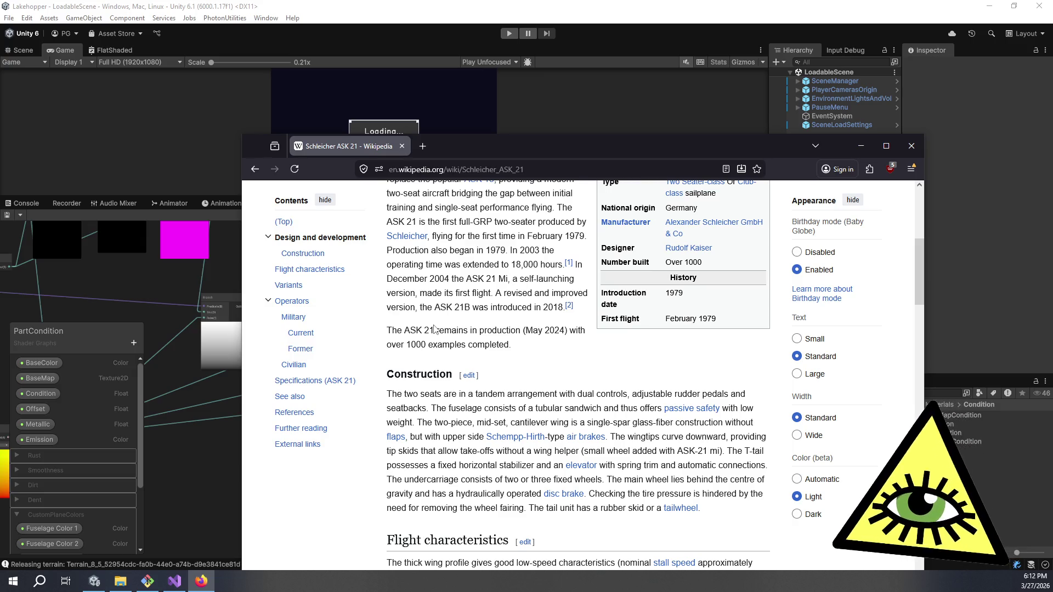
- Scroll through the Schleicher ASK 21 Wikipedia article, then close Firefox to return to Unity
scroll(641, 308, up, 6)
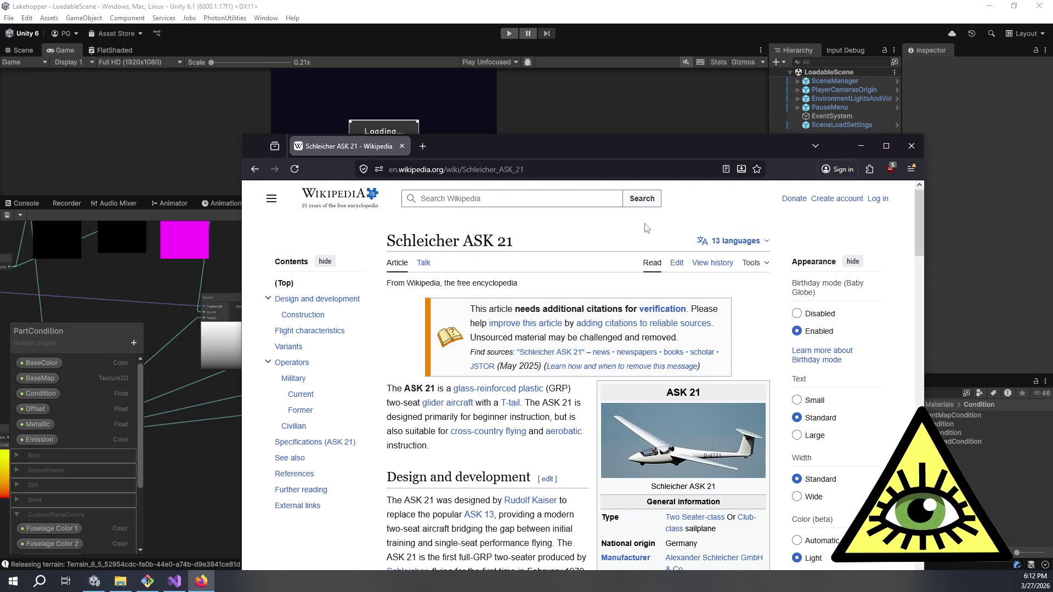
scroll(638, 225, down, 3)
scroll(544, 348, down, 3)
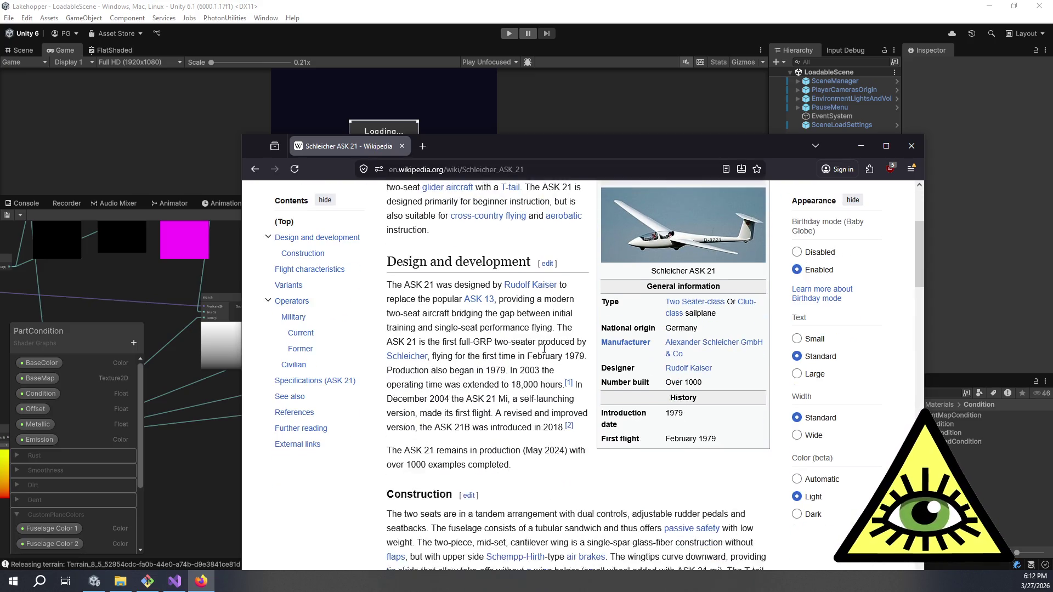
scroll(544, 348, down, 5)
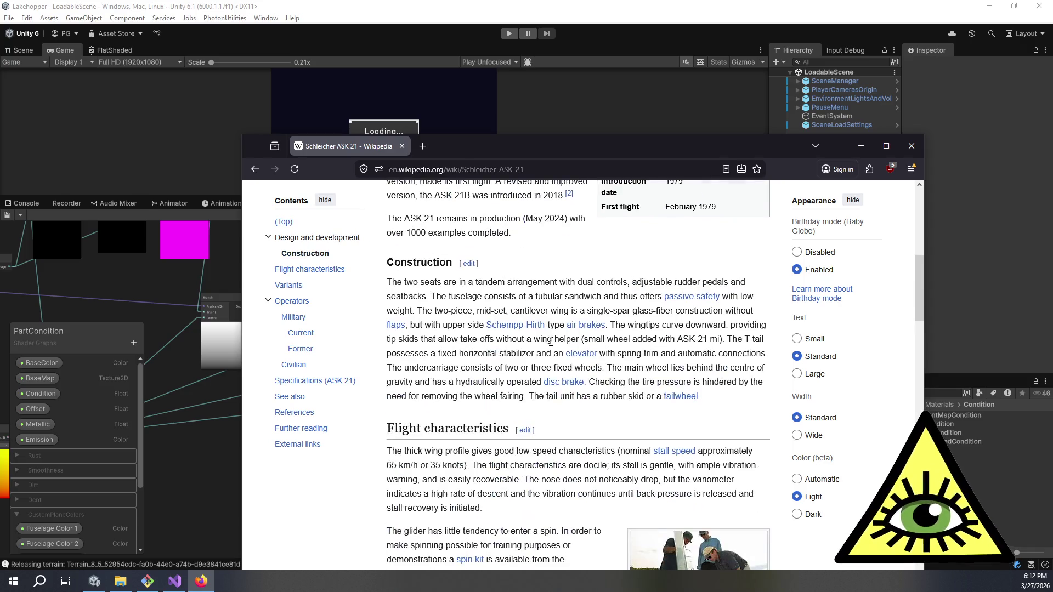
scroll(541, 276, down, 3)
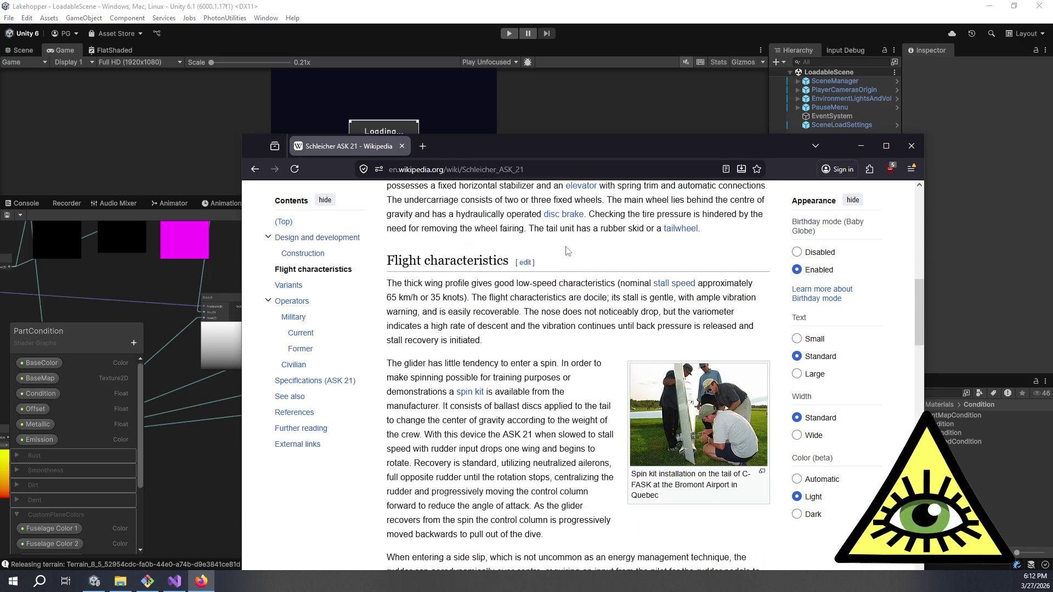
click(914, 147)
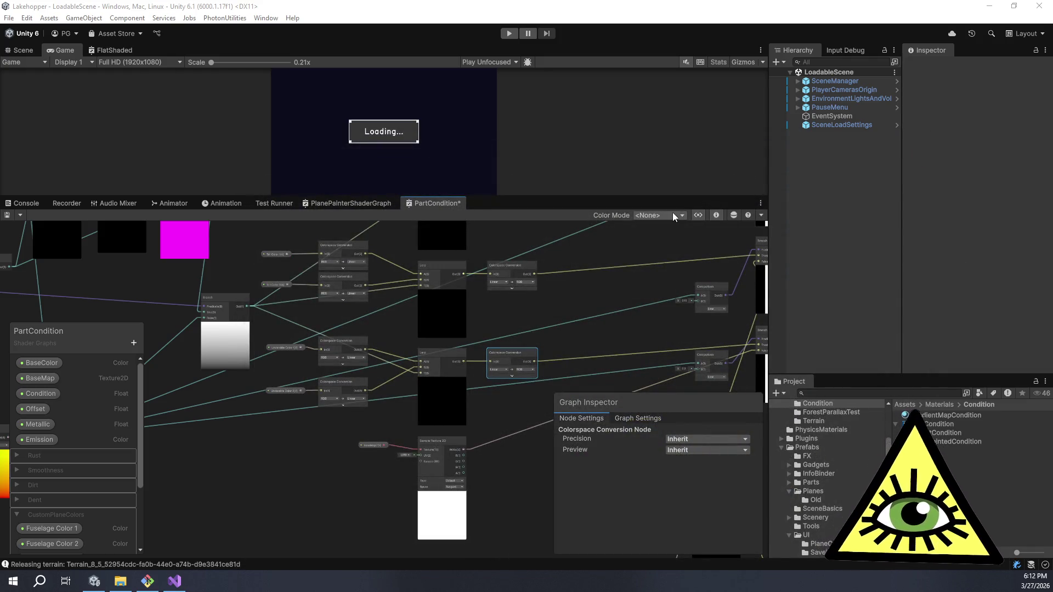
scroll(611, 278, down, 6)
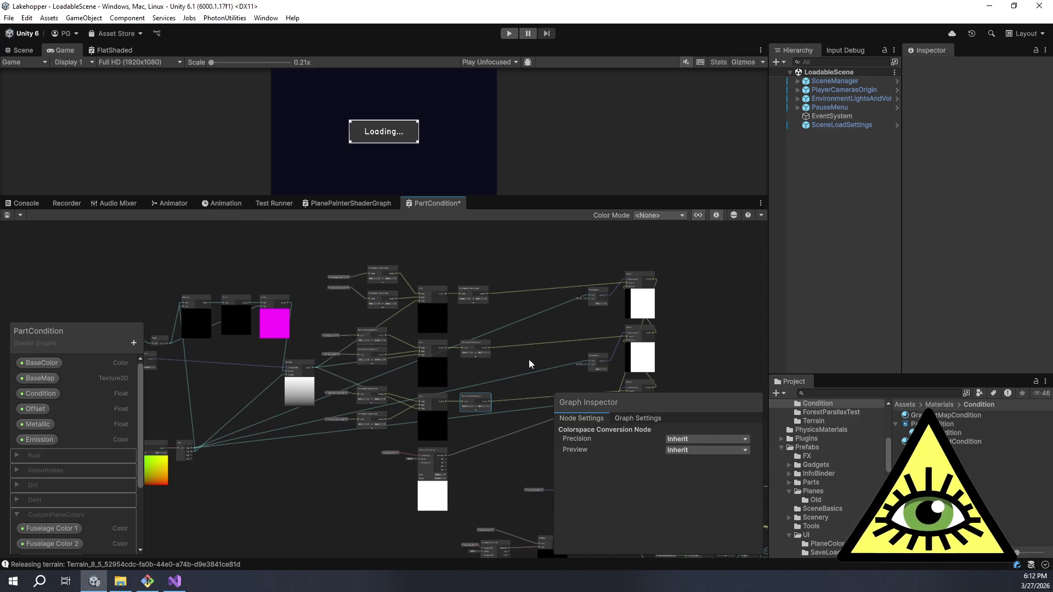
click(722, 364)
drag(712, 344, 672, 286)
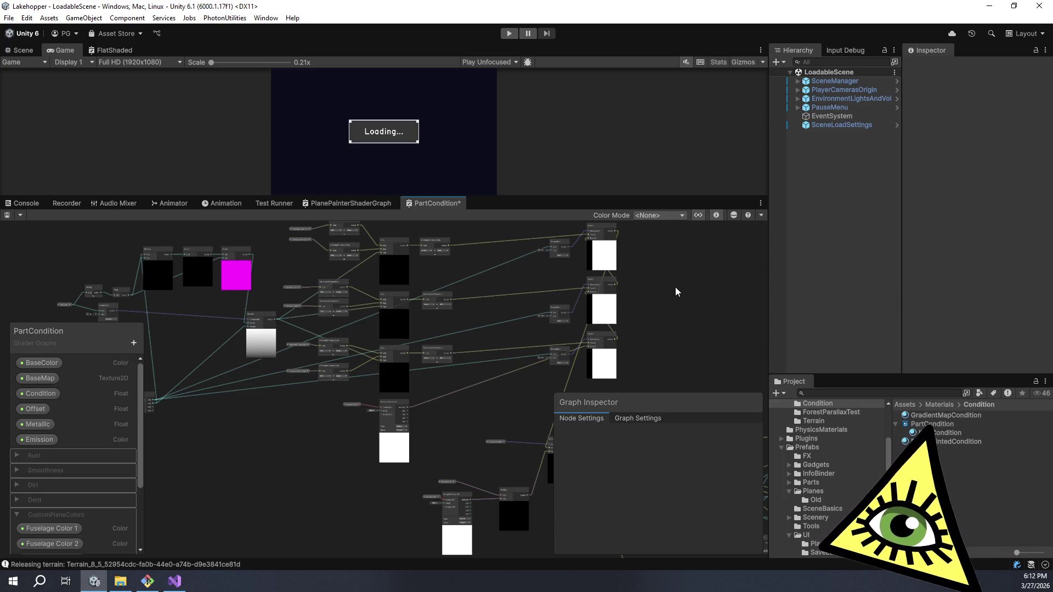
scroll(460, 322, up, 5)
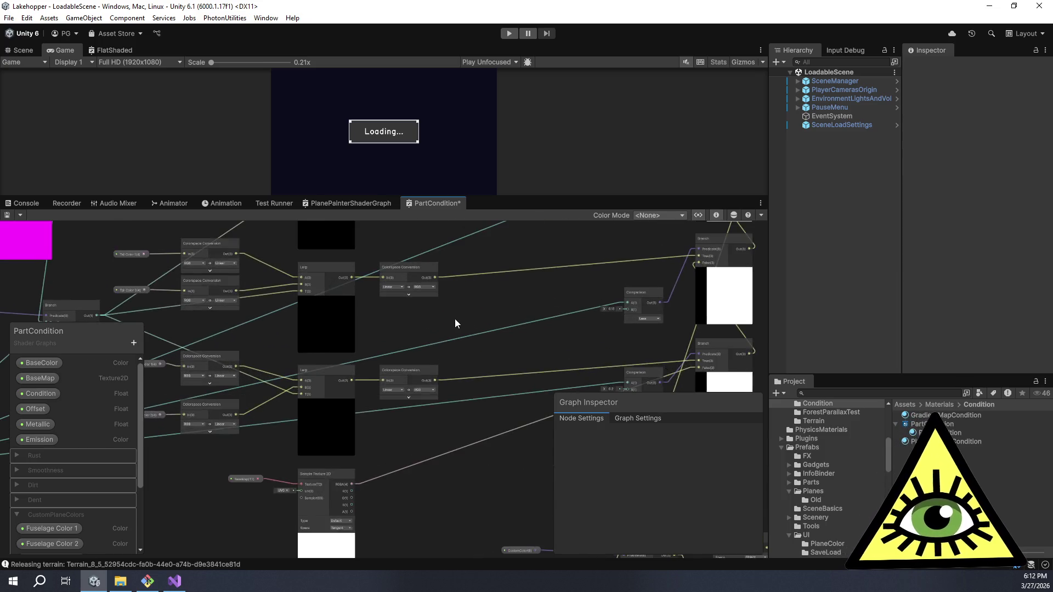
drag(536, 347, 504, 341)
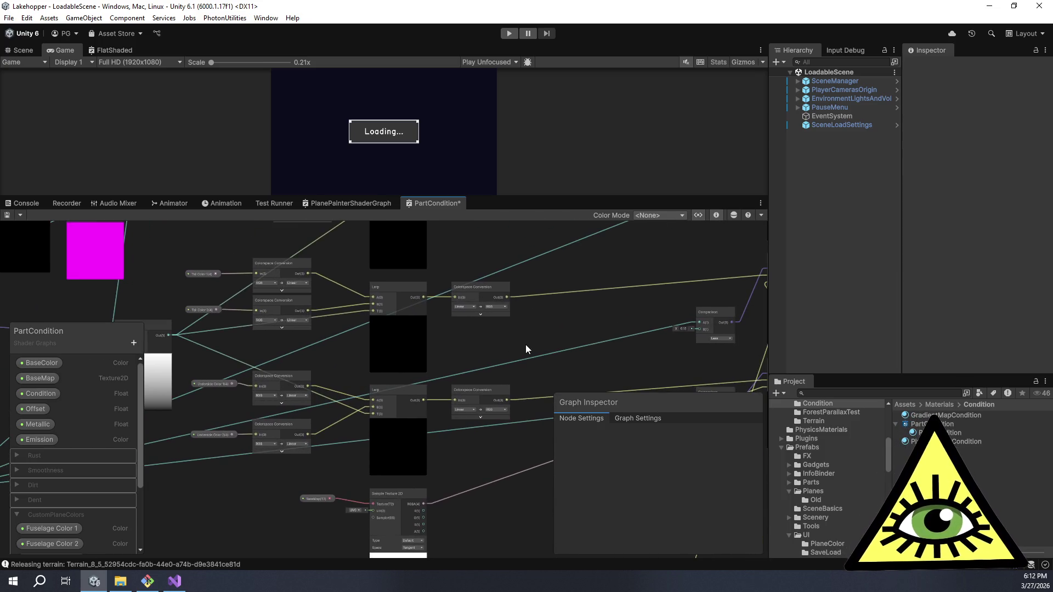
mouse_move(274, 351)
mouse_down()
mouse_move(255, 412)
mouse_move(265, 415)
mouse_up()
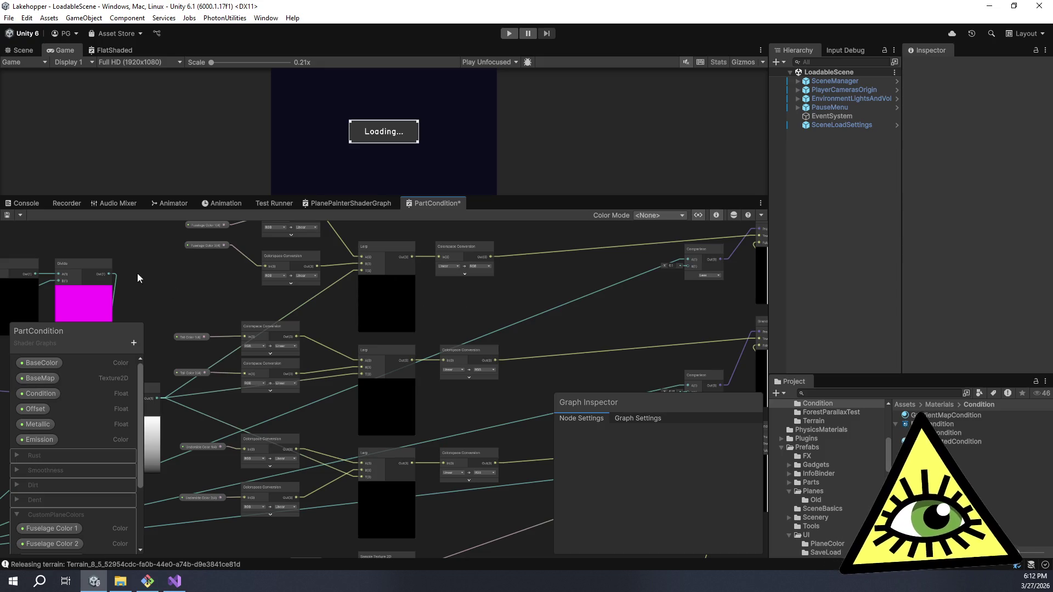
drag(189, 284, 234, 328)
scroll(538, 363, down, 3)
drag(538, 364, 463, 275)
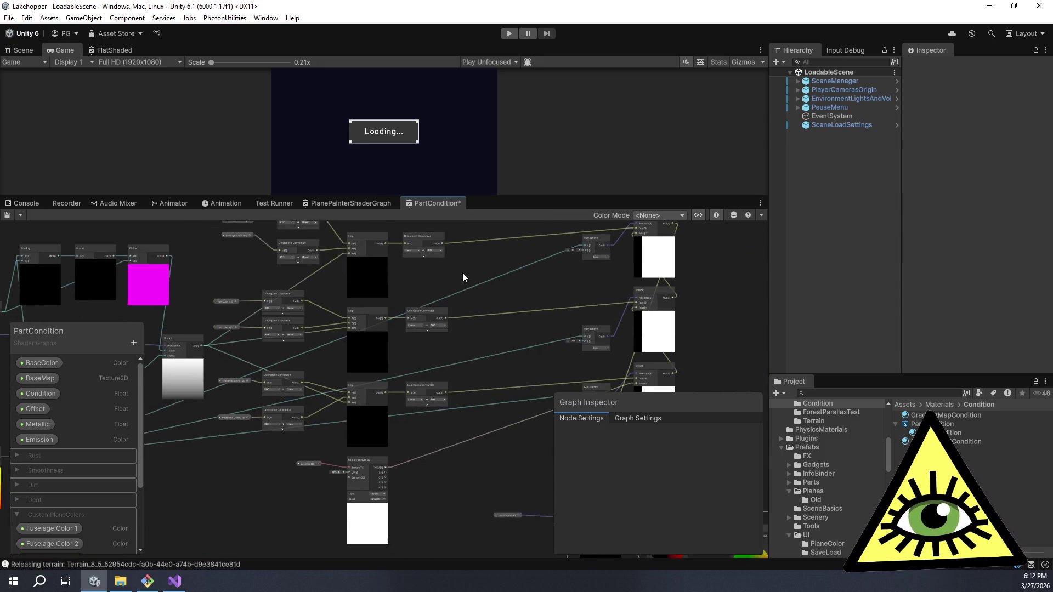
drag(493, 337, 407, 325)
mouse_move(340, 335)
mouse_down()
mouse_move(468, 348)
mouse_move(468, 384)
mouse_up()
scroll(482, 382, up, 2)
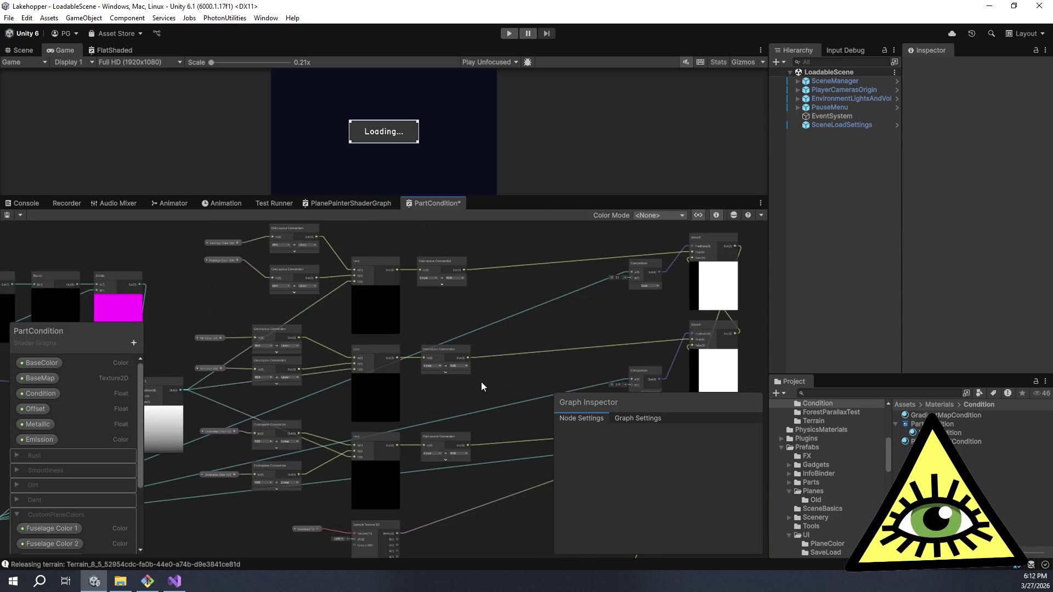
scroll(333, 406, up, 3)
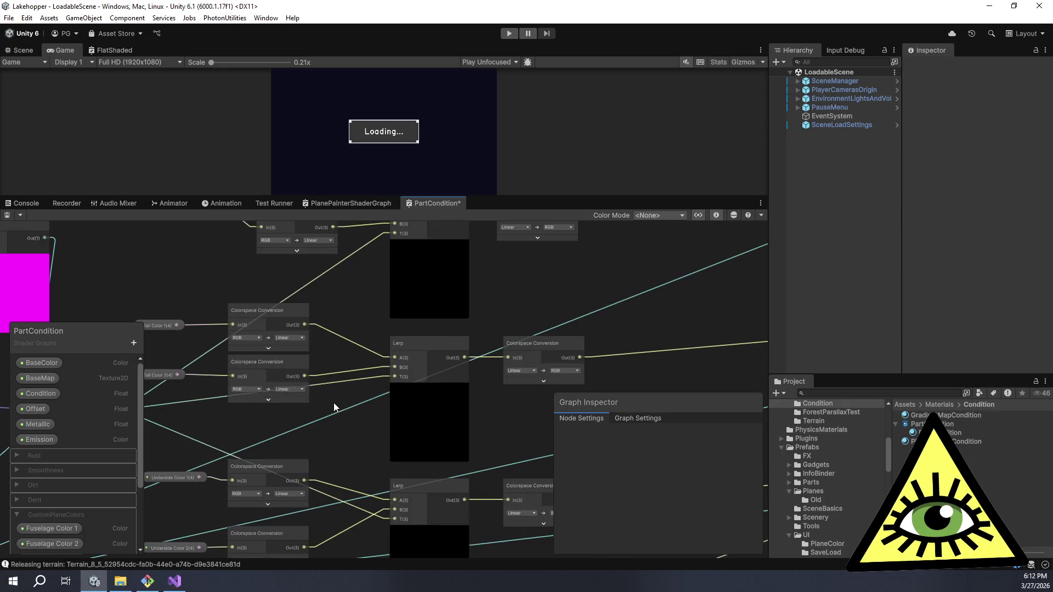
drag(347, 396, 357, 302)
mouse_move(542, 315)
mouse_down()
mouse_move(462, 297)
mouse_move(534, 312)
mouse_up()
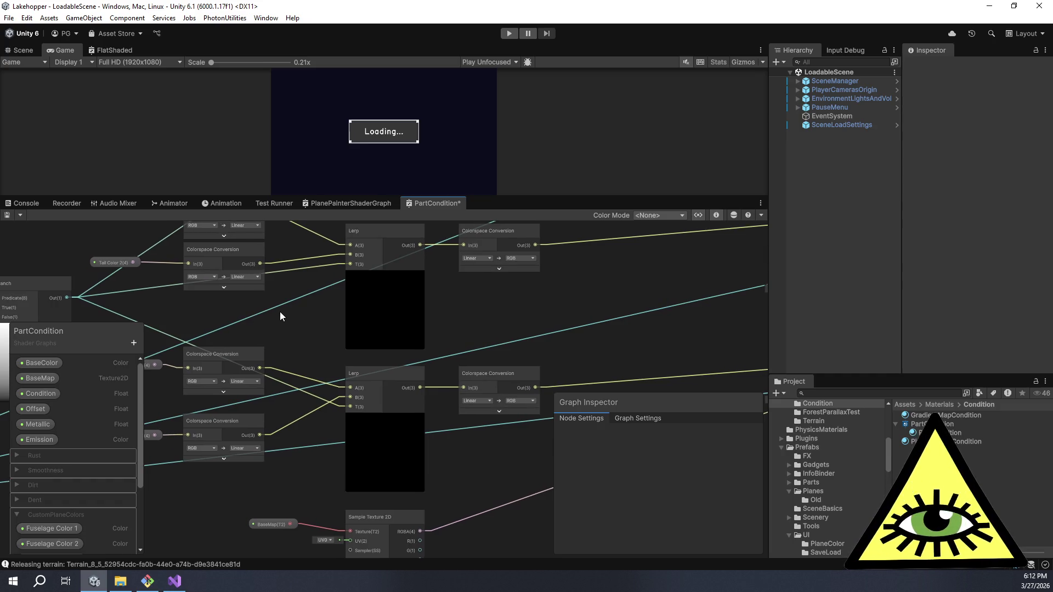
drag(553, 321, 496, 258)
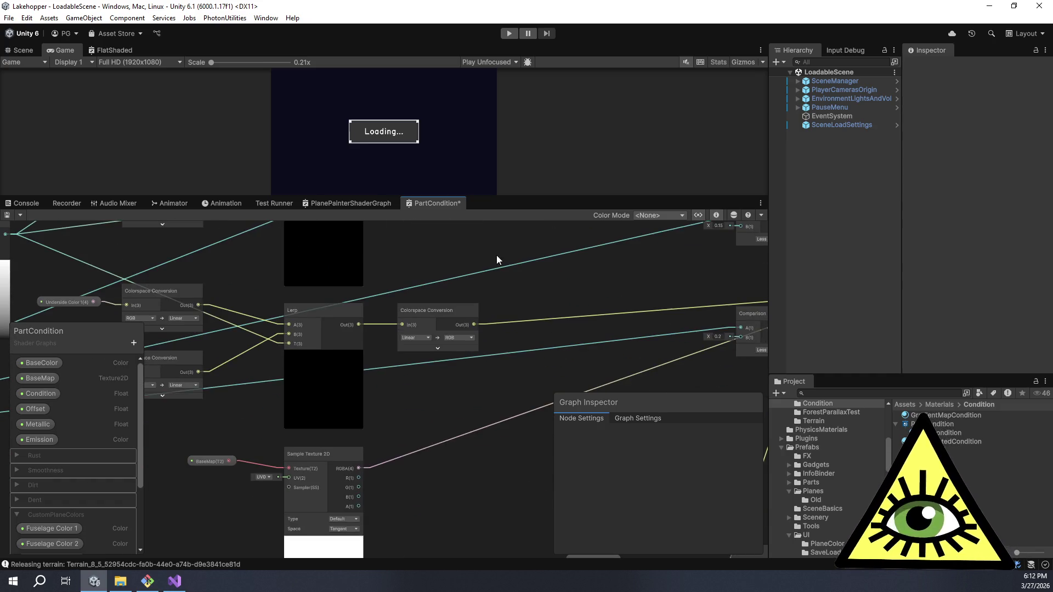
scroll(88, 472, down, 3)
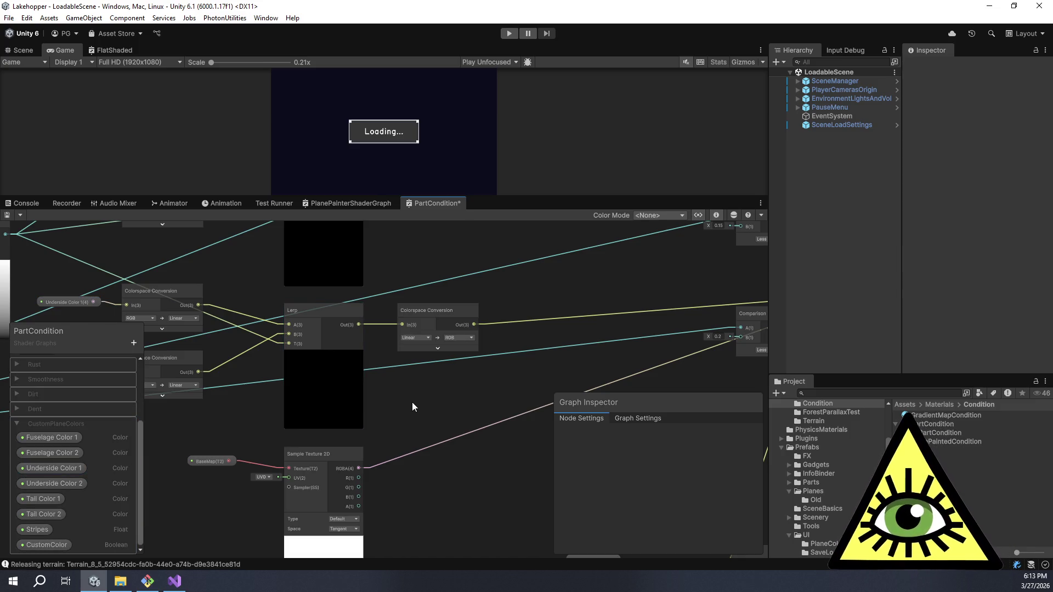
- Move the Fuselage Color 2 property node slightly lower in the shader graph
scroll(413, 403, down, 5)
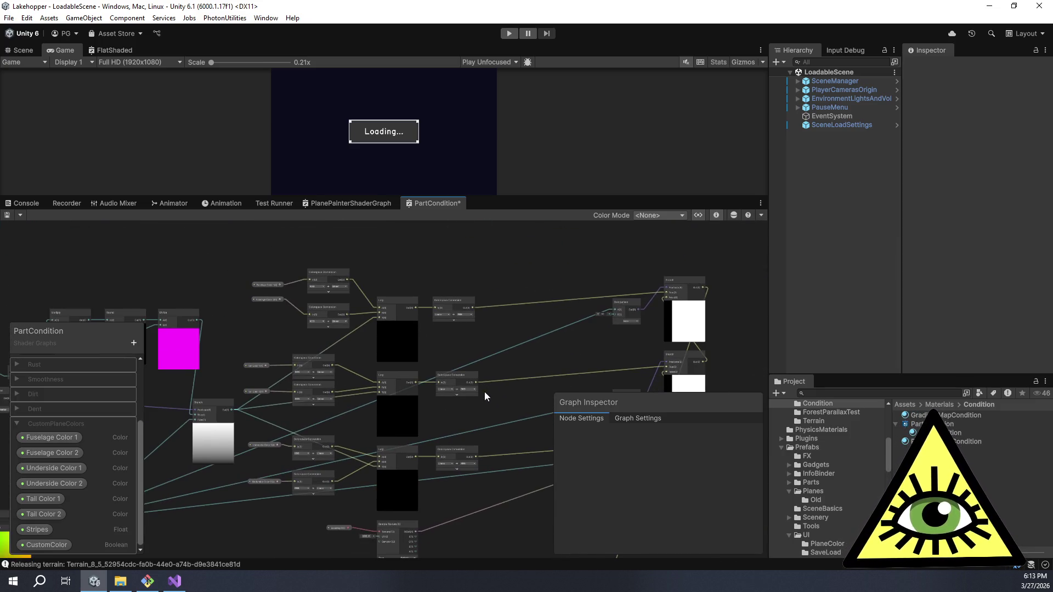
scroll(370, 343, up, 3)
mouse_move(363, 345)
mouse_down()
mouse_move(363, 324)
mouse_move(353, 363)
mouse_up()
click(215, 307)
drag(215, 310, 217, 327)
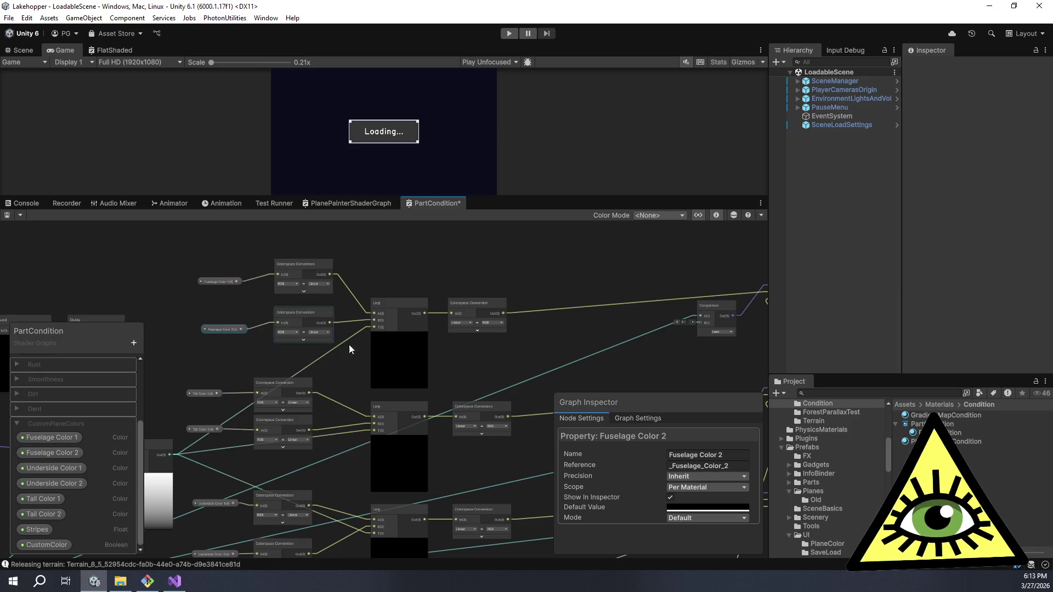
click(485, 363)
- Follow the wires over to the Branch nodes, then enlarge the Game view area
drag(485, 363, 380, 316)
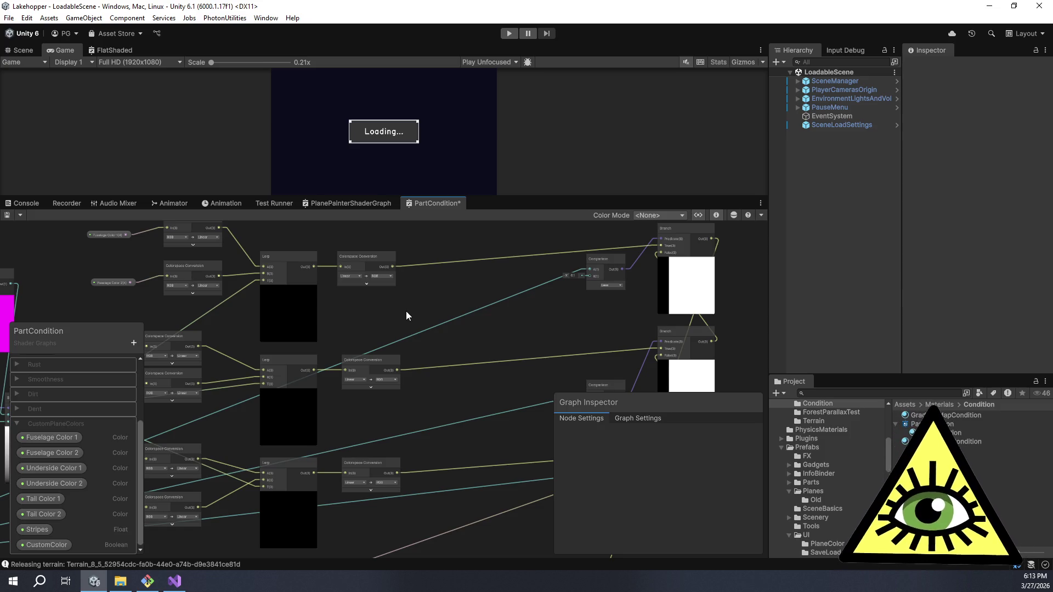
mouse_move(476, 318)
mouse_down()
mouse_move(350, 265)
mouse_move(364, 322)
mouse_up()
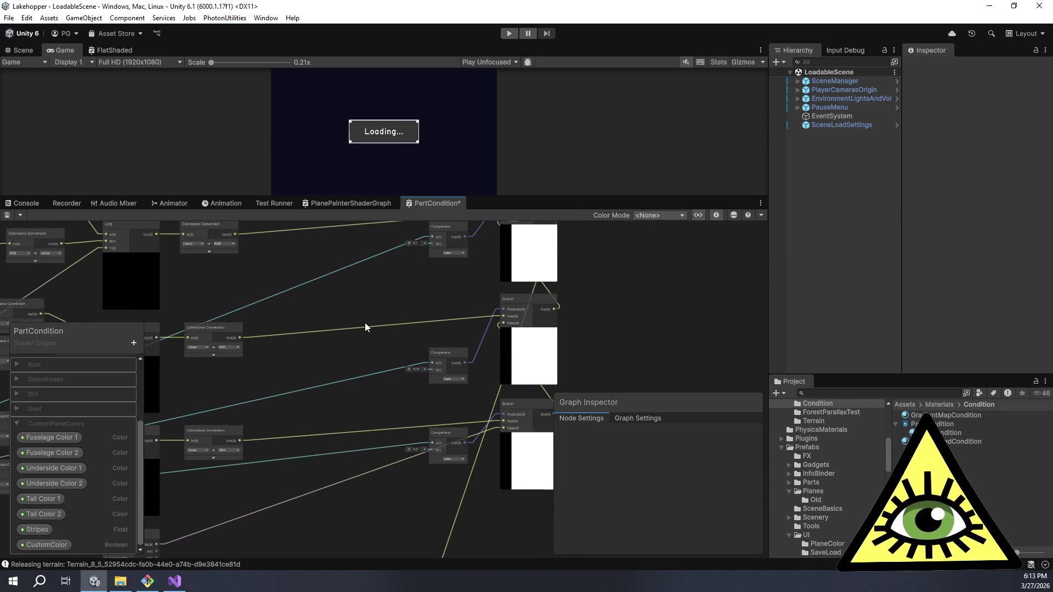
scroll(339, 350, down, 5)
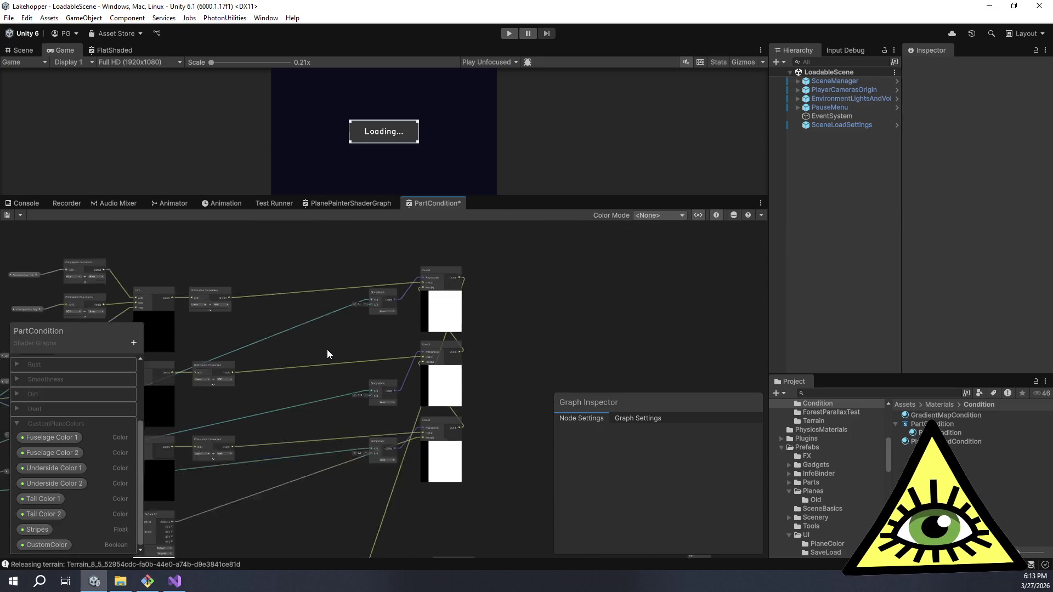
mouse_move(491, 252)
mouse_down()
mouse_move(513, 321)
mouse_move(482, 319)
mouse_move(487, 326)
mouse_move(445, 287)
mouse_move(467, 285)
mouse_move(472, 352)
mouse_up()
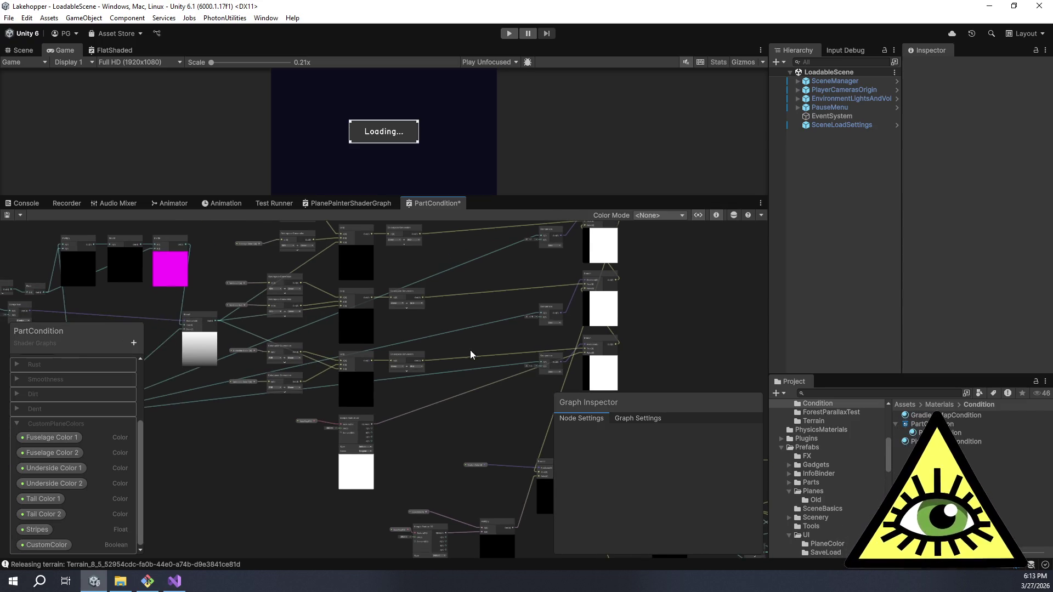
mouse_move(383, 363)
mouse_down()
mouse_move(440, 363)
mouse_move(425, 366)
mouse_up()
scroll(426, 366, up, 3)
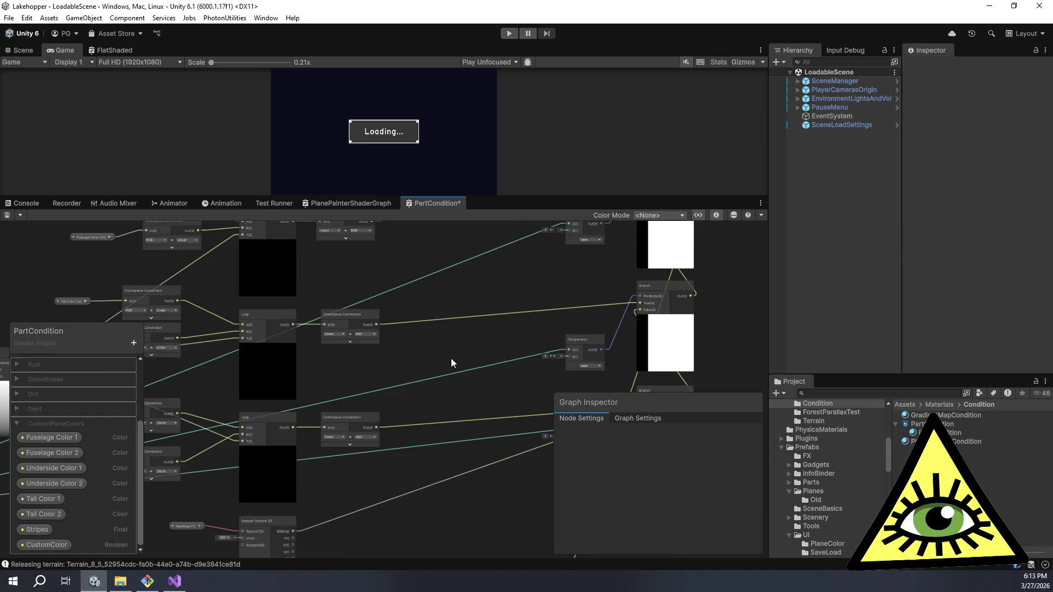
scroll(451, 358, down, 2)
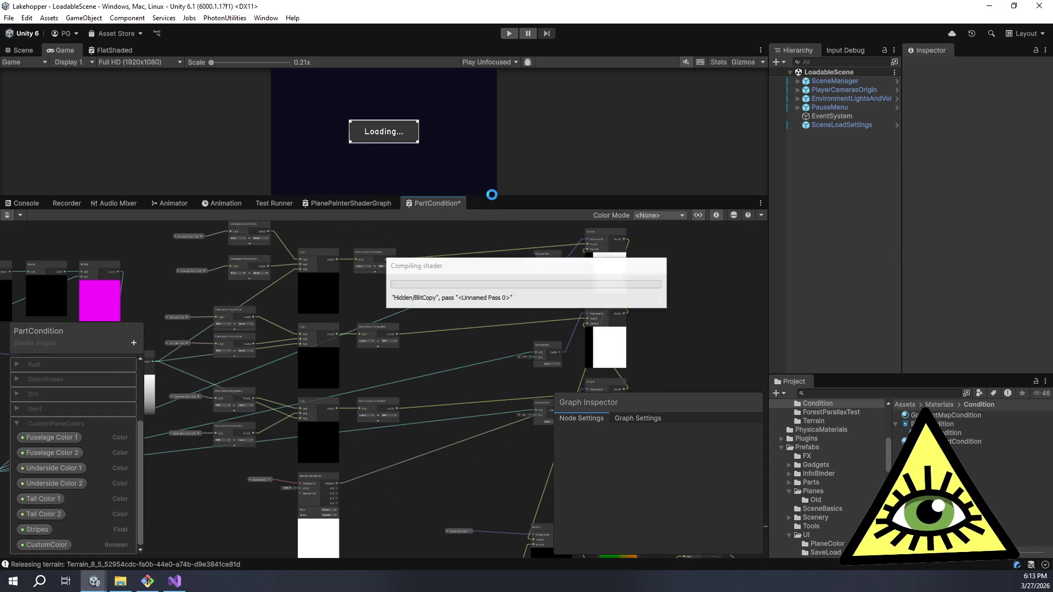
drag(494, 198, 500, 489)
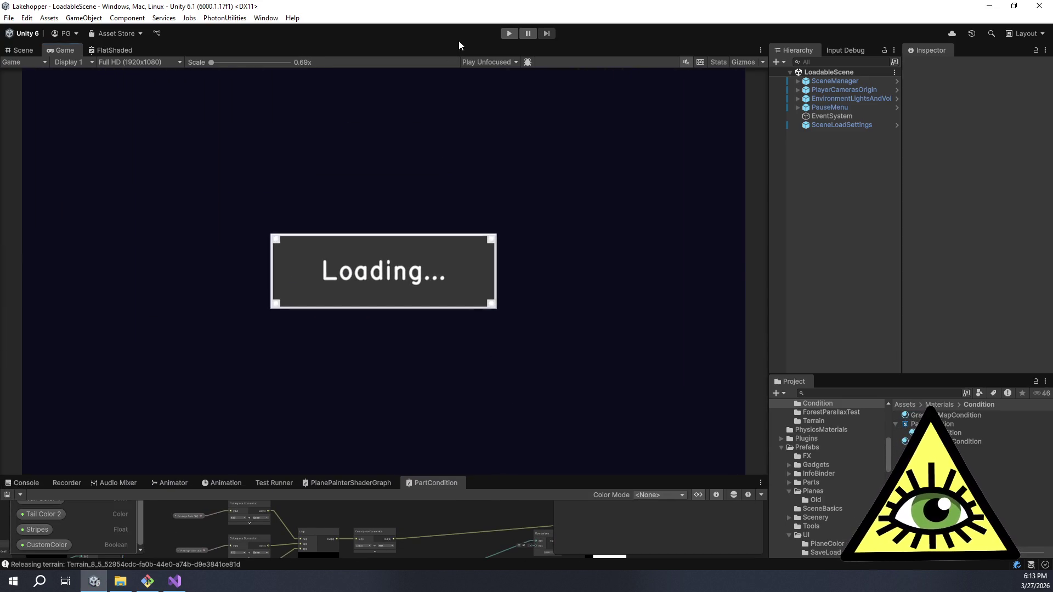
- Enter Play mode, leave the pilot seat and enable Custom Color in the Plane Paint panel
click(508, 37)
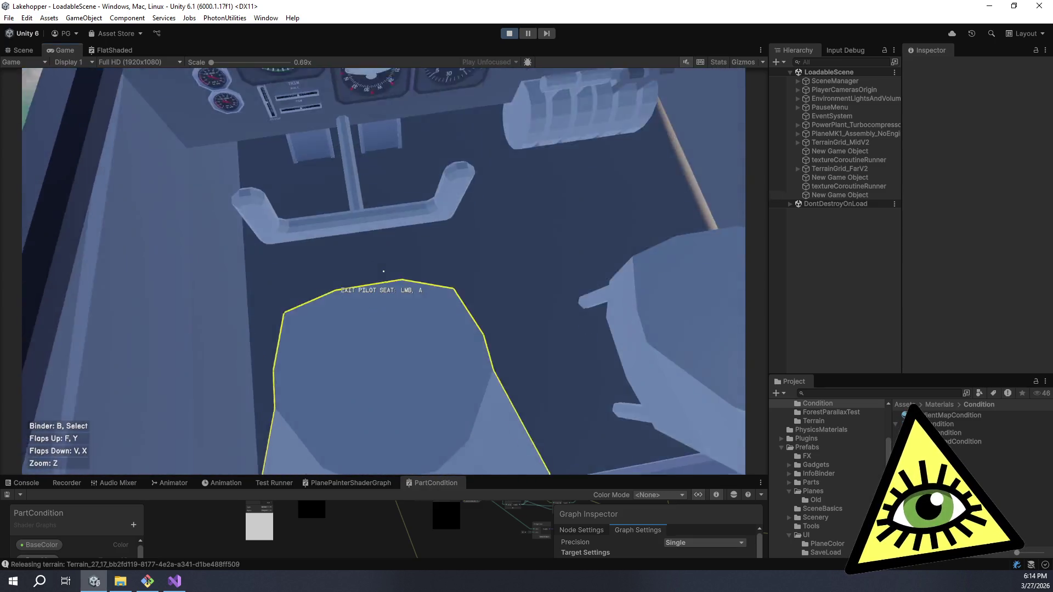
click(383, 271)
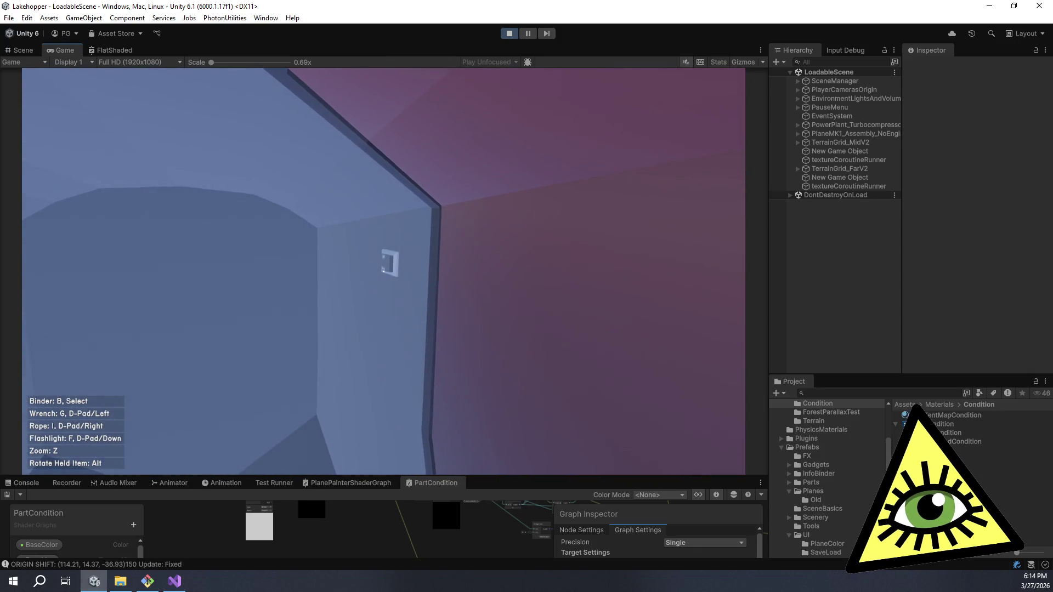
click(383, 271)
click(684, 144)
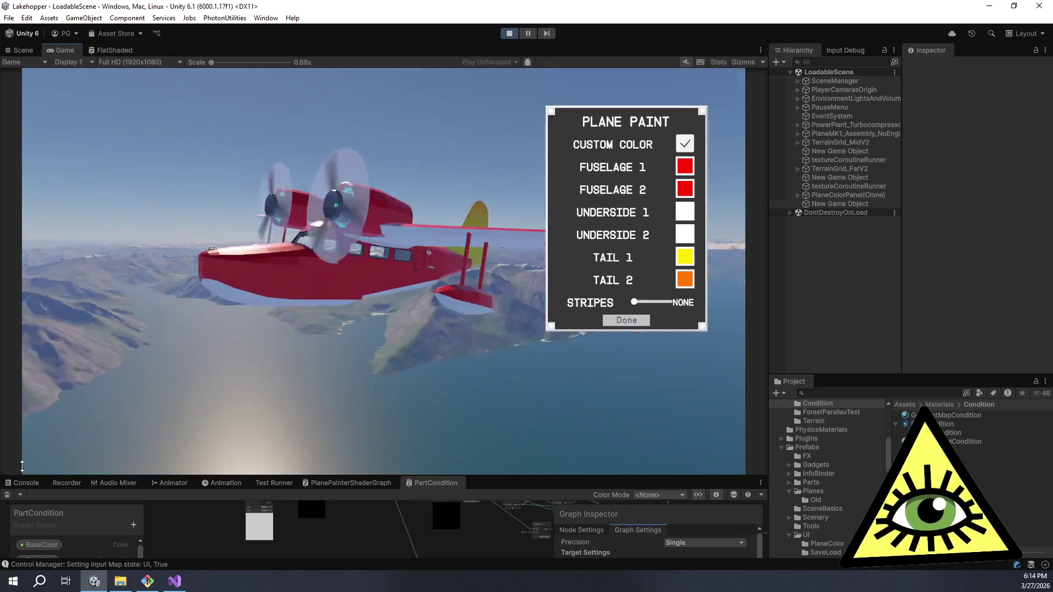
- Set Fuselage 1 to black and apply it
click(684, 166)
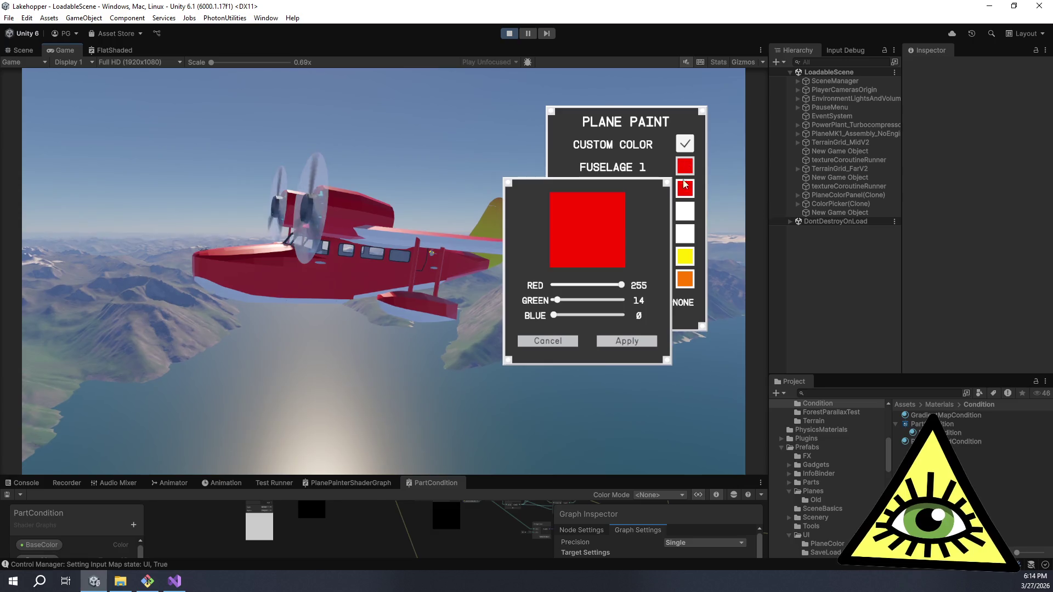
mouse_move(586, 285)
mouse_down()
mouse_move(522, 284)
mouse_move(547, 301)
mouse_up()
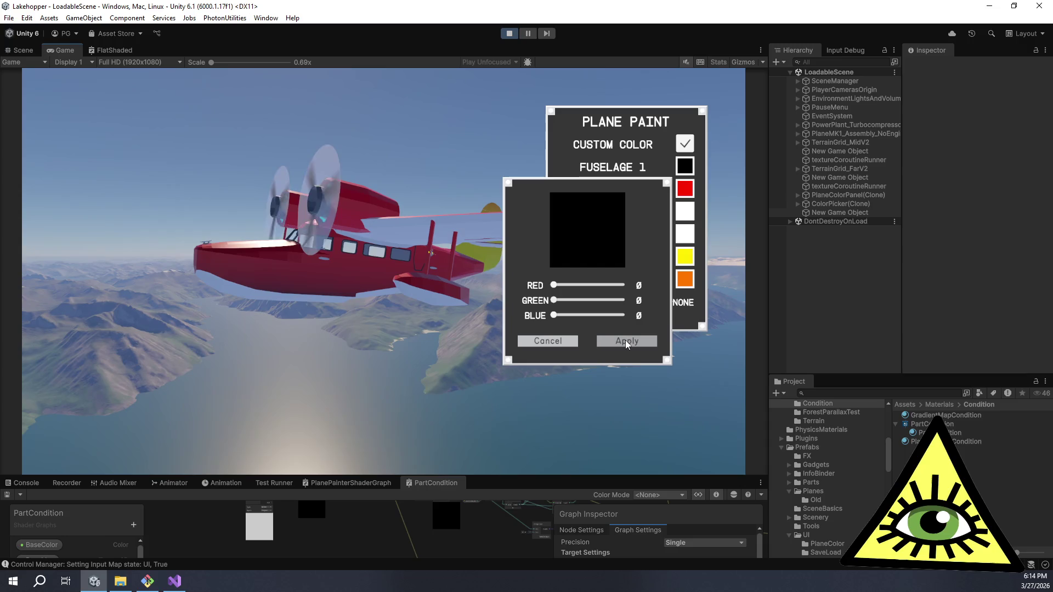
click(627, 340)
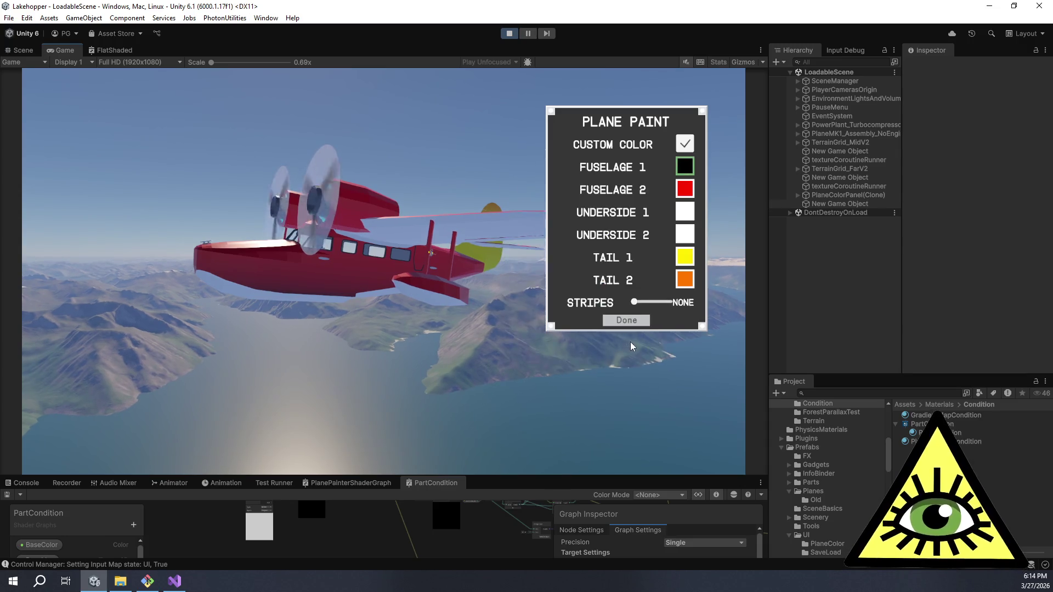
- Set Fuselage 2 to white (RGB 255, 255, 255), then reopen and dismiss its picker
click(686, 188)
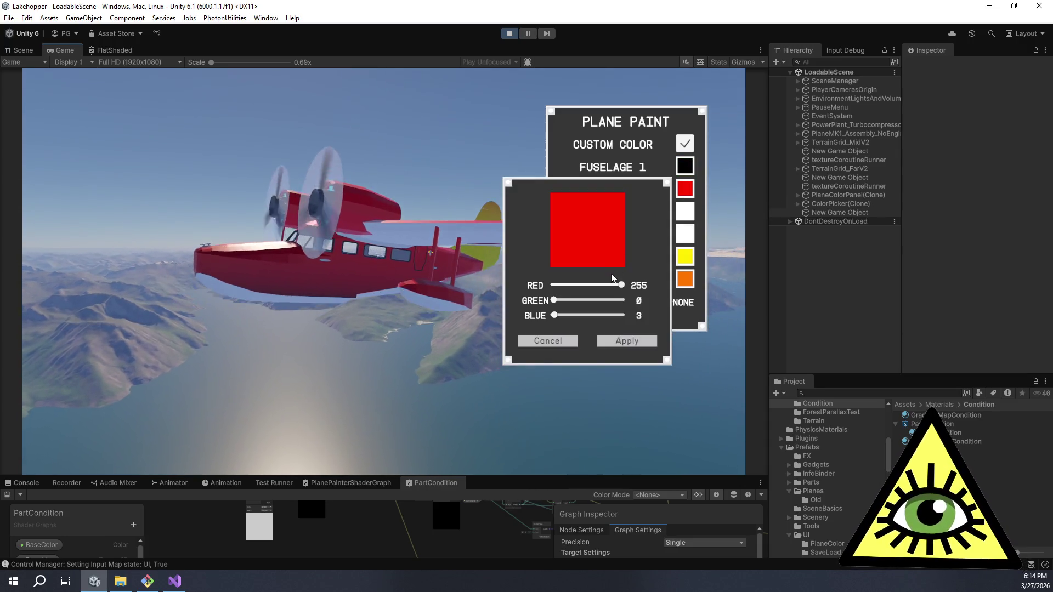
mouse_move(622, 285)
mouse_down()
mouse_move(551, 286)
mouse_move(624, 285)
mouse_up()
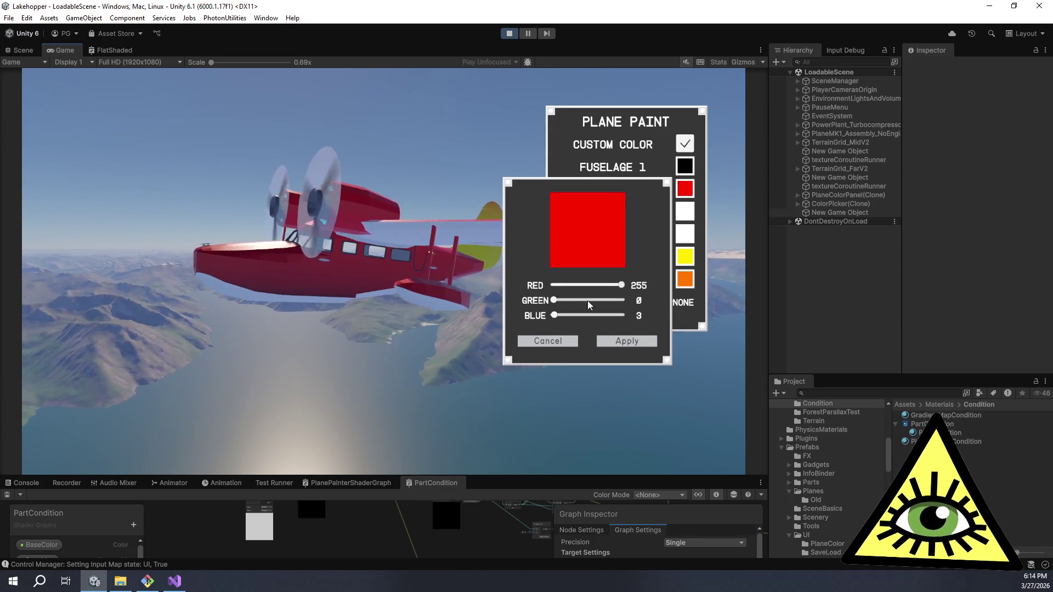
drag(555, 300, 637, 304)
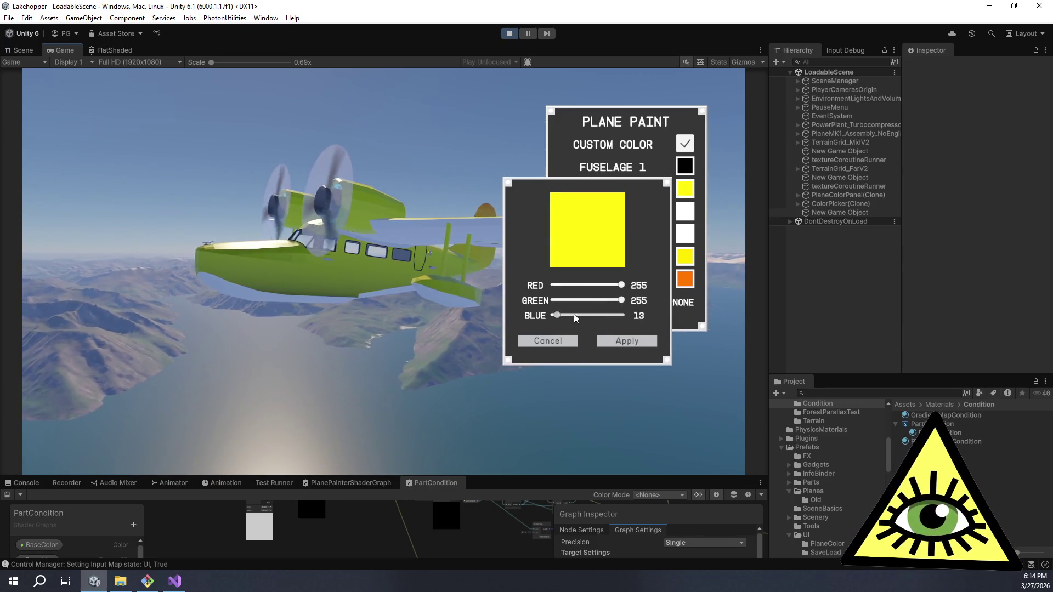
drag(554, 315, 622, 315)
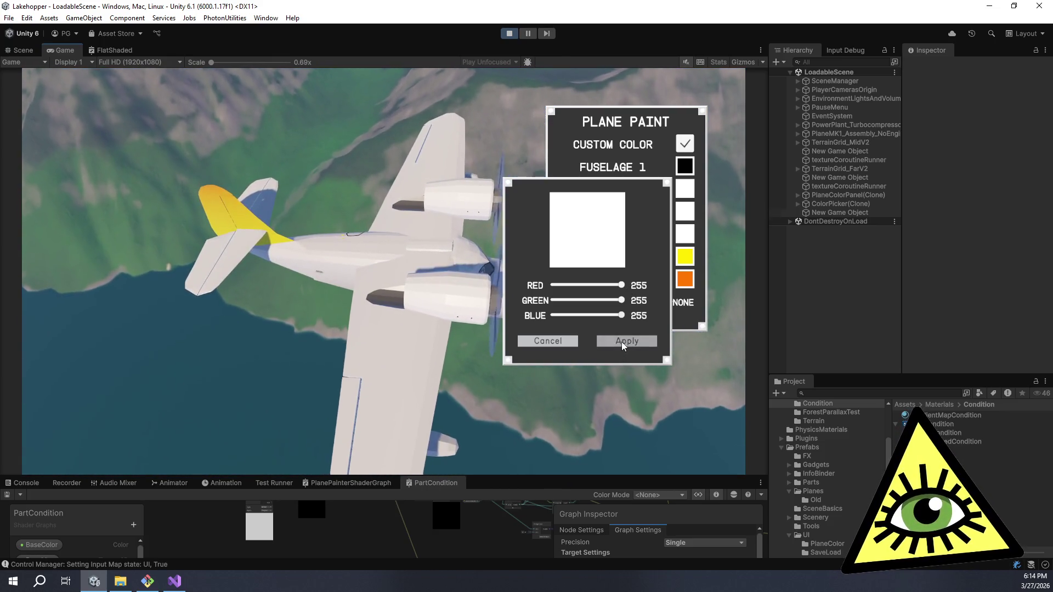
click(623, 338)
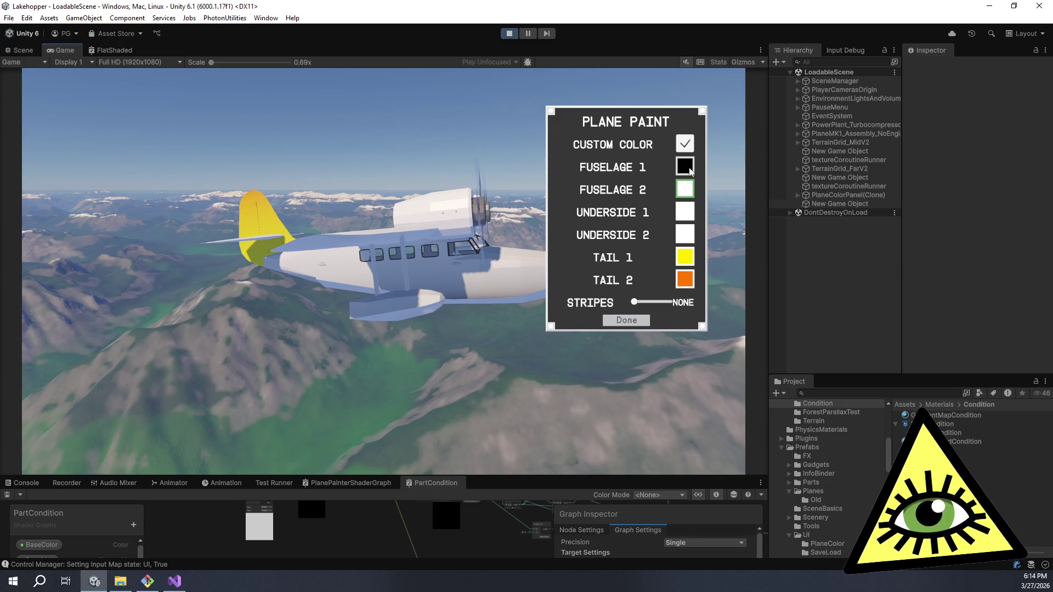
click(690, 211)
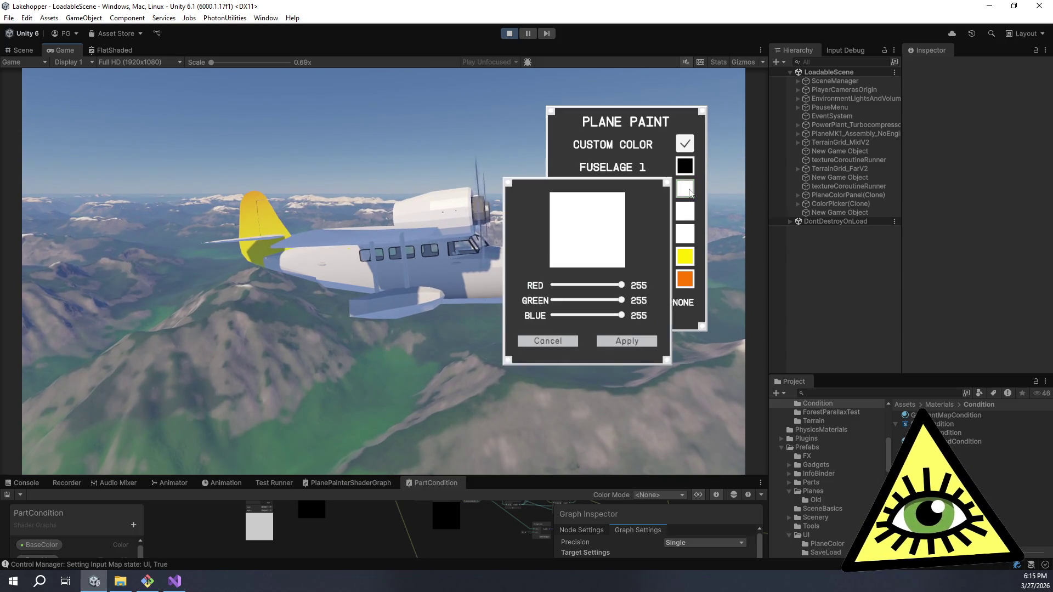
click(562, 340)
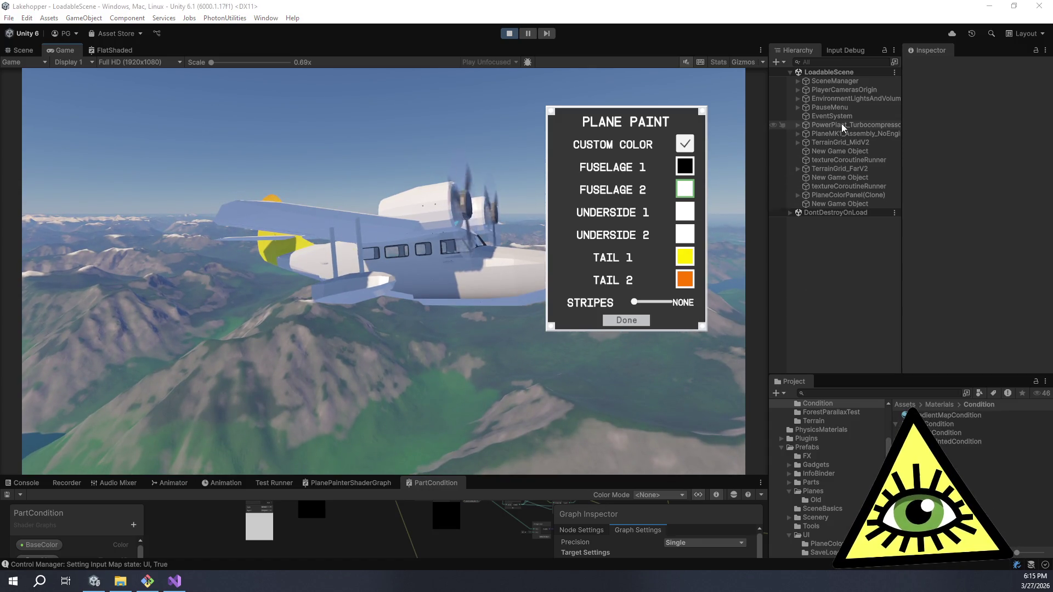
- Expand PlaneContainer_Goose_V3 and Goose_V0.7 in the Hierarchy and select the Fuselage part
drag(808, 134, 795, 133)
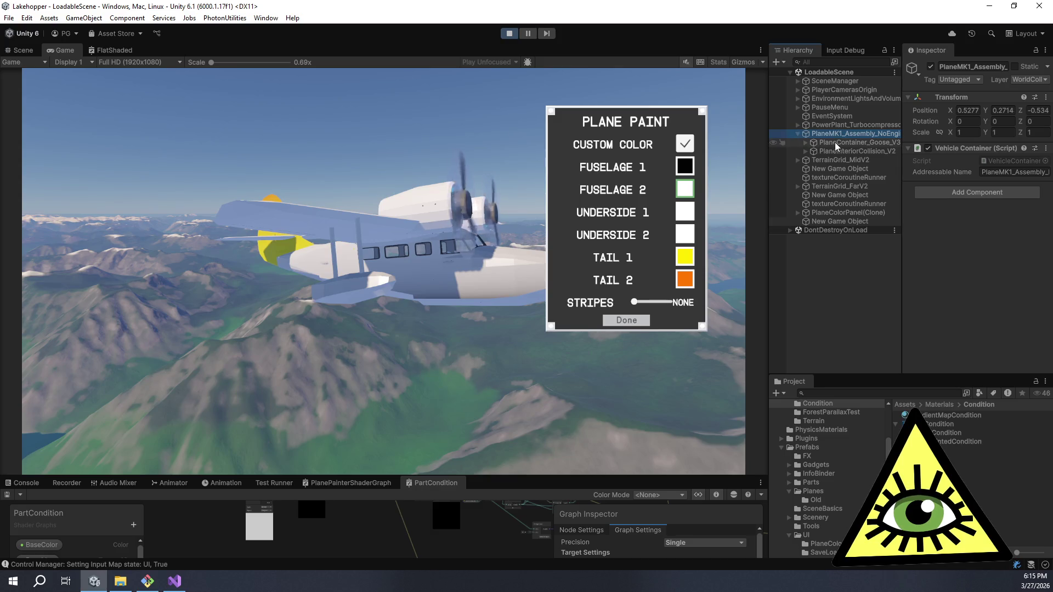
click(835, 142)
click(806, 142)
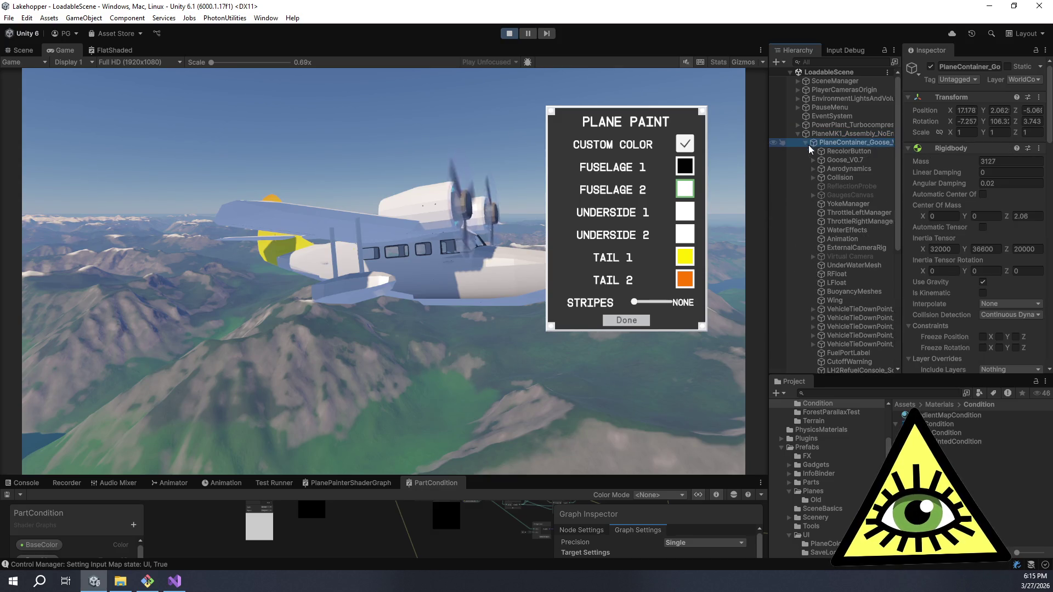
click(844, 160)
scroll(962, 192, down, 10)
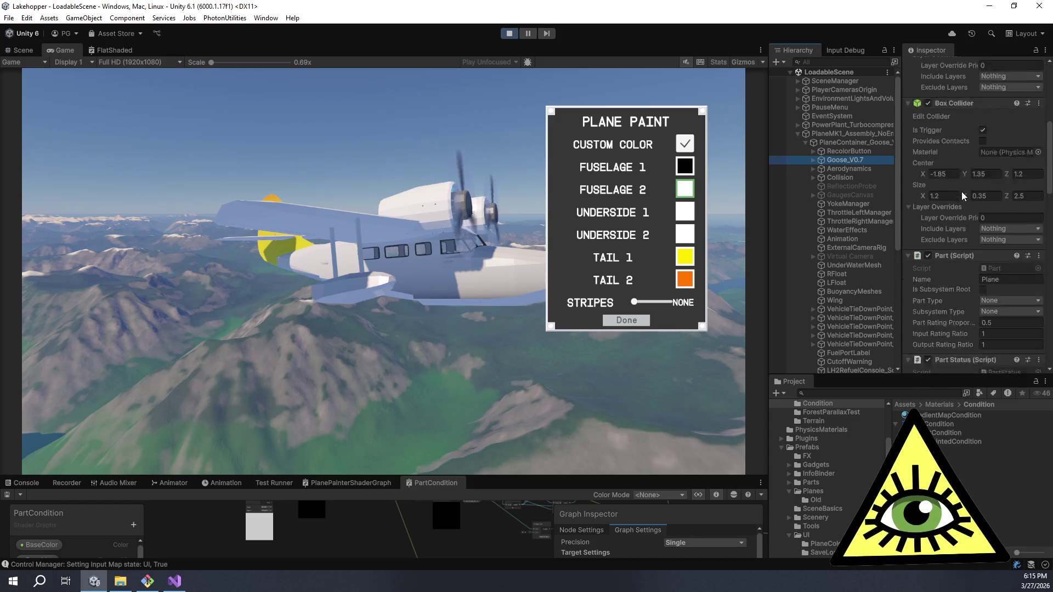
scroll(962, 192, down, 5)
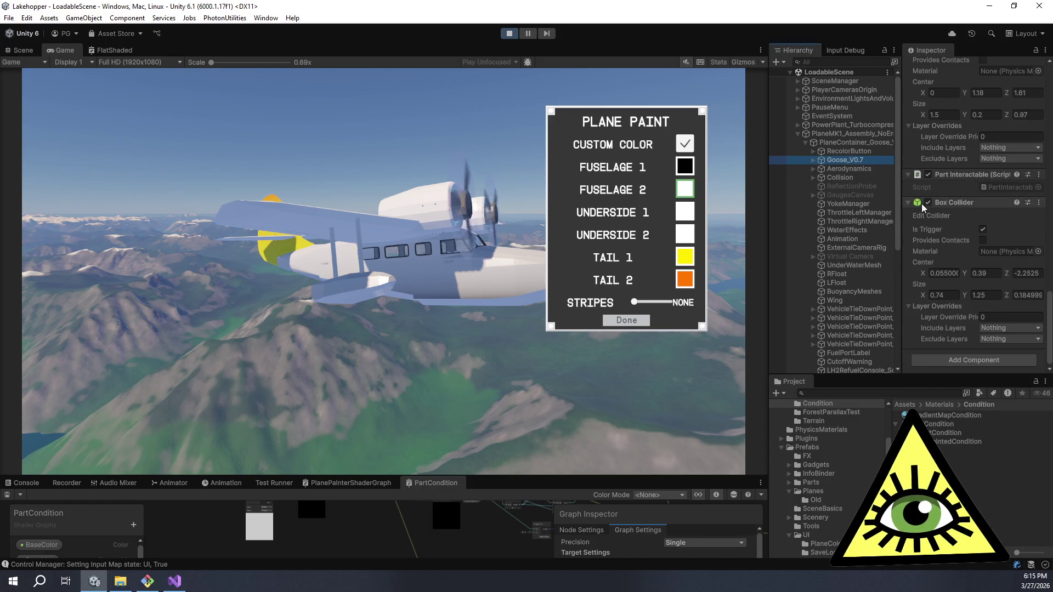
click(813, 160)
click(840, 186)
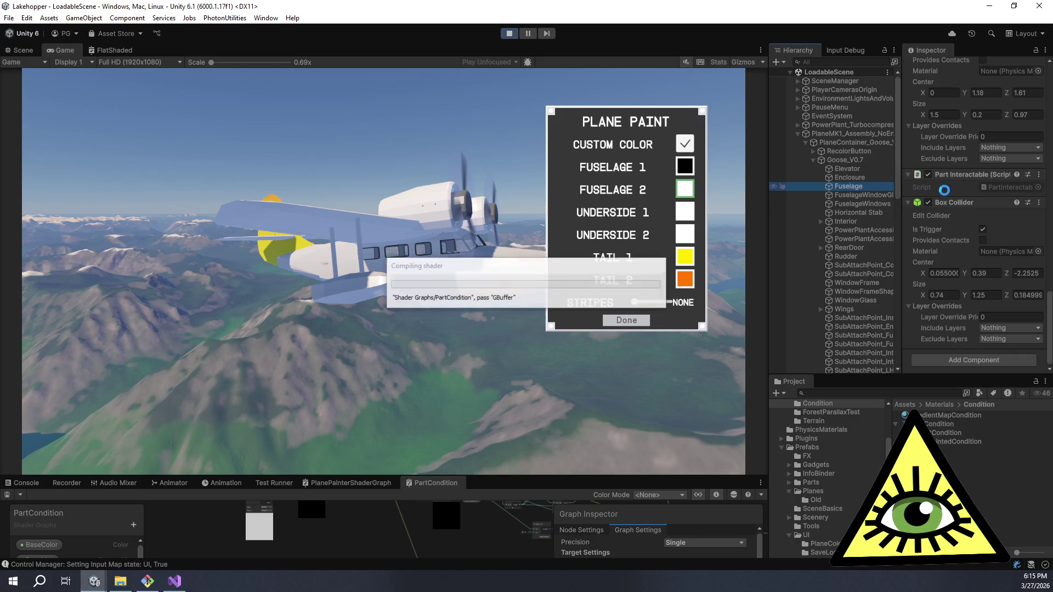
scroll(956, 173, up, 10)
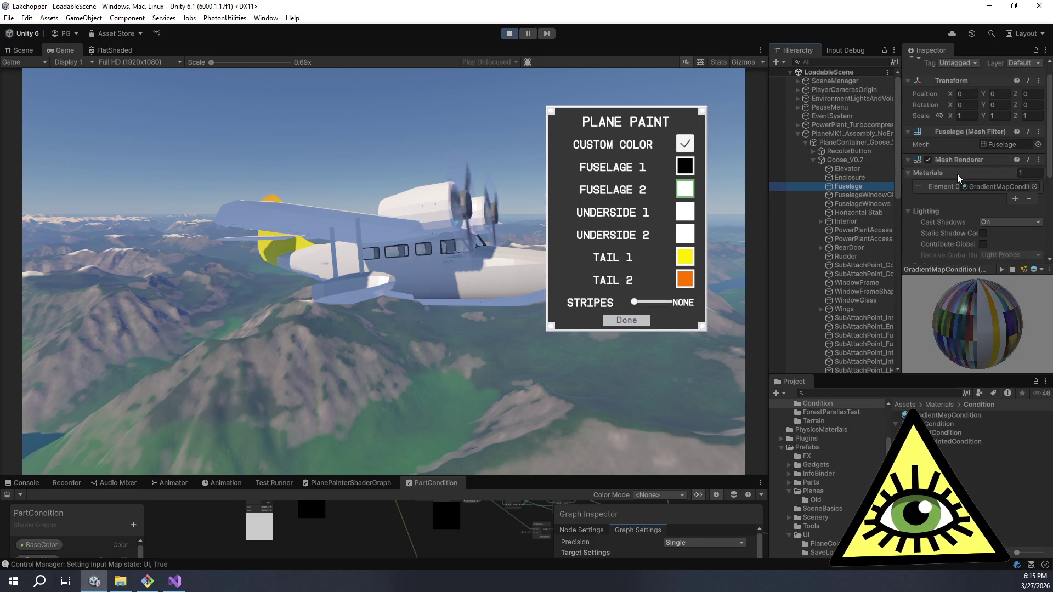
- Select the Fuselage's GradientMapCondition material and widen the Inspector to show its properties
click(980, 202)
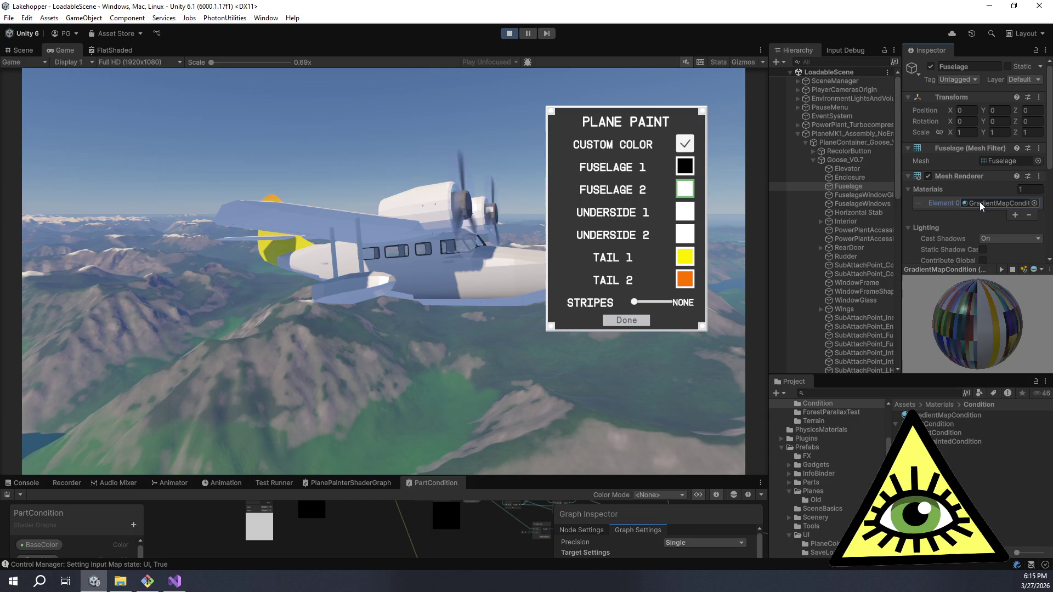
click(932, 416)
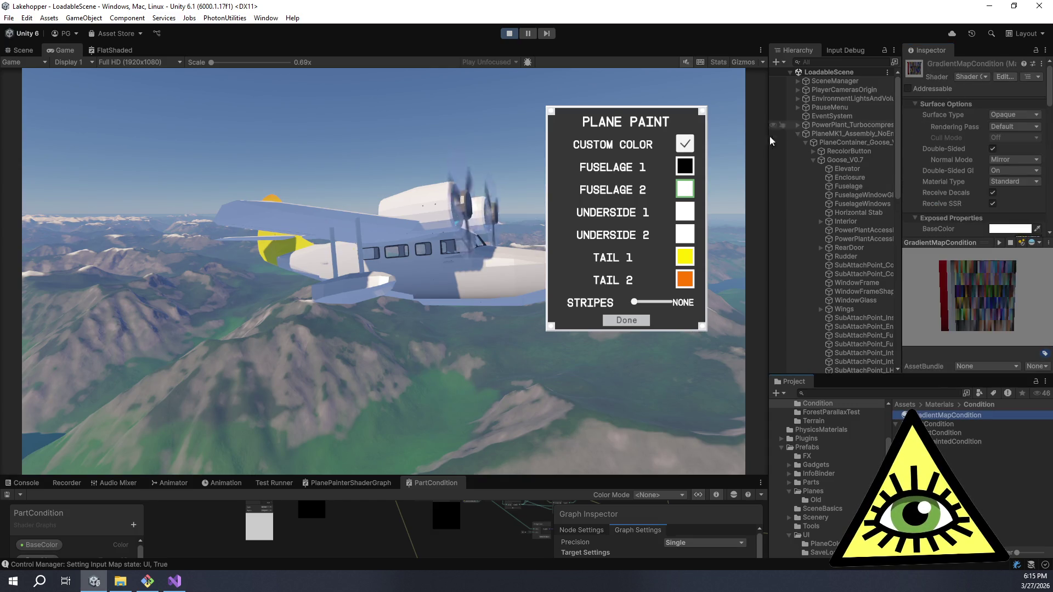
mouse_move(760, 148)
mouse_down()
mouse_move(535, 165)
mouse_move(535, 176)
mouse_move(795, 188)
mouse_move(690, 200)
mouse_up()
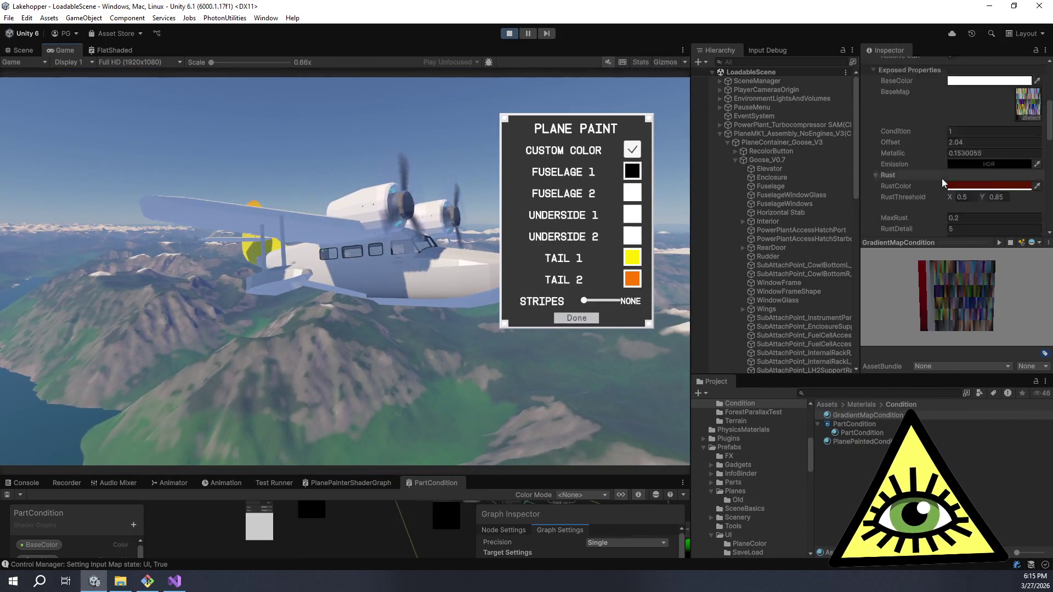
- Lower Fuselage 2's red value to make it cyan and apply it
scroll(942, 179, down, 5)
scroll(928, 187, down, 6)
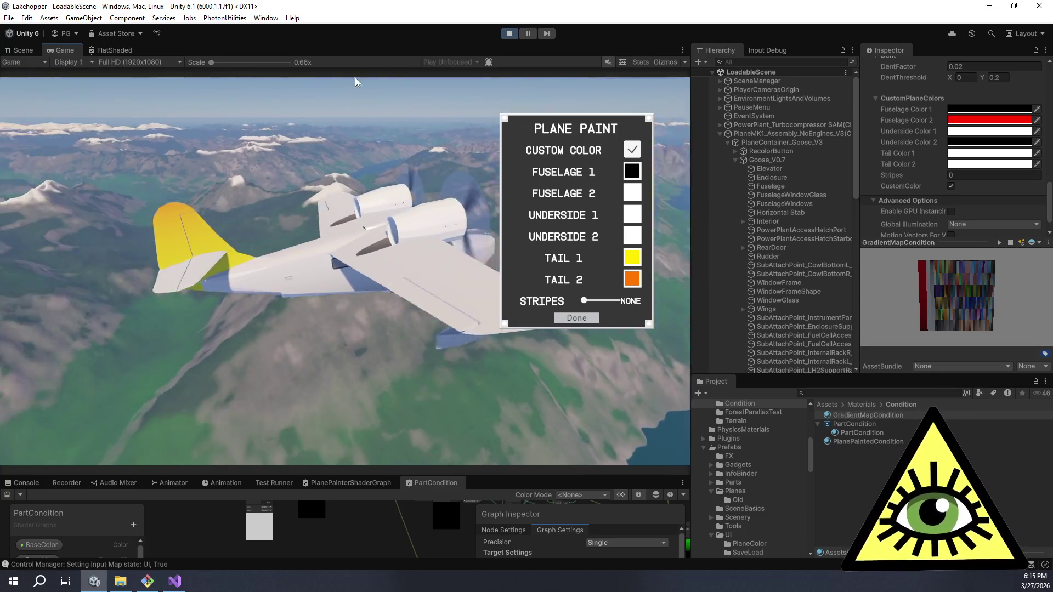
click(632, 192)
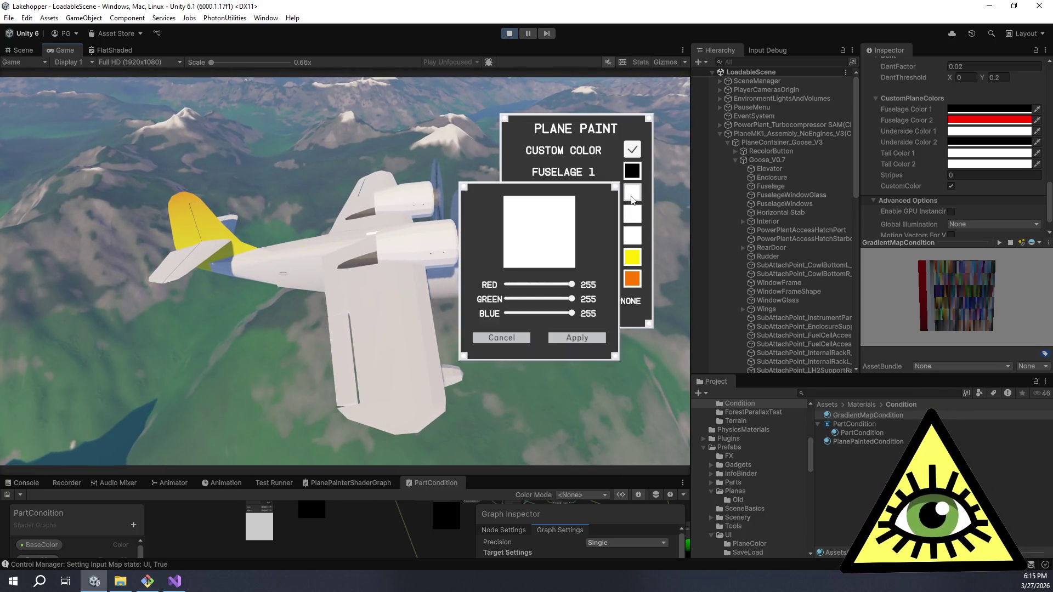
drag(572, 284, 504, 285)
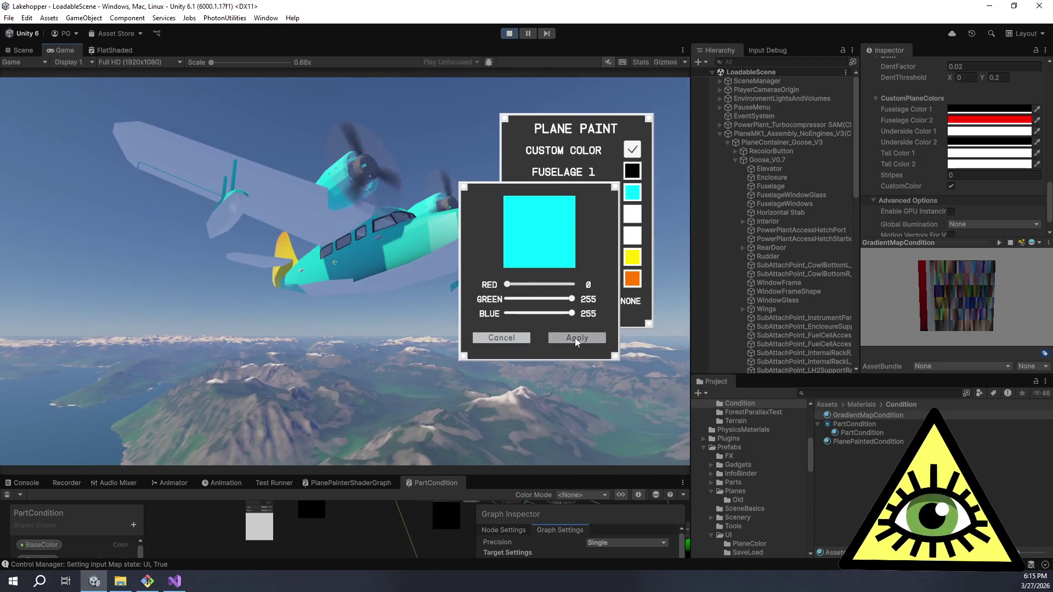
click(574, 338)
- Set Fuselage 1 to full red (255, 0, 0) and apply it
click(632, 171)
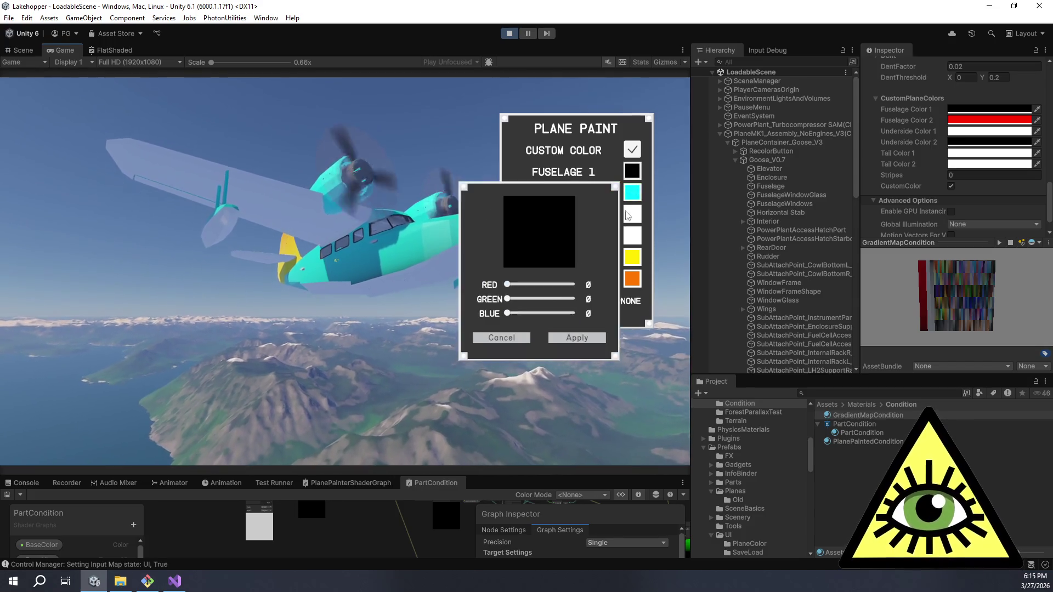
click(571, 283)
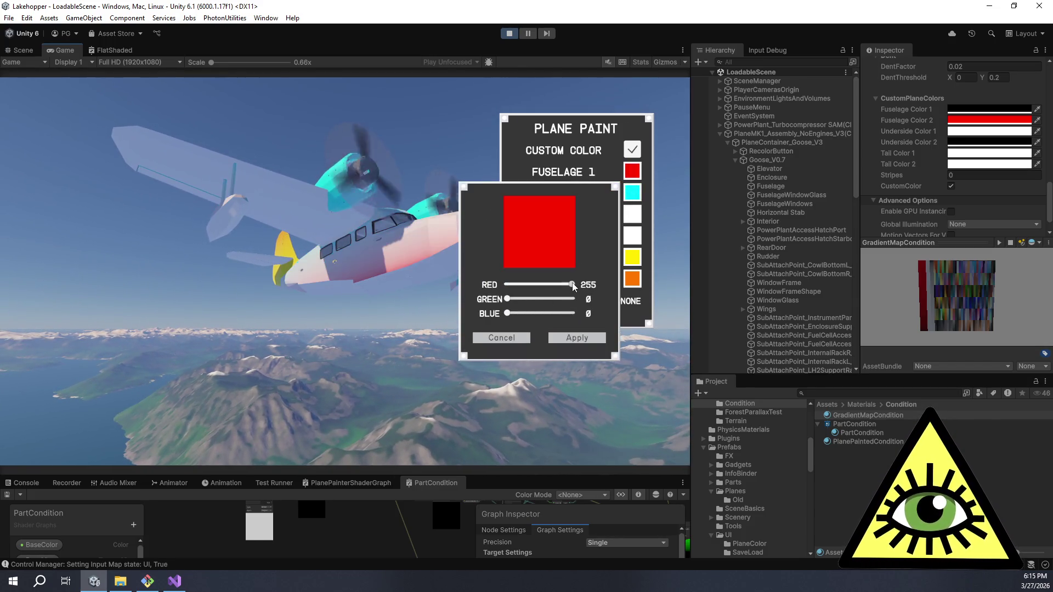
click(586, 339)
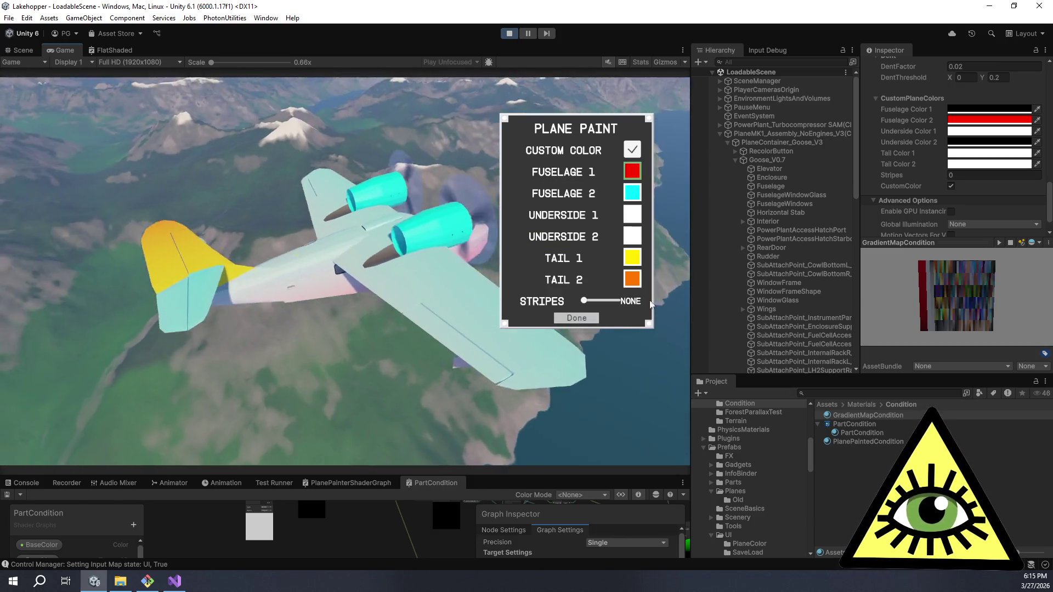
- Darken Fuselage 2 to teal, RGB 0, 94, 96, and apply it
click(632, 193)
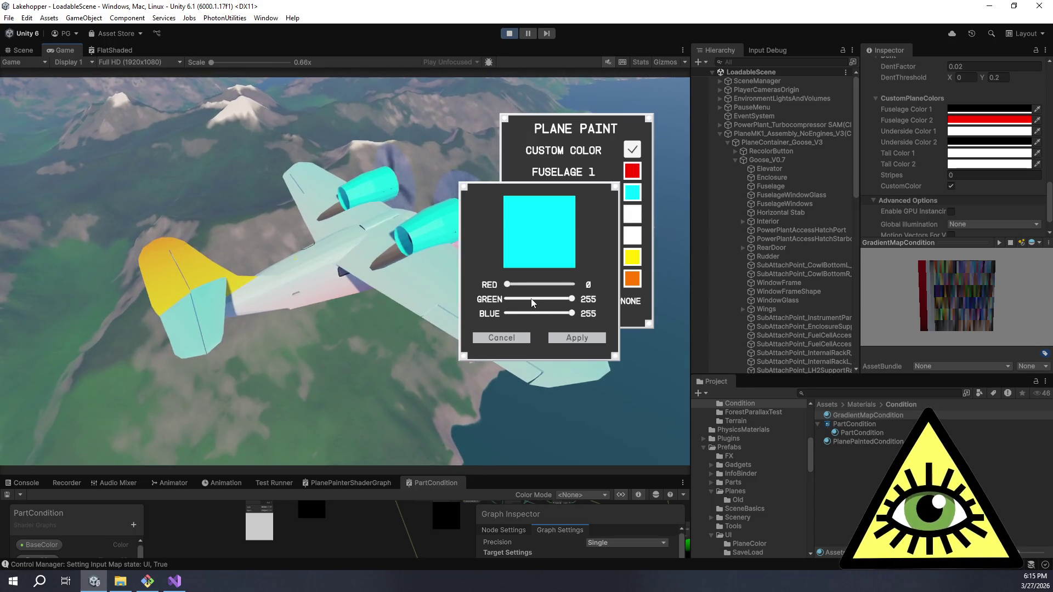
drag(572, 299, 531, 299)
click(532, 312)
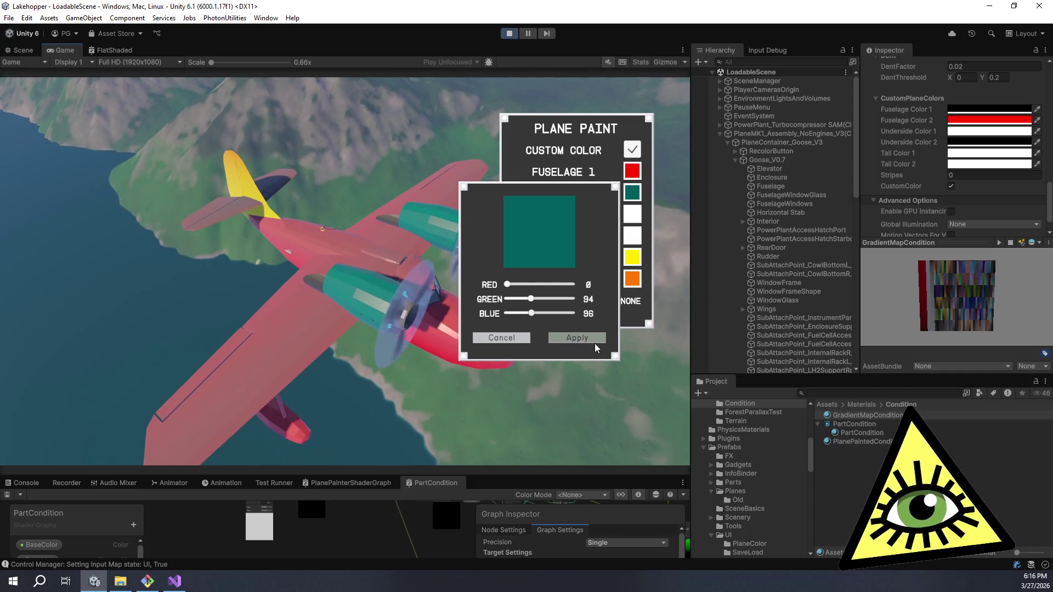
click(594, 341)
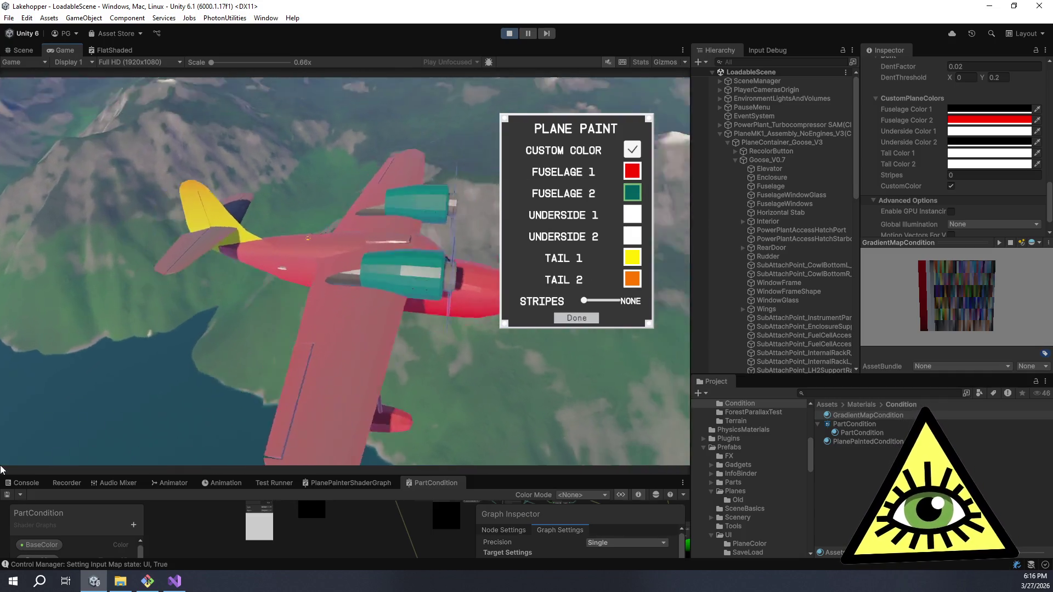
drag(586, 301, 586, 301)
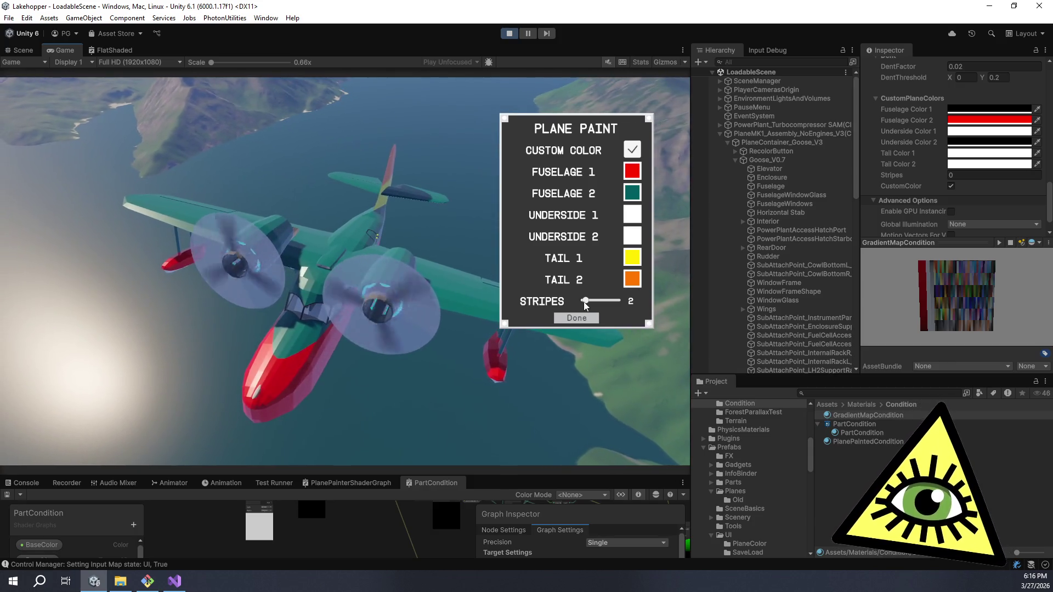
drag(584, 303, 575, 303)
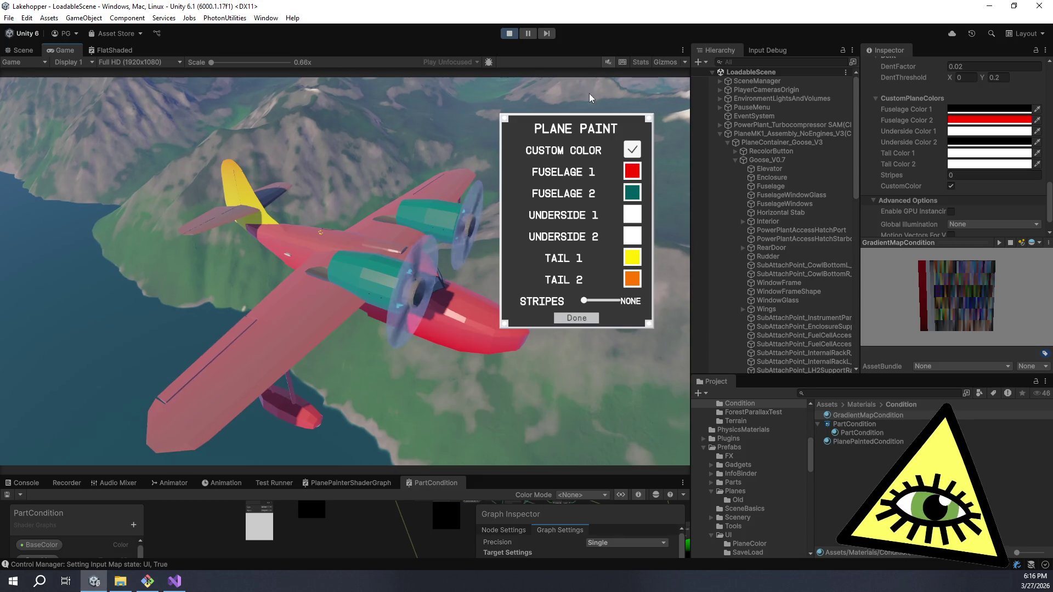
- Set Fuselage 2 to yellow by raising red and green and apply it
click(632, 192)
drag(505, 285, 605, 280)
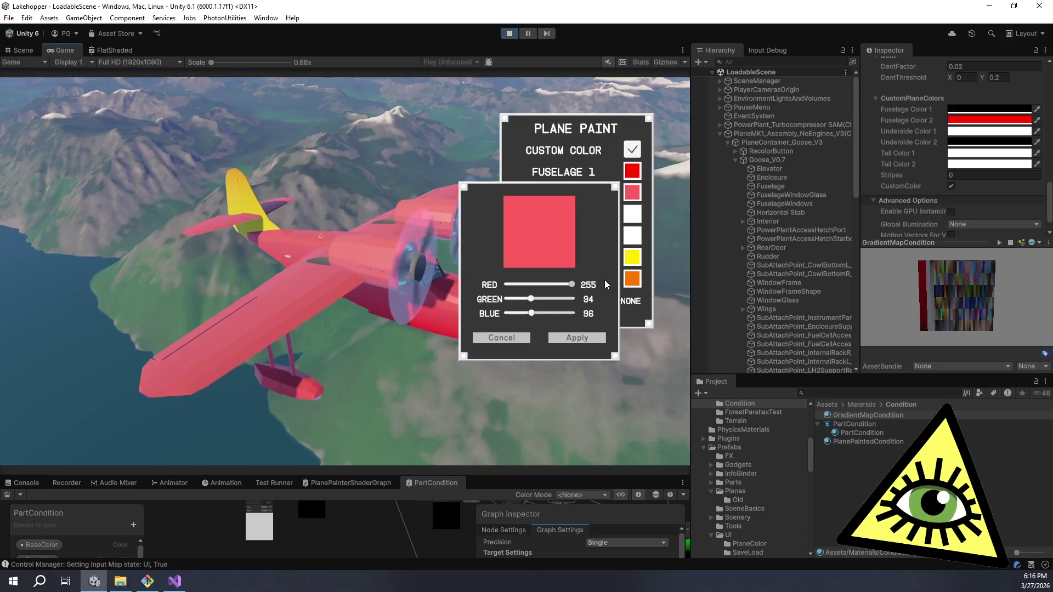
click(572, 298)
drag(568, 314, 533, 312)
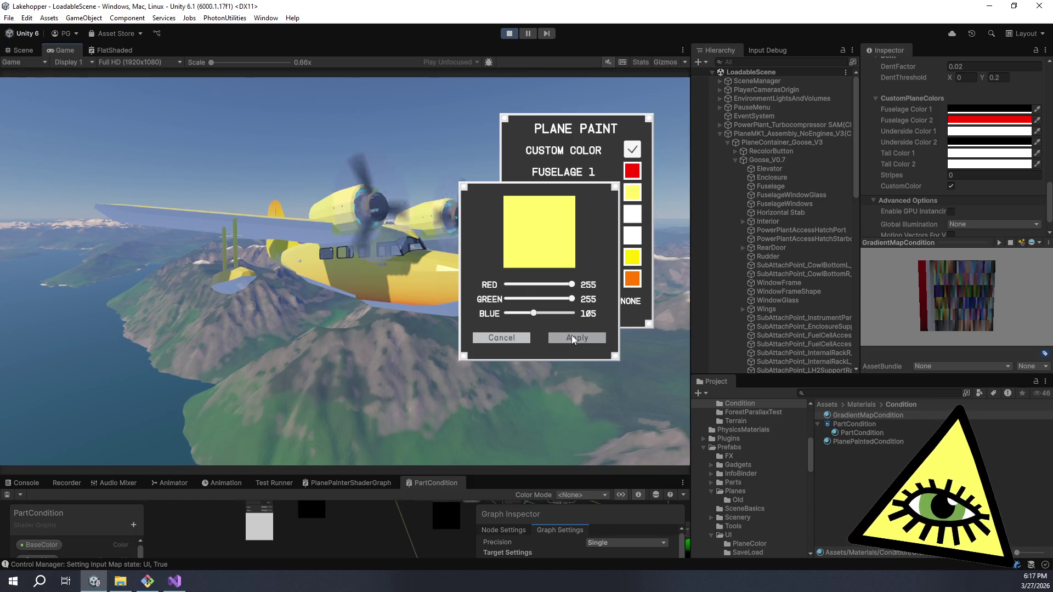
click(572, 338)
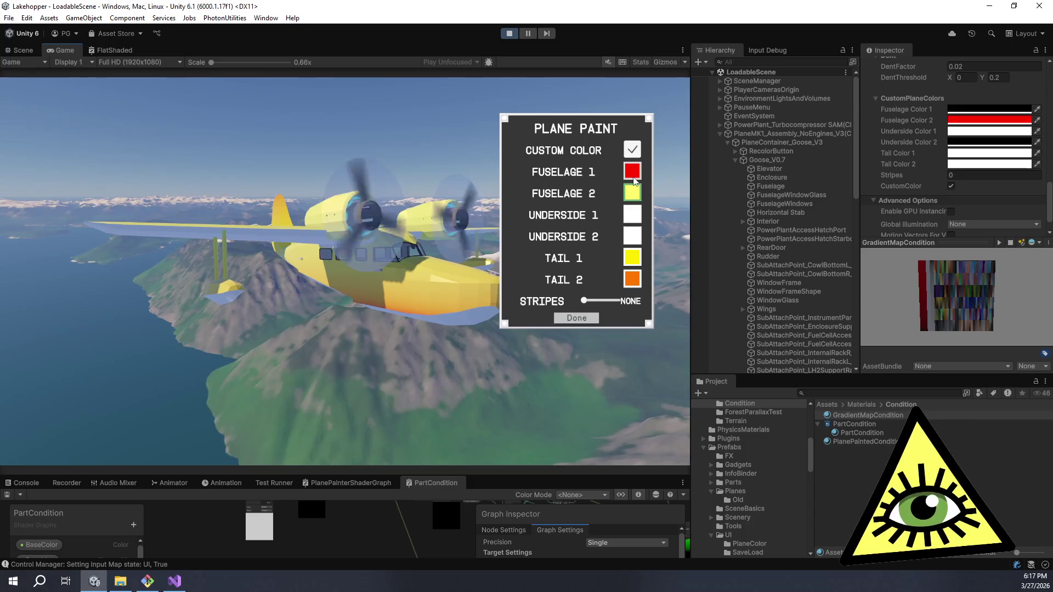
- Lower Fuselage 1's red slightly for a darker red, apply it, and close Plane Paint with Done
click(632, 174)
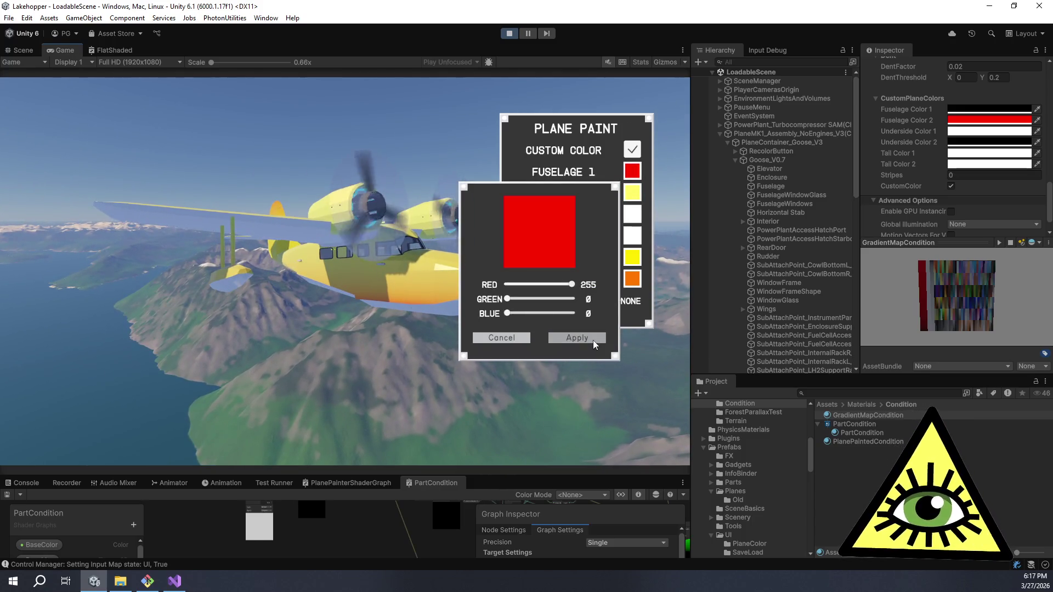
click(594, 339)
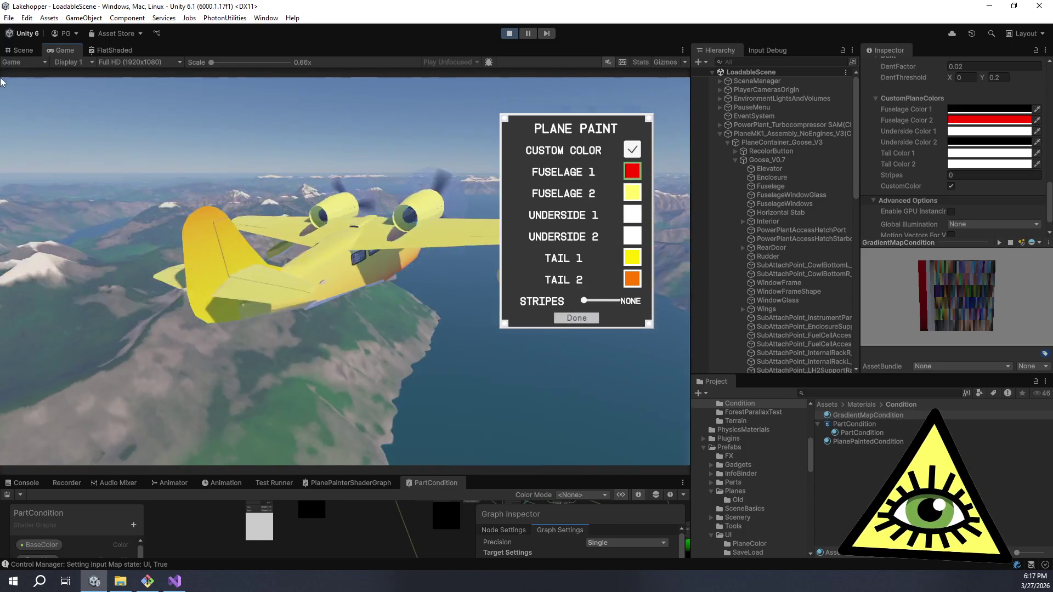
click(629, 172)
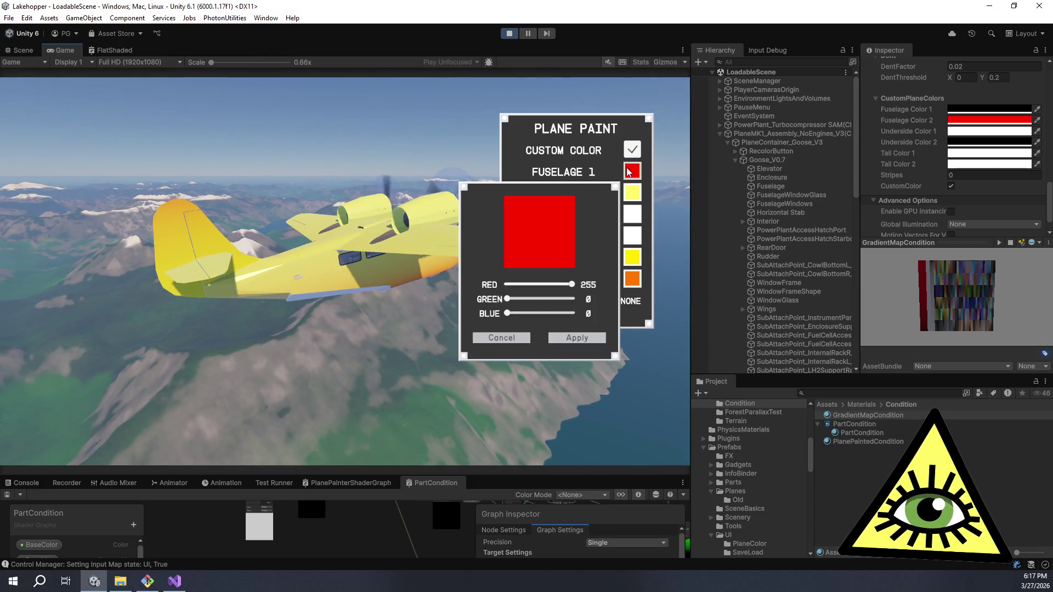
mouse_move(574, 285)
mouse_down()
mouse_move(511, 286)
mouse_move(597, 280)
mouse_move(510, 284)
mouse_move(581, 285)
mouse_move(568, 284)
mouse_up()
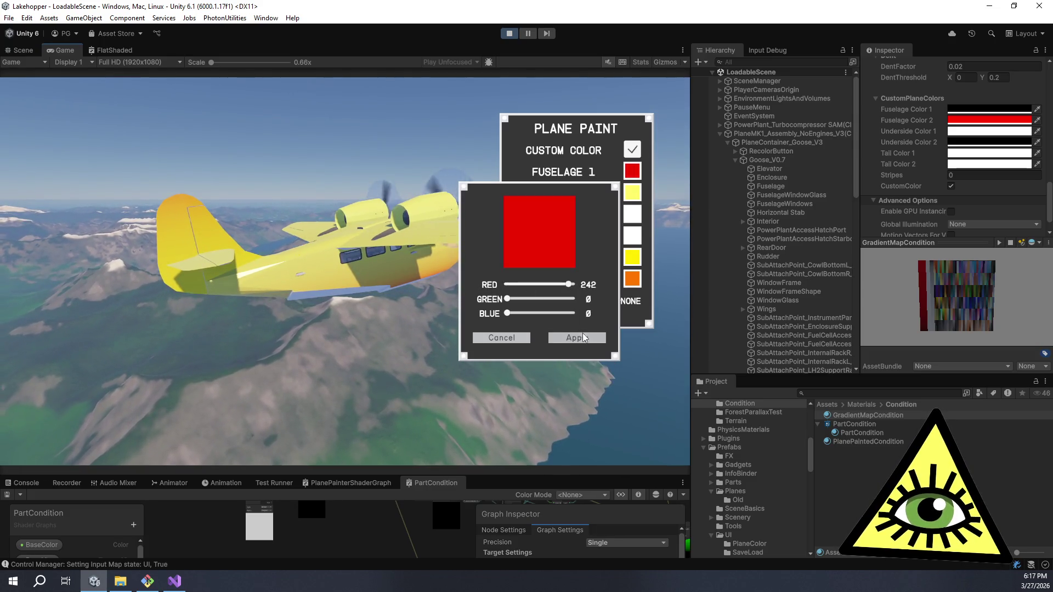
click(581, 335)
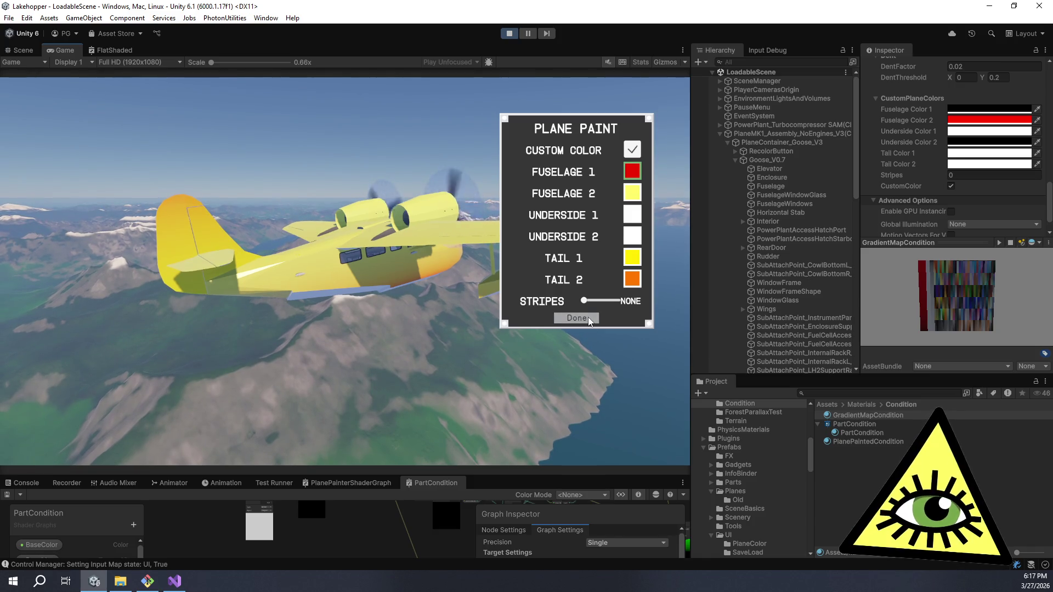
click(577, 318)
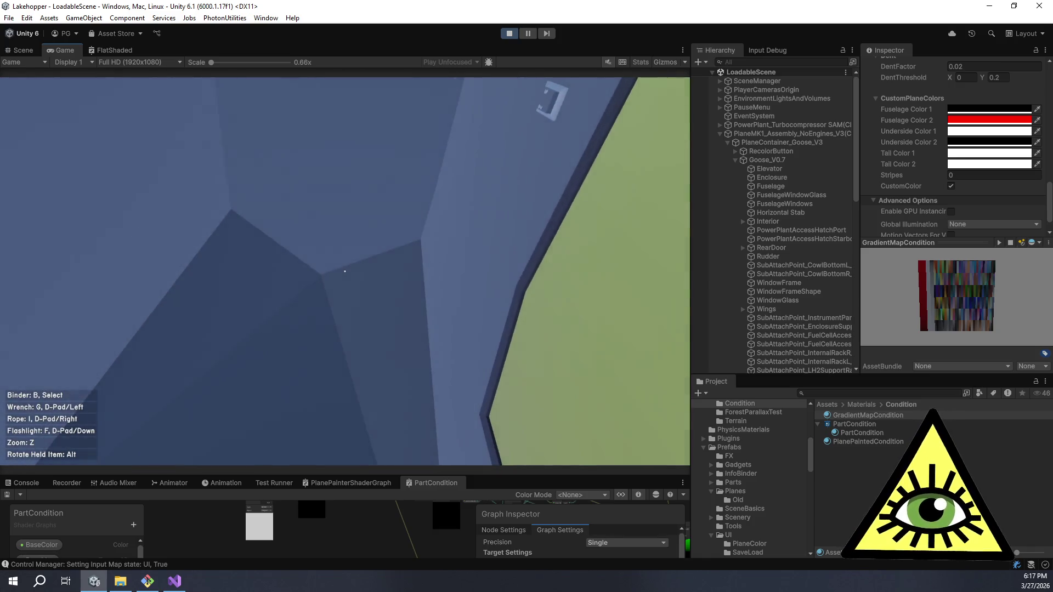
- Enlarge the PartCondition shader graph panel and zoom around the Lerp and Colorspace Conversion nodes
drag(481, 475, 527, 53)
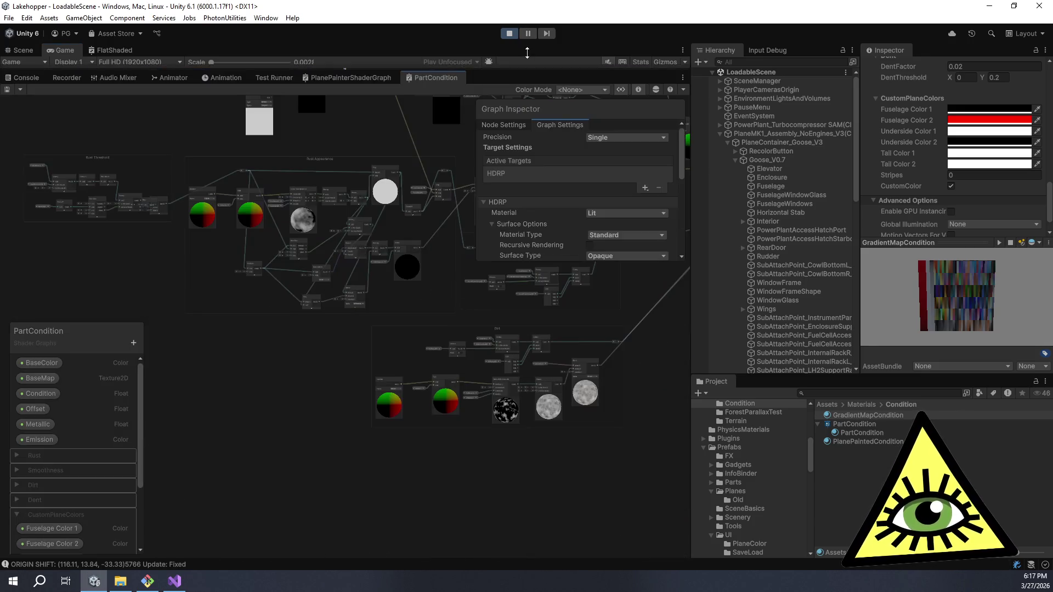
scroll(397, 218, up, 6)
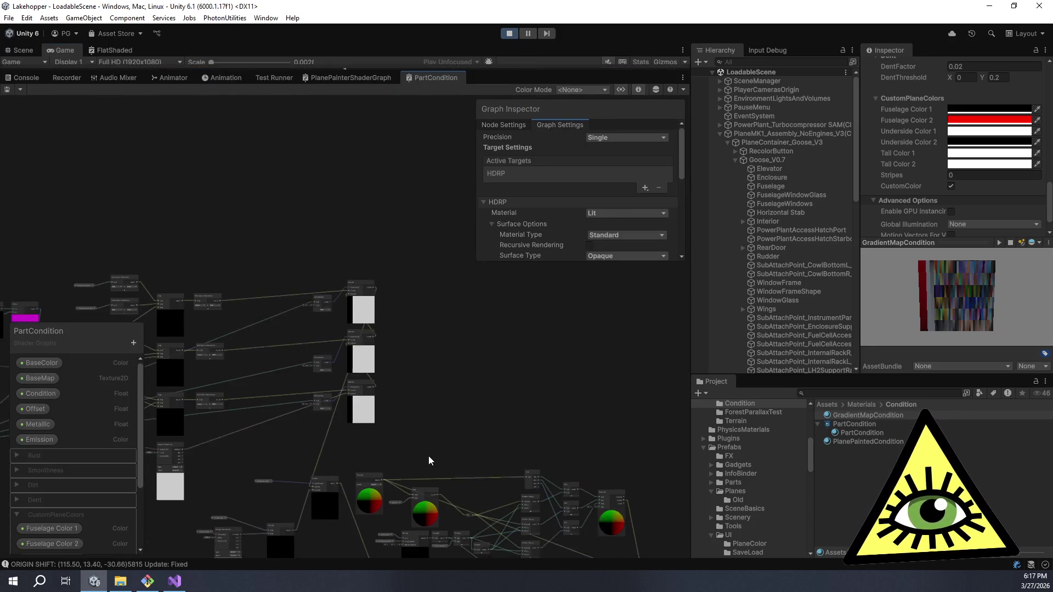
scroll(357, 371, up, 8)
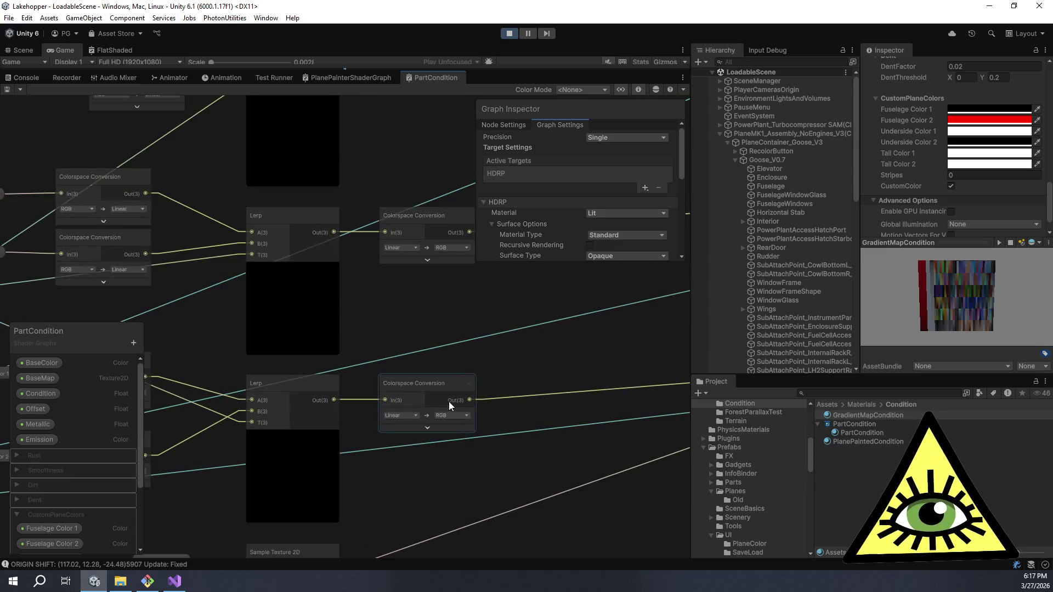
scroll(427, 315, down, 5)
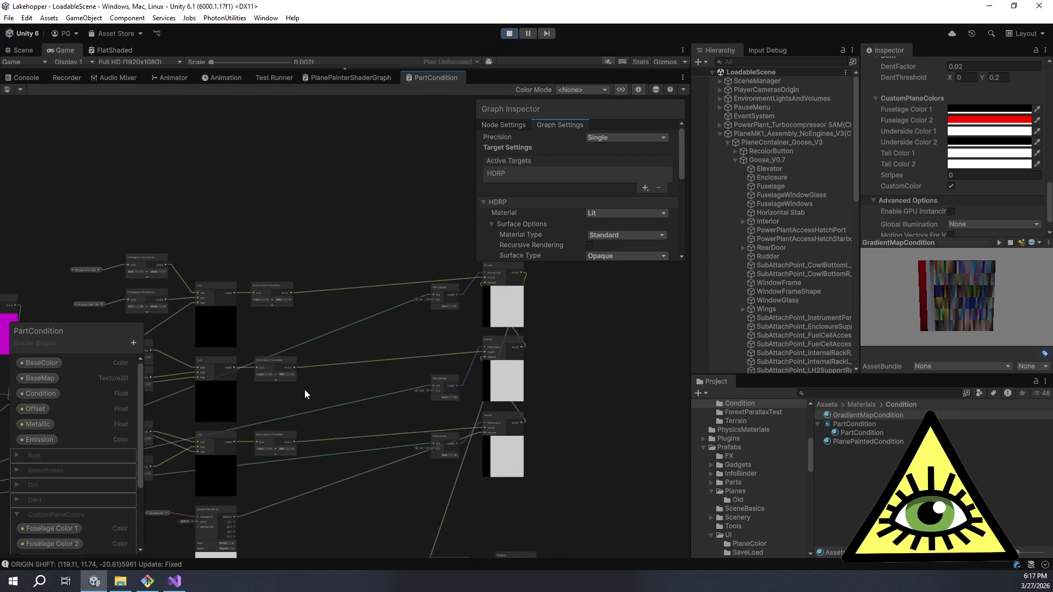
scroll(305, 386, up, 6)
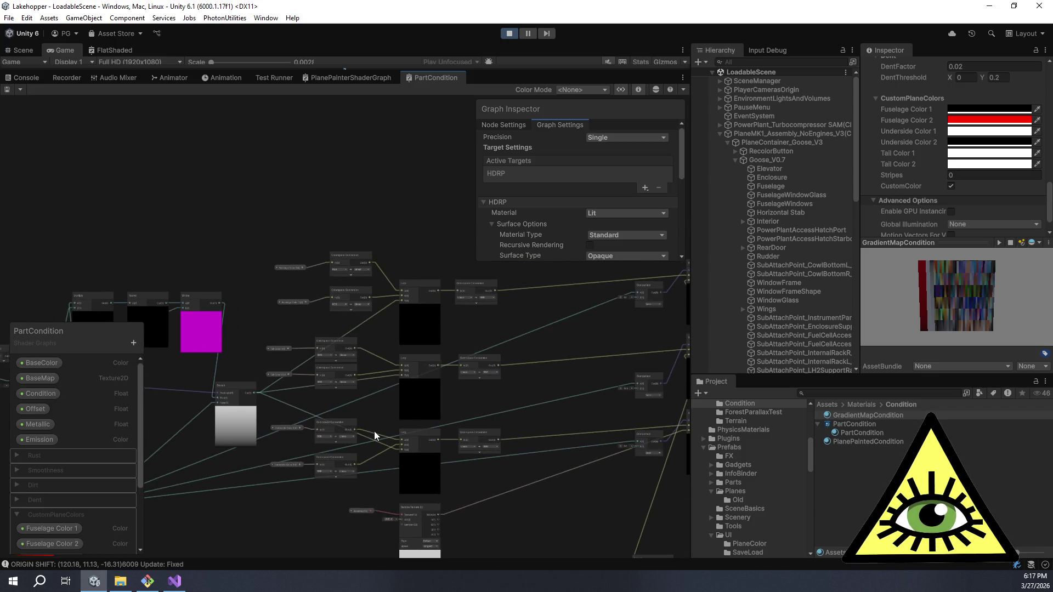
scroll(365, 435, down, 3)
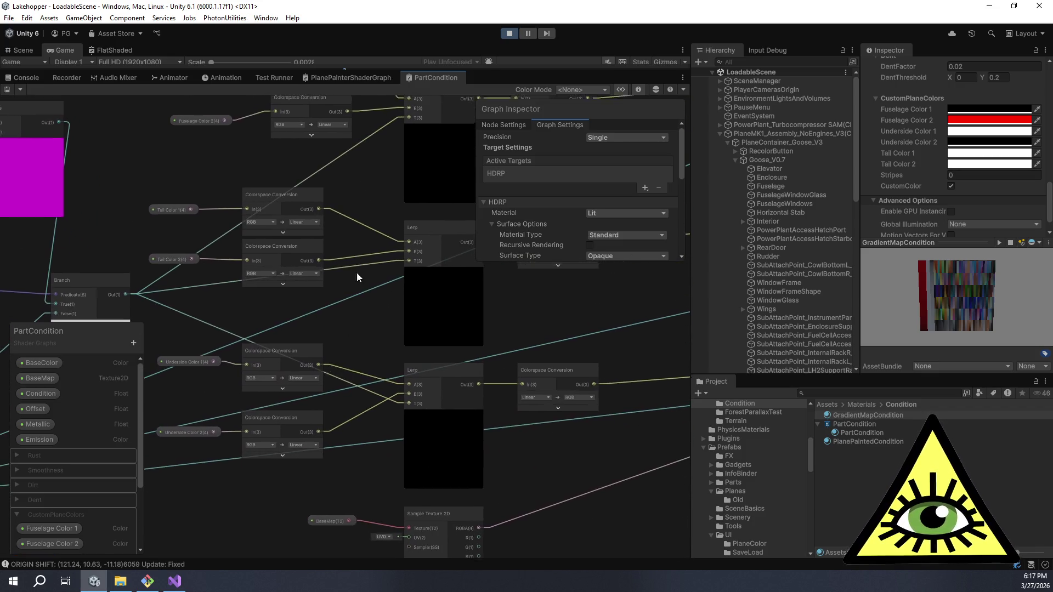
scroll(356, 263, up, 3)
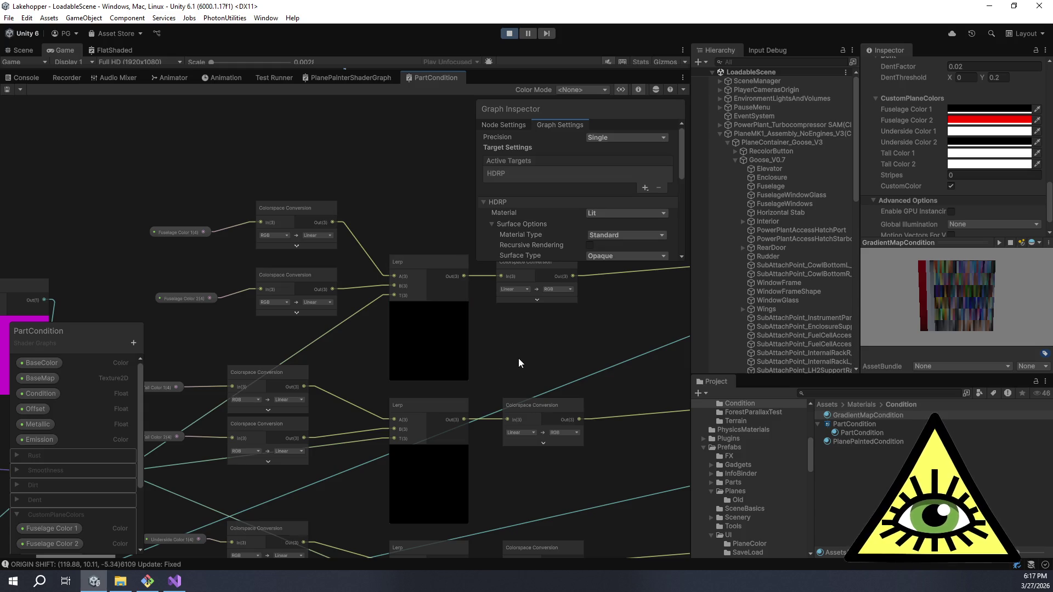
drag(545, 376, 386, 408)
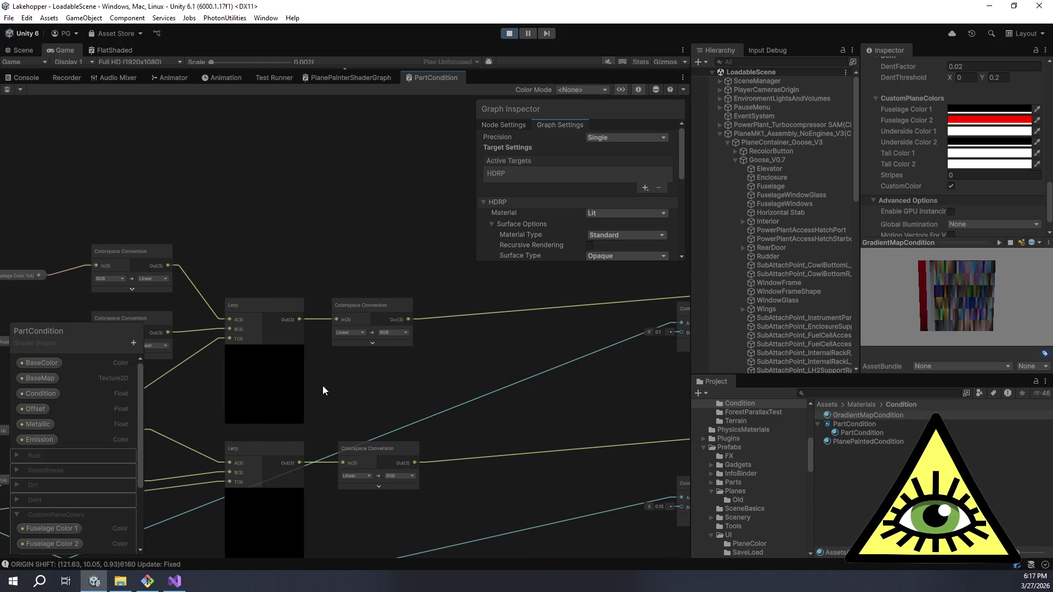
scroll(323, 389, down, 3)
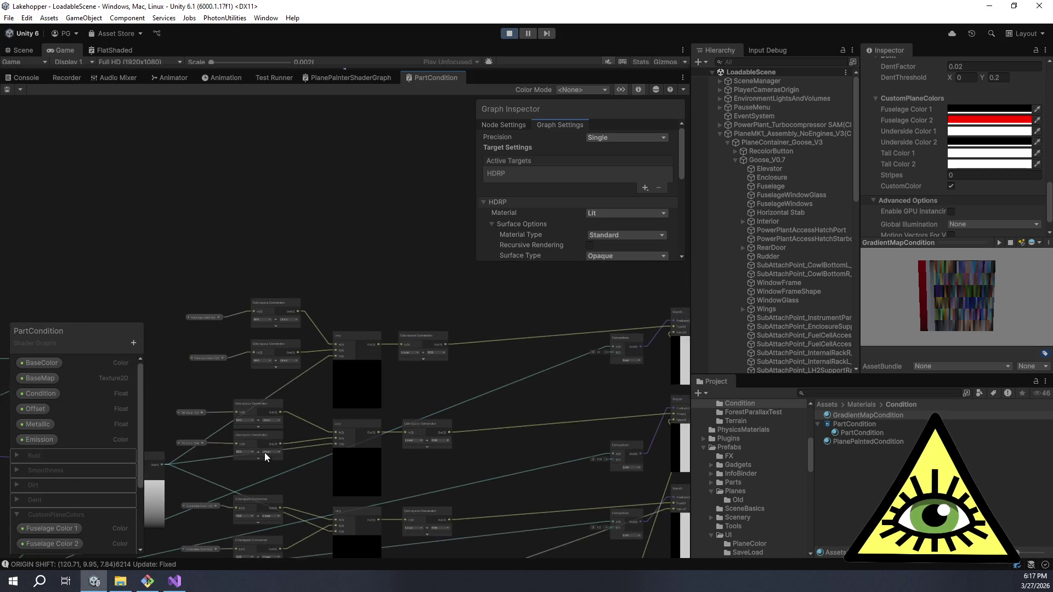
scroll(406, 381, up, 5)
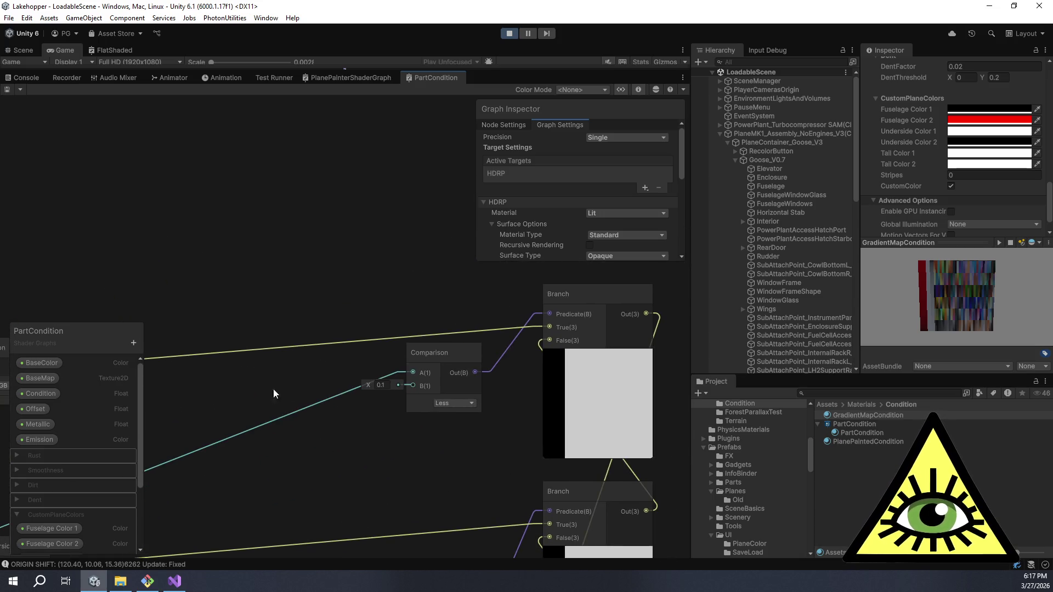
scroll(336, 418, down, 4)
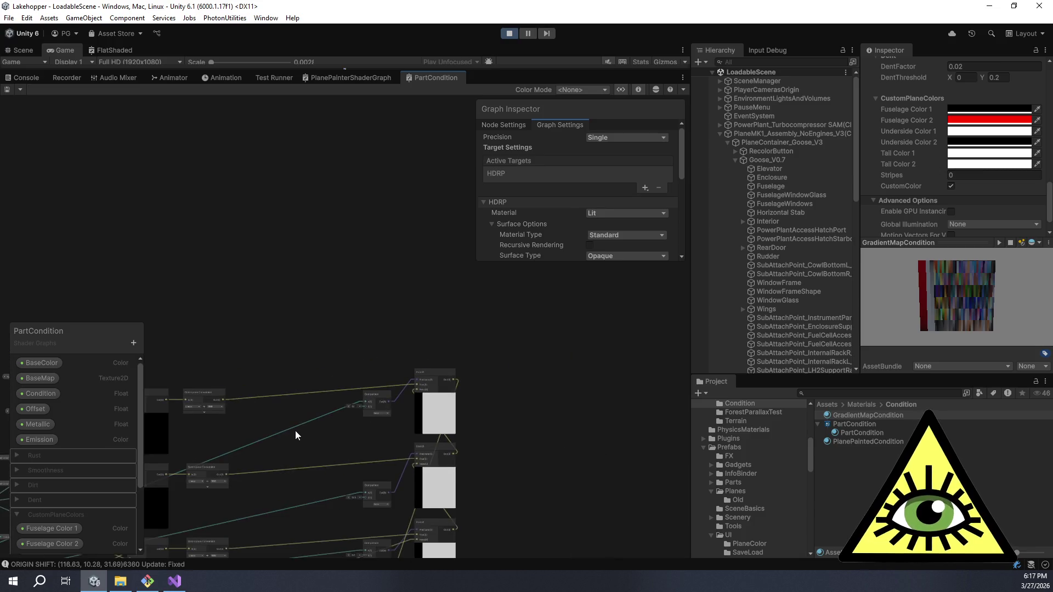
scroll(293, 437, down, 5)
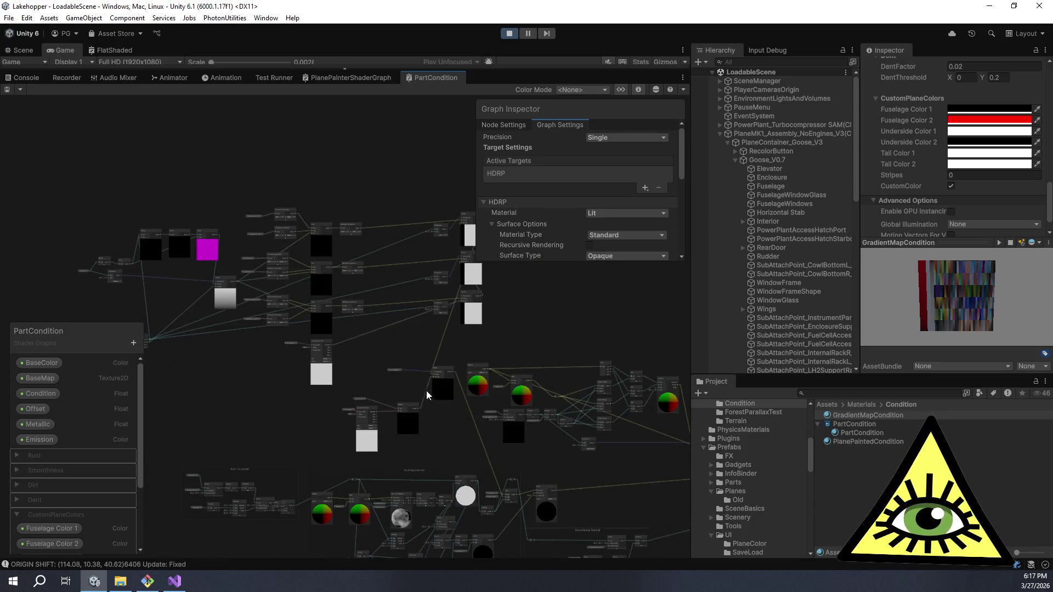
scroll(441, 404, up, 5)
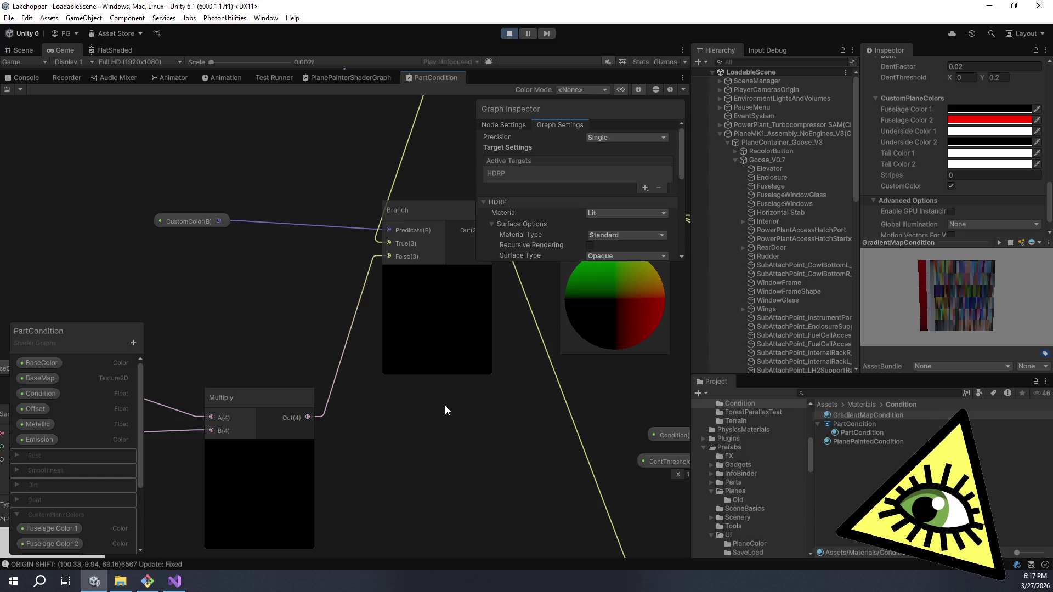
scroll(445, 402, down, 4)
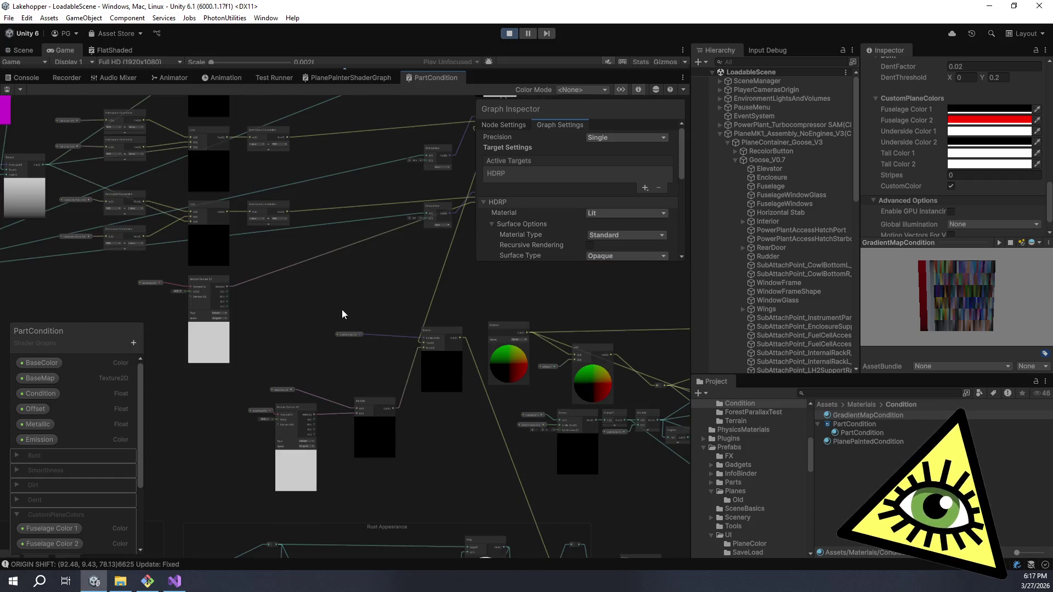
- Pan through the Branch, Divide, Split, Comparison, Multiply, Round and Sample Texture 2D nodes
drag(340, 305, 448, 452)
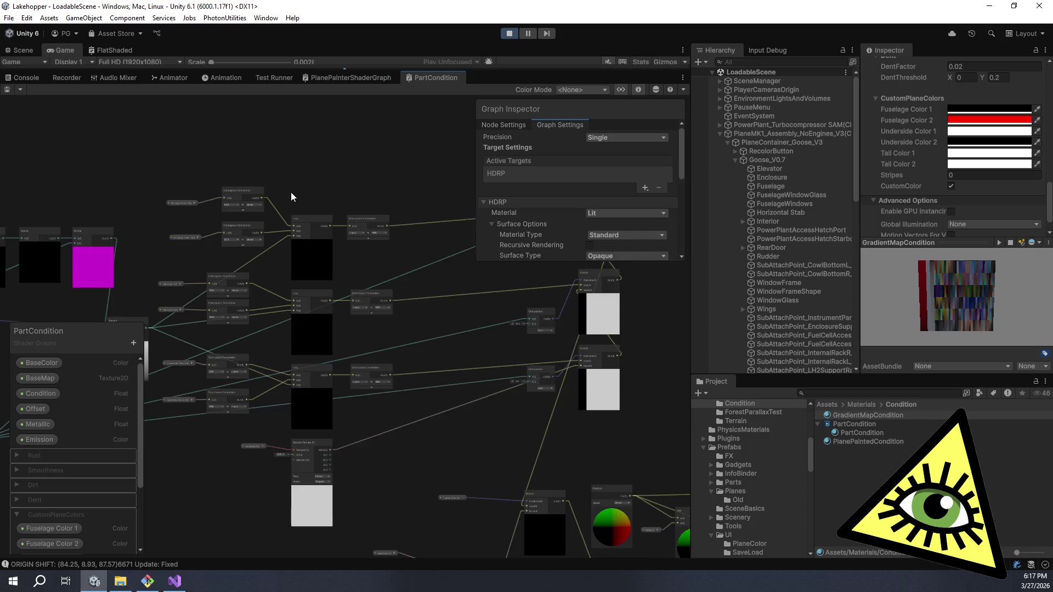
drag(290, 190, 396, 201)
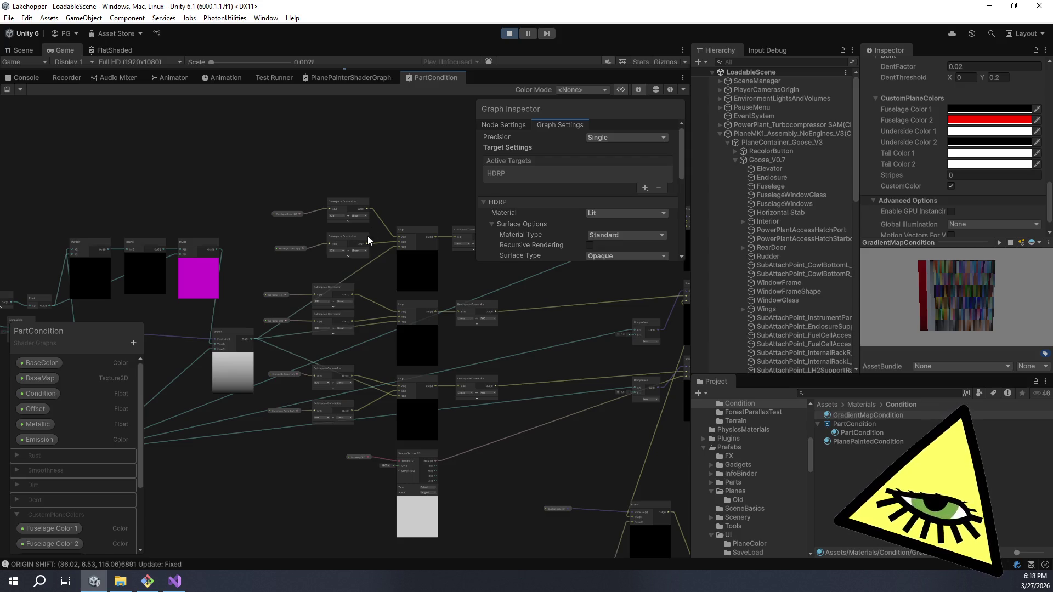
scroll(277, 296, up, 5)
drag(277, 296, 462, 103)
scroll(317, 265, down, 3)
mouse_move(317, 265)
mouse_down()
mouse_move(437, 359)
mouse_move(575, 288)
mouse_move(379, 440)
mouse_move(269, 311)
mouse_move(361, 386)
mouse_up()
mouse_move(504, 314)
mouse_down()
mouse_move(437, 360)
mouse_move(477, 368)
mouse_move(384, 315)
mouse_up()
scroll(213, 302, up, 3)
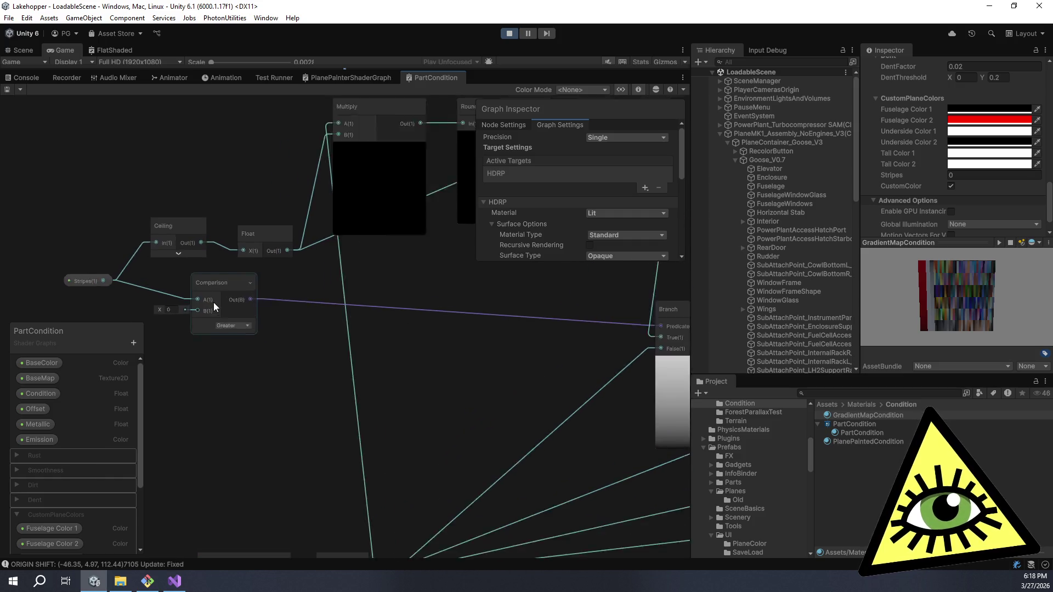
scroll(188, 423, up, 2)
scroll(188, 423, down, 2)
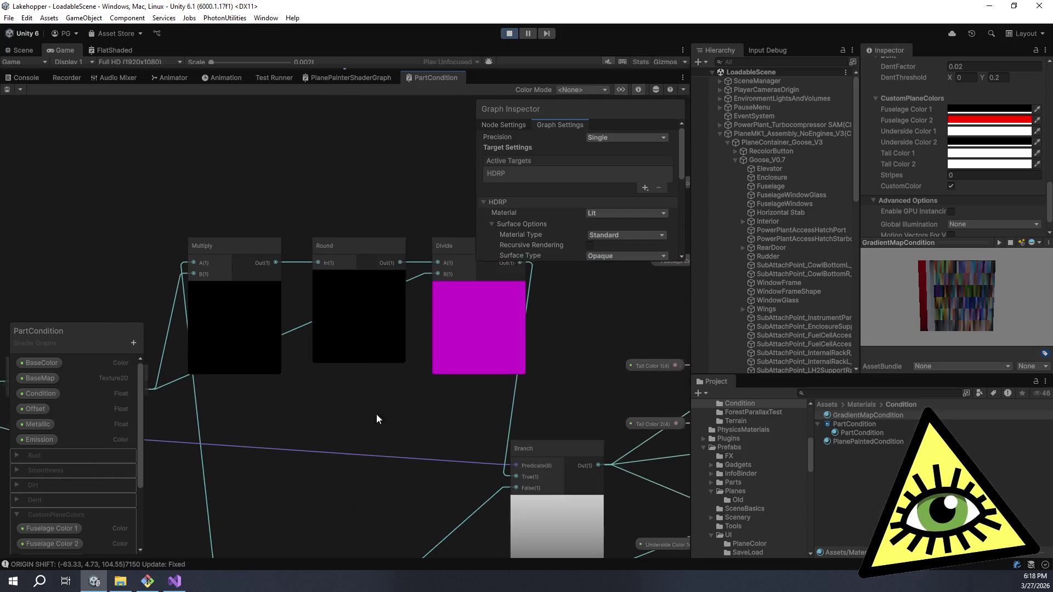
scroll(384, 408, down, 2)
mouse_move(402, 408)
mouse_down()
mouse_move(340, 296)
mouse_move(367, 252)
mouse_move(449, 221)
mouse_move(549, 229)
mouse_move(505, 157)
mouse_up()
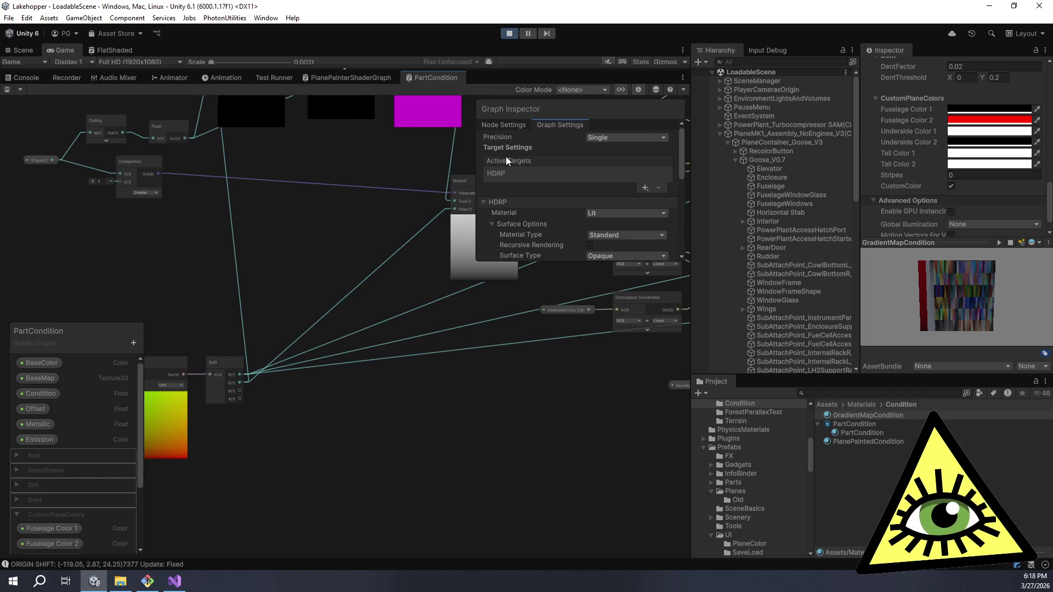
scroll(504, 156, up, 5)
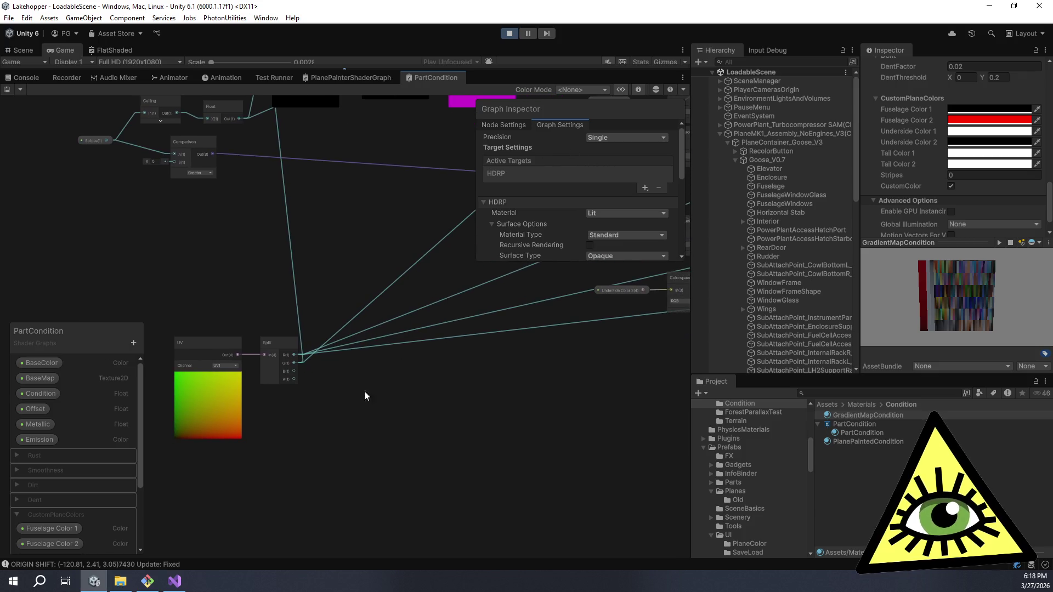
scroll(302, 406, down, 5)
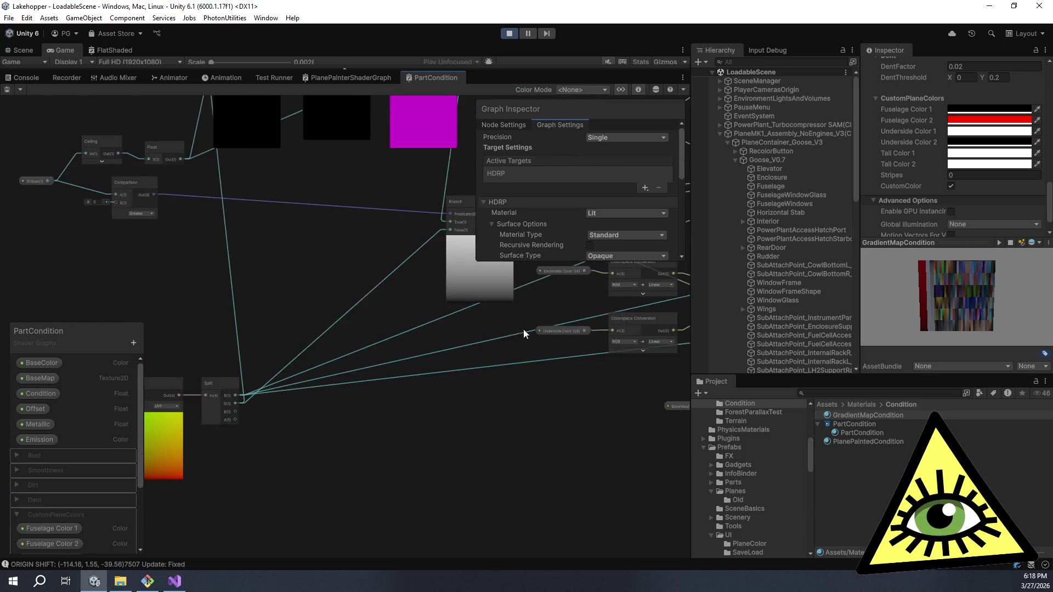
drag(532, 307, 220, 473)
mouse_move(540, 313)
mouse_down()
mouse_move(395, 384)
mouse_move(229, 419)
mouse_up()
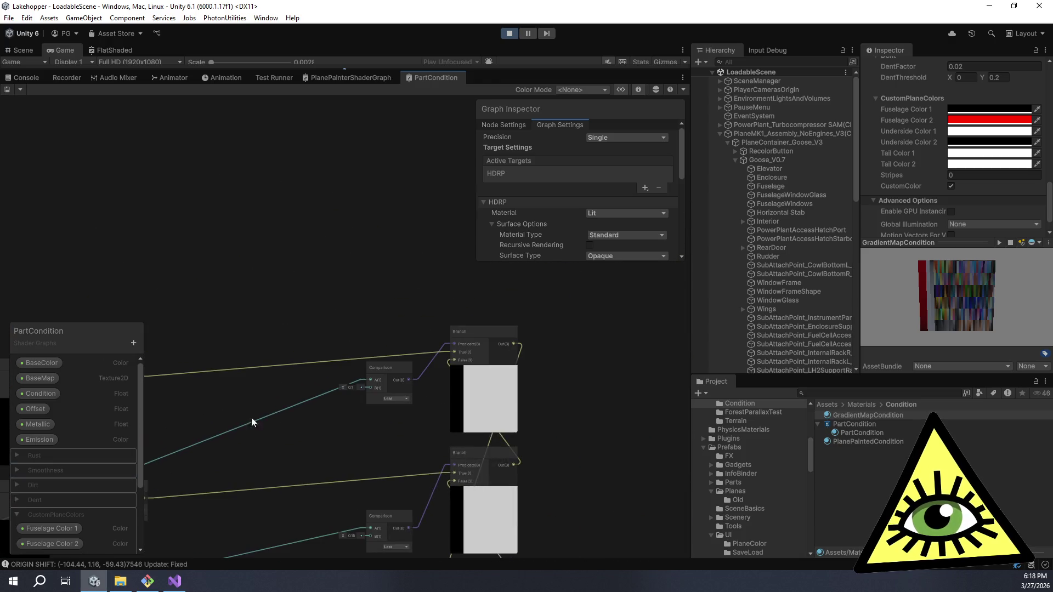
mouse_move(308, 407)
mouse_down()
mouse_move(314, 312)
mouse_move(483, 335)
mouse_up()
mouse_move(265, 313)
mouse_down()
mouse_move(336, 305)
mouse_move(443, 315)
mouse_up()
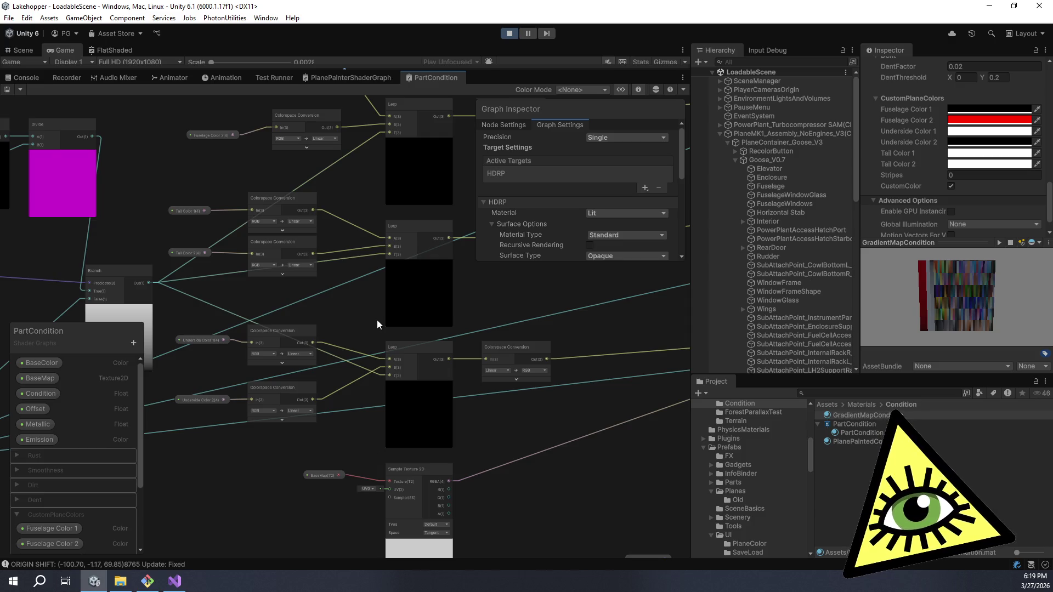
- Rotate the GradientMapCondition material preview, then inspect the UV, Split, Branch and Lerp nodes
mouse_move(944, 311)
mouse_down()
mouse_move(936, 274)
mouse_move(959, 291)
mouse_move(950, 294)
mouse_up()
drag(480, 308, 401, 475)
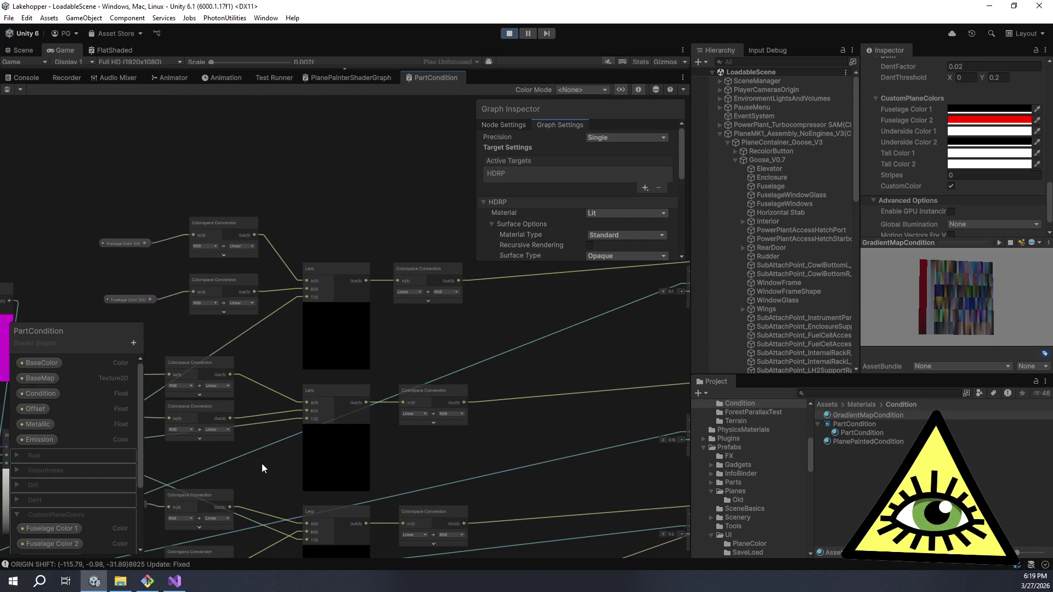
drag(260, 463, 500, 352)
scroll(417, 412, down, 2)
drag(387, 397, 371, 351)
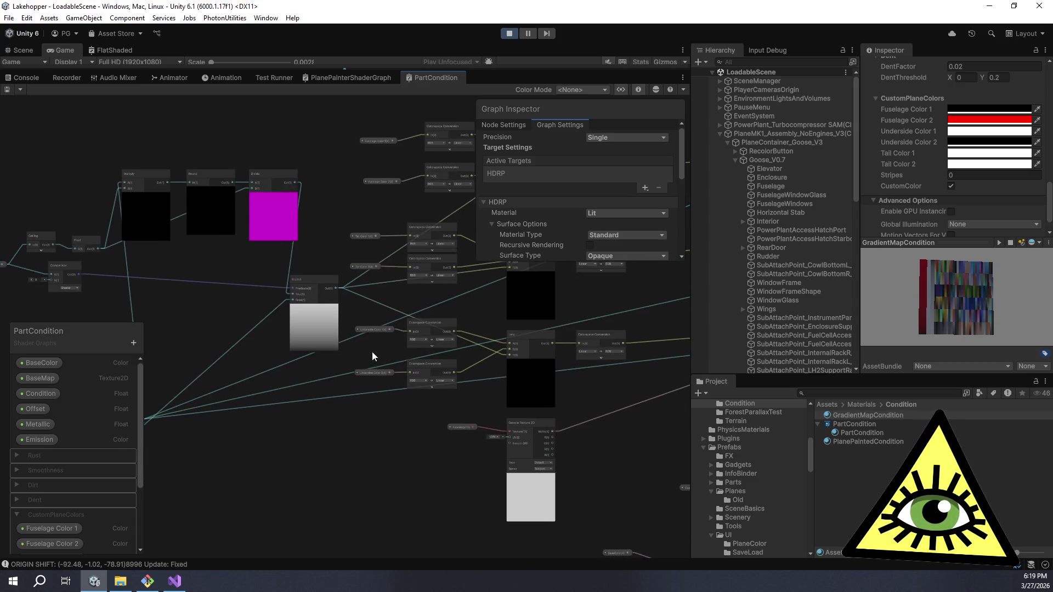
drag(226, 389, 329, 407)
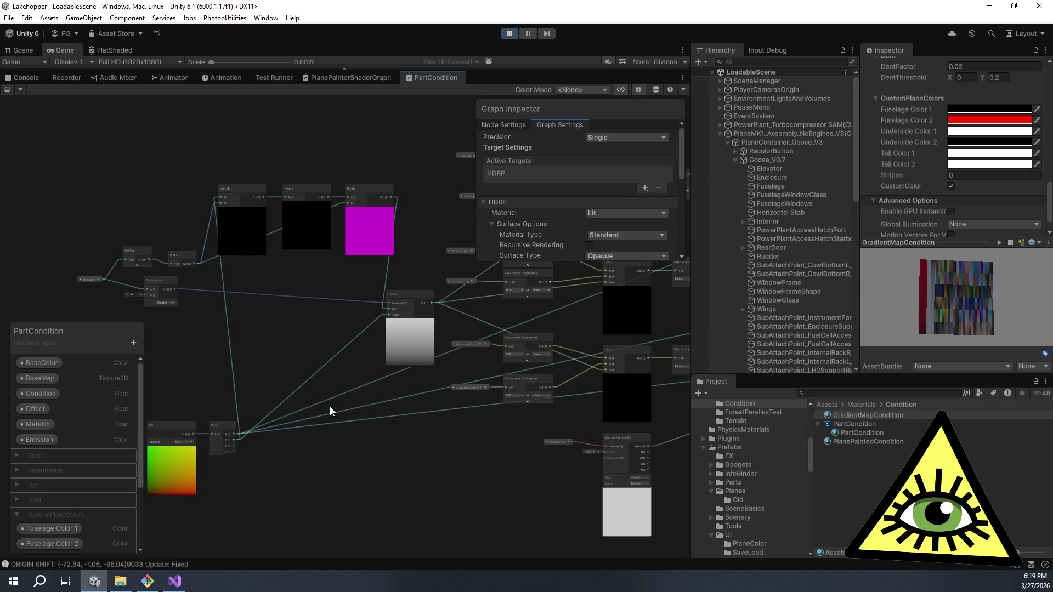
scroll(330, 406, up, 3)
mouse_move(331, 406)
mouse_down()
mouse_move(320, 432)
mouse_move(198, 488)
mouse_up()
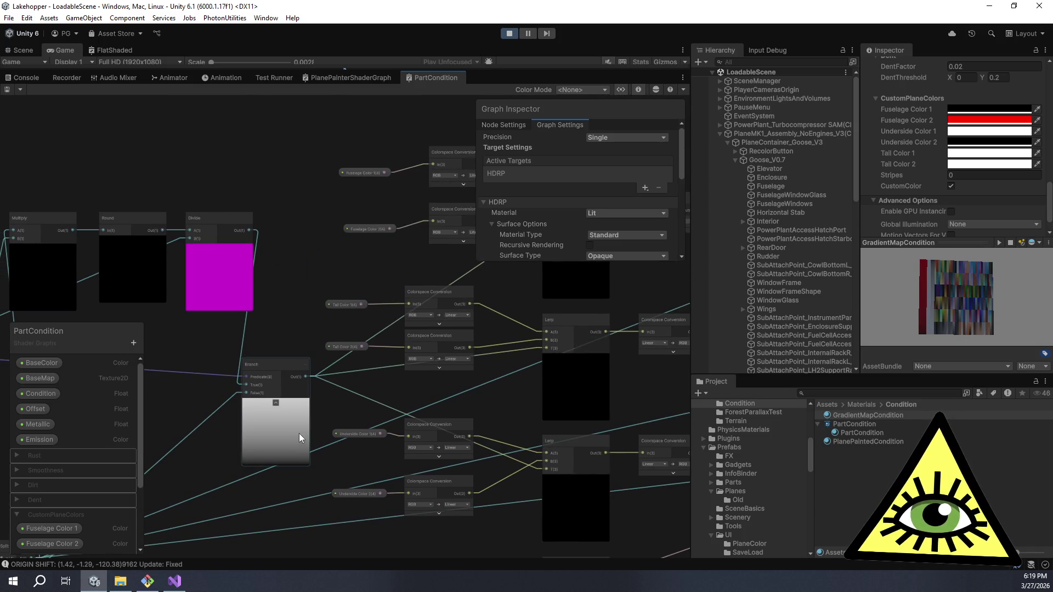
scroll(399, 379, down, 3)
scroll(345, 412, up, 6)
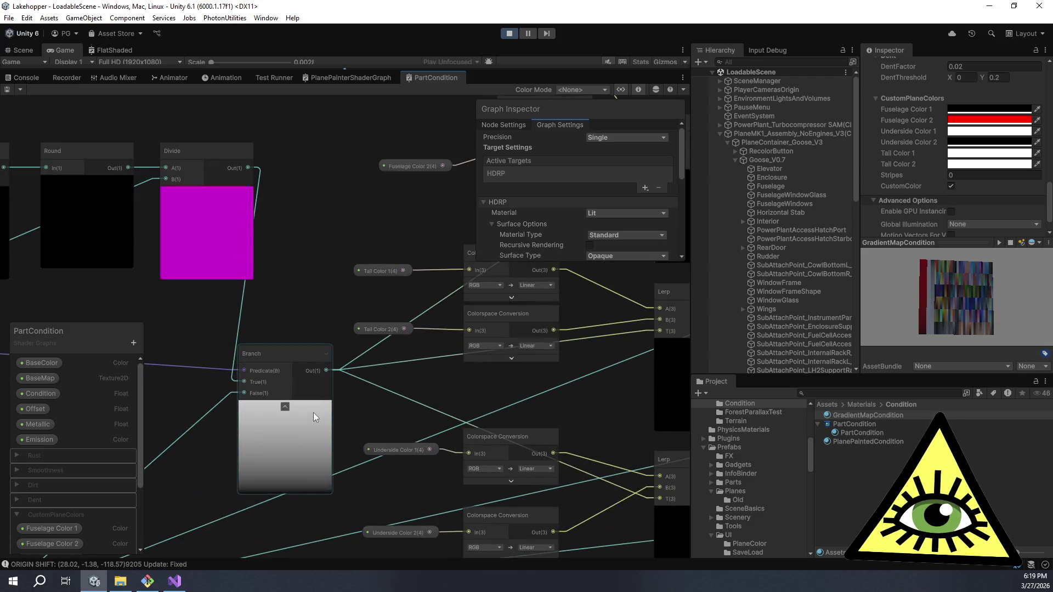
scroll(395, 390, down, 5)
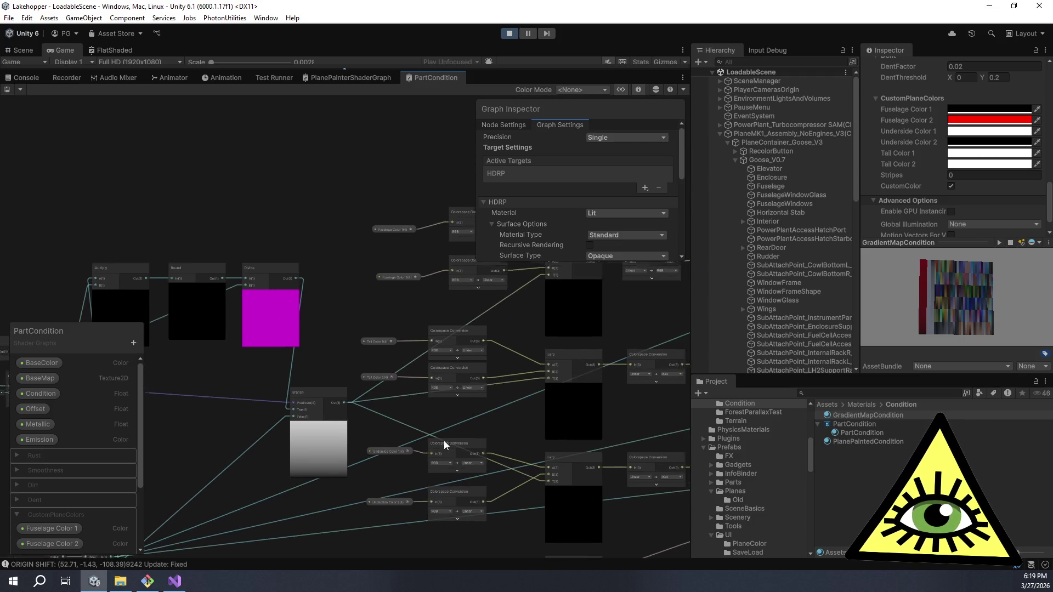
drag(455, 433, 396, 469)
scroll(439, 420, up, 4)
mouse_move(382, 510)
mouse_down()
mouse_move(348, 423)
mouse_move(561, 393)
mouse_move(459, 459)
mouse_up()
scroll(560, 395, down, 3)
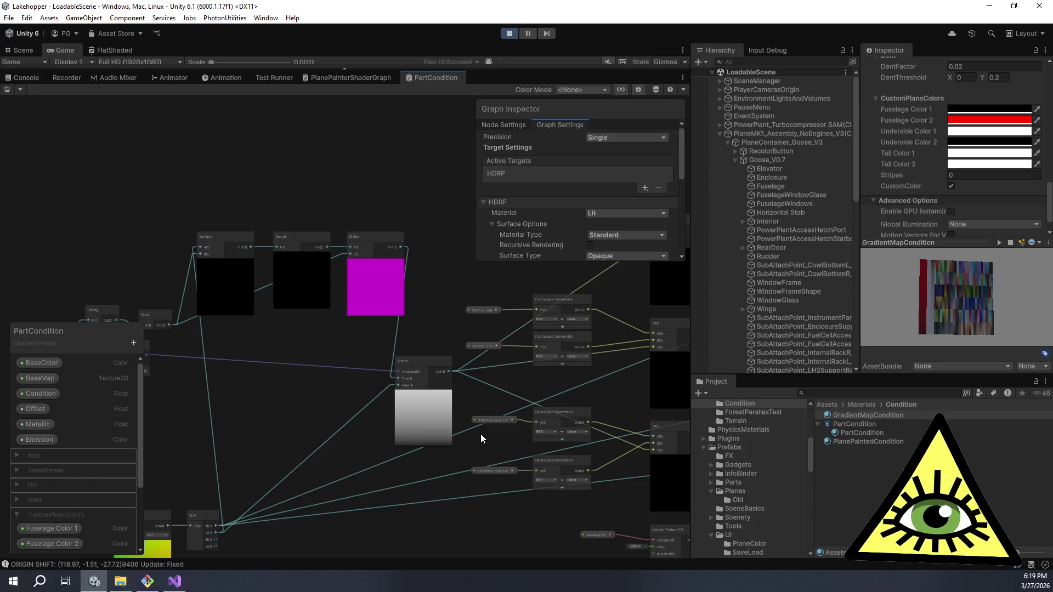
mouse_move(399, 412)
mouse_down()
mouse_move(427, 341)
mouse_move(545, 382)
mouse_move(532, 342)
mouse_up()
scroll(400, 360, up, 1)
scroll(400, 360, up, 3)
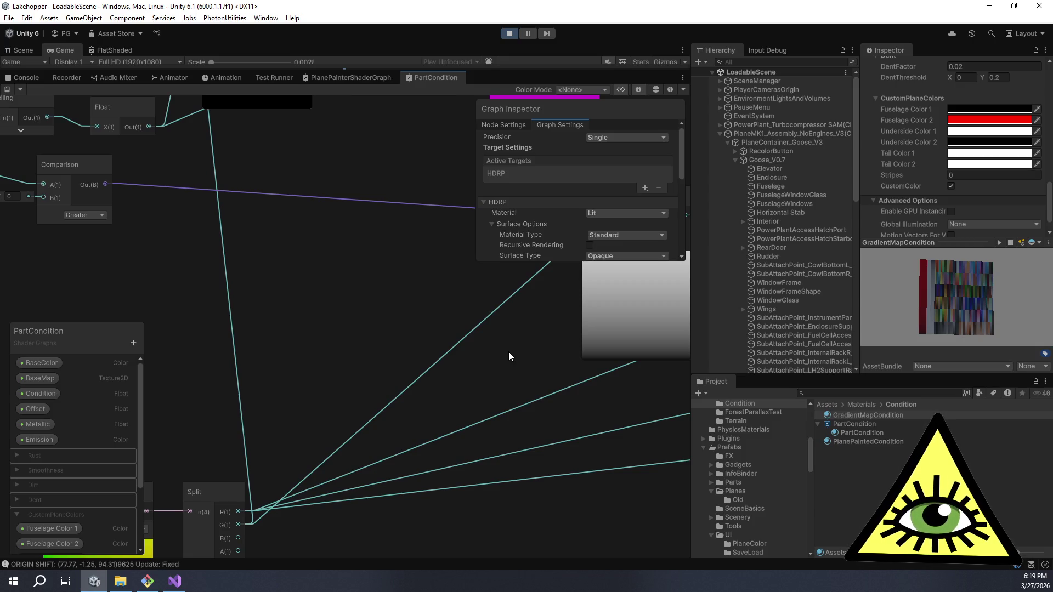
scroll(508, 356, down, 3)
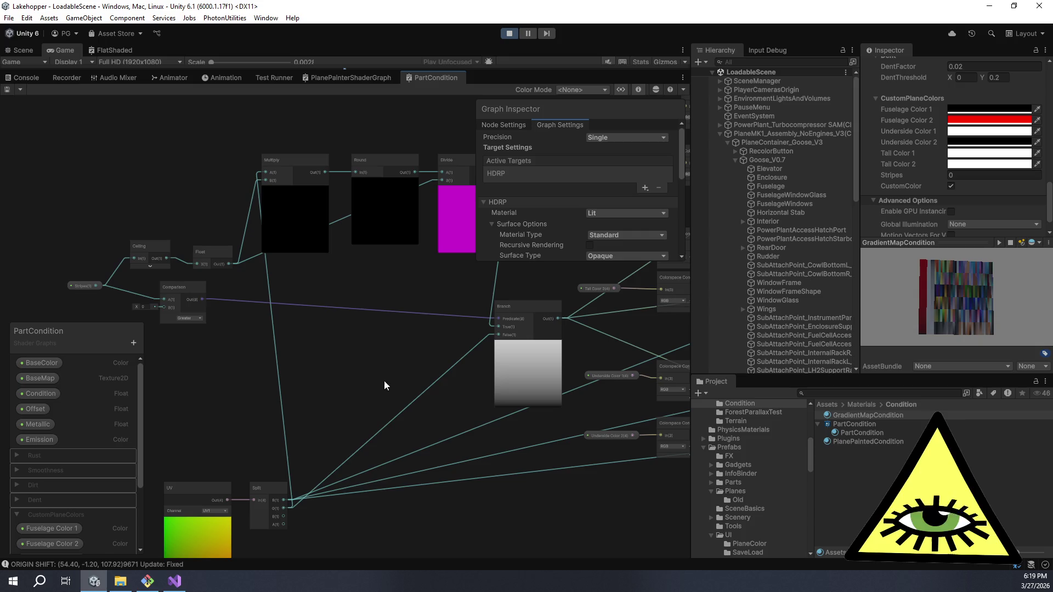
- Search Create Node for 'sig' and then 'log', closing the search without adding a node
key(space)
text(sig)
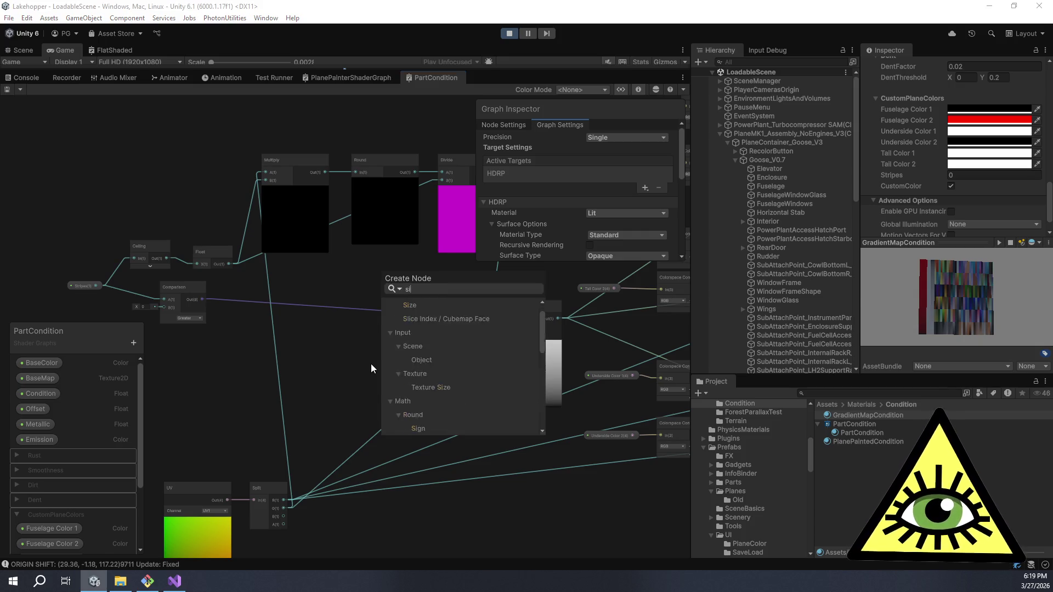
key(BackSpace)
key(BackSpace)
key(BackSpace)
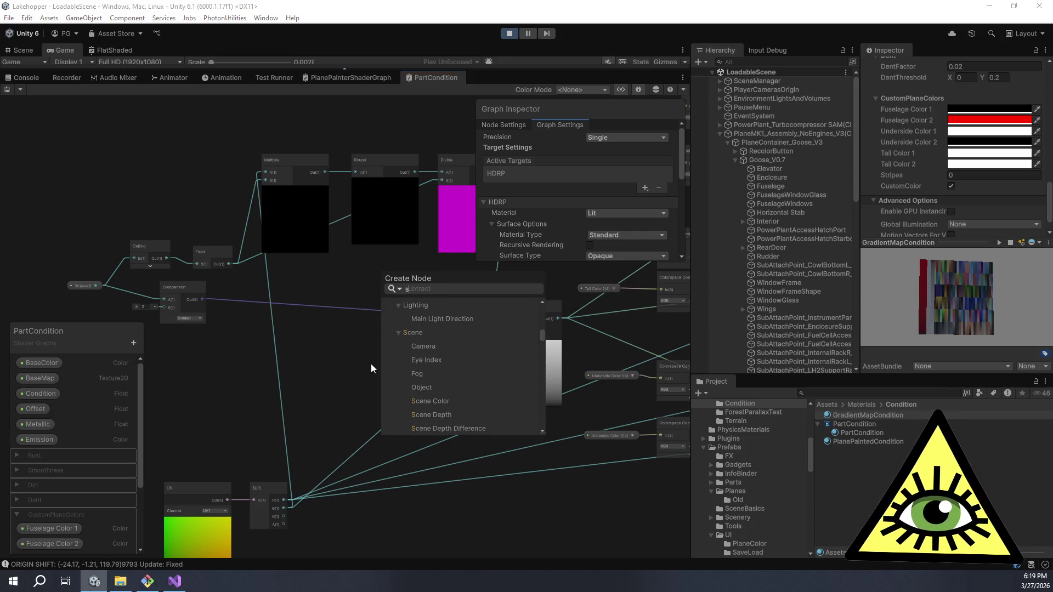
text(log)
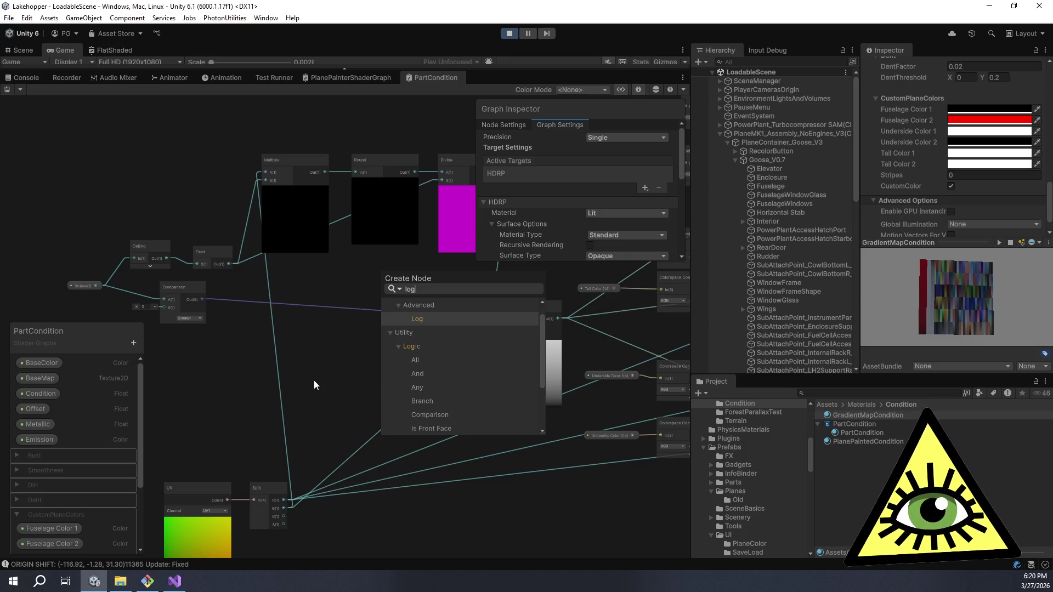
key(Escape)
- Add a Multiply node by searching 'mult' in Create Node
scroll(361, 330, up, 3)
key(space)
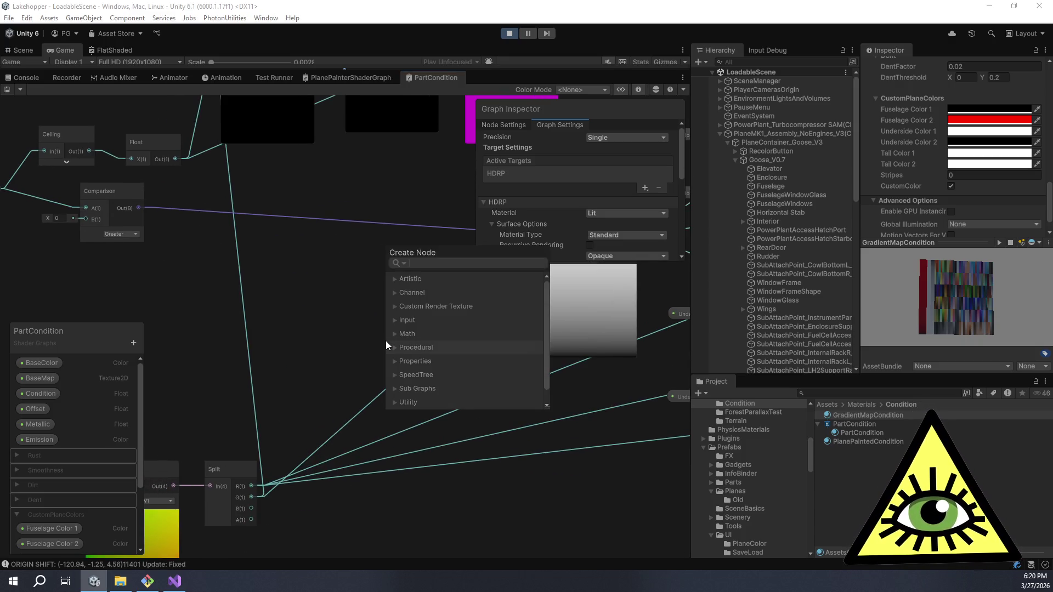
text(math)
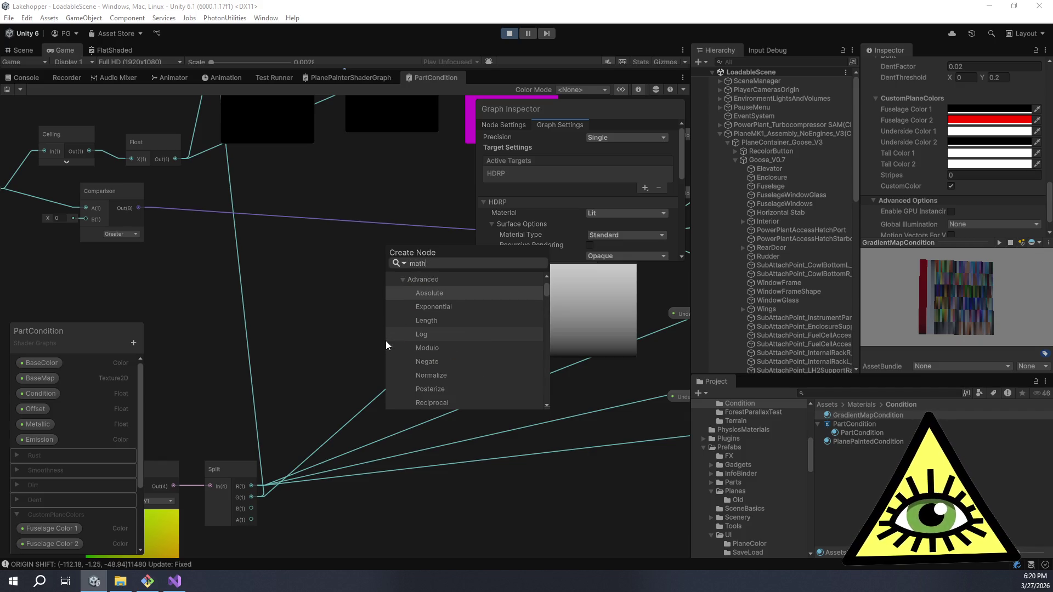
key(BackSpace)
key(BackSpace)
key(BackSpace)
text(mult)
key(Return)
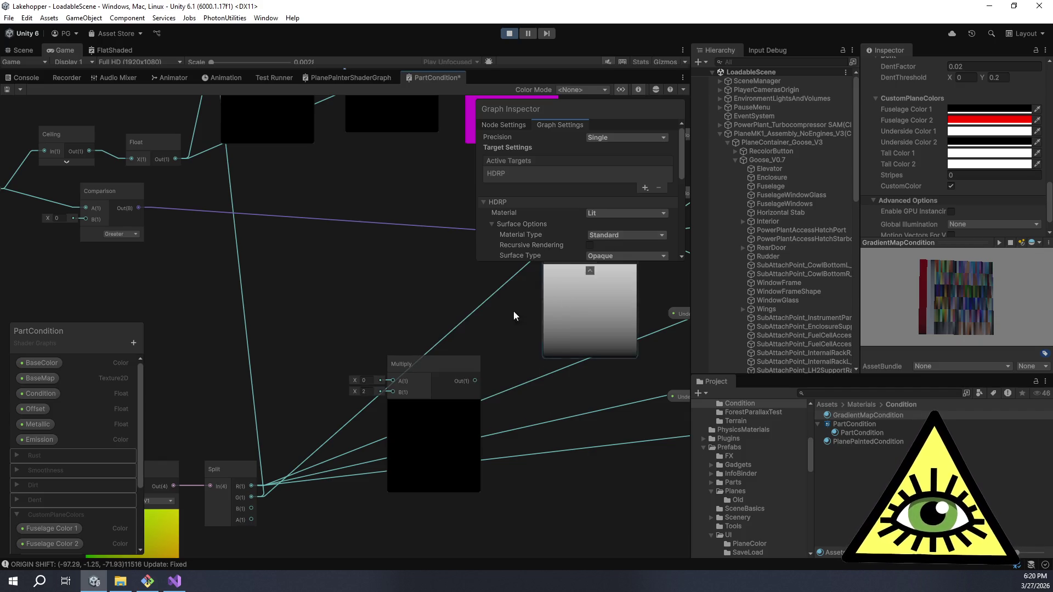
- Wire the Split node's G channel into the new Multiply node's A input and collapse its preview
mouse_move(436, 362)
mouse_down()
mouse_move(395, 285)
mouse_move(415, 296)
mouse_up()
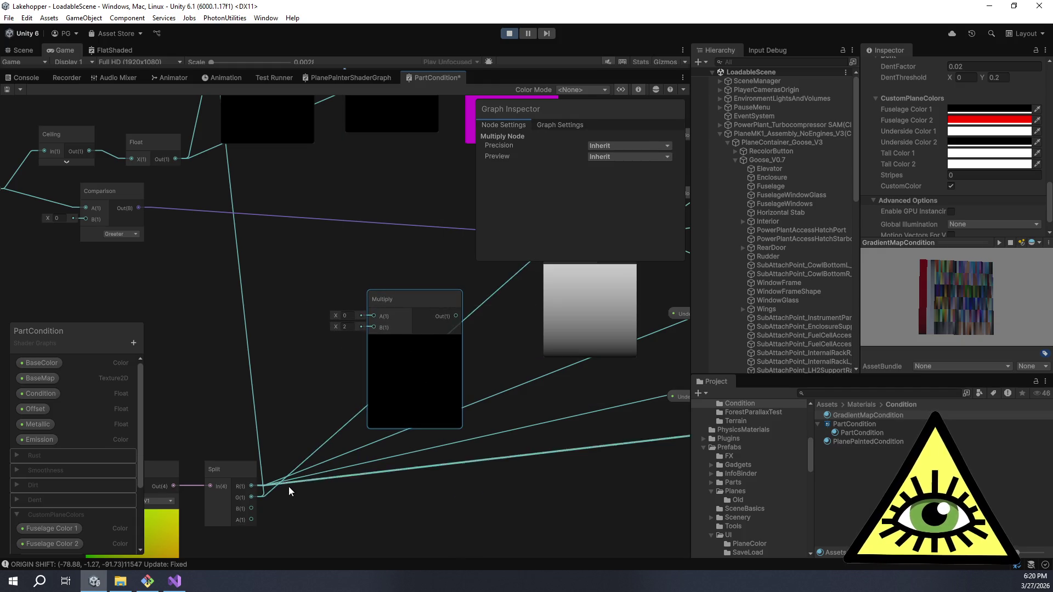
mouse_move(252, 497)
mouse_down()
mouse_move(302, 404)
mouse_move(373, 317)
mouse_move(318, 275)
mouse_move(320, 285)
mouse_up()
click(415, 341)
key(space)
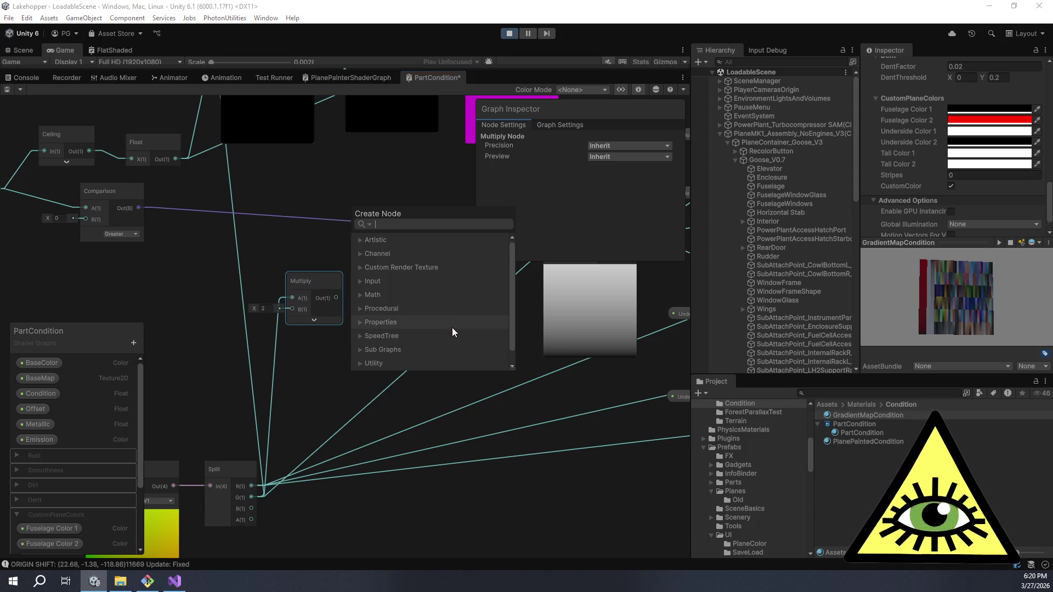
text(squa)
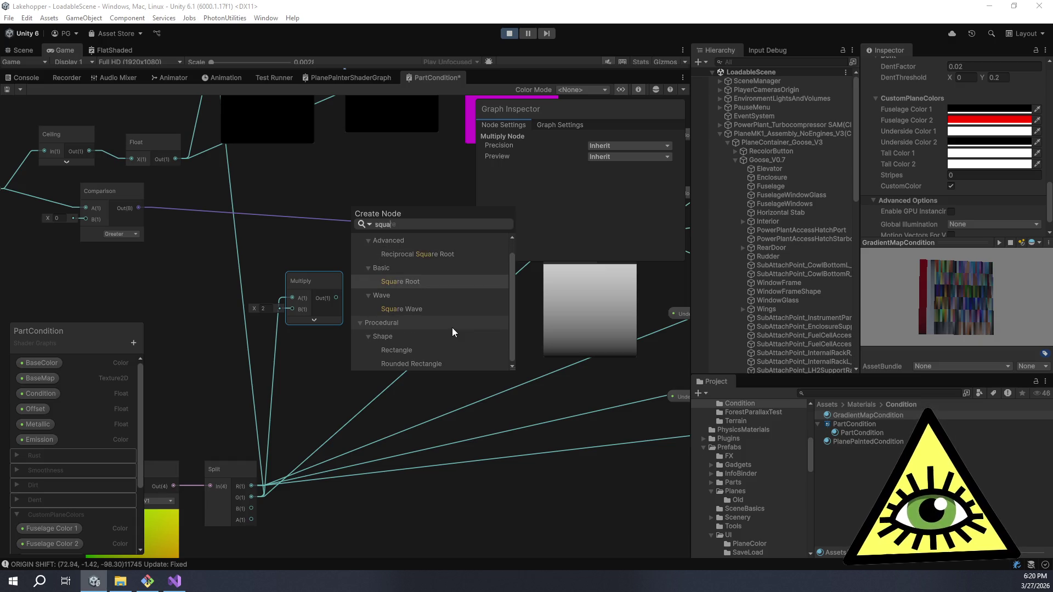
click(325, 380)
mouse_move(323, 283)
mouse_down()
mouse_move(336, 280)
mouse_move(325, 279)
mouse_up()
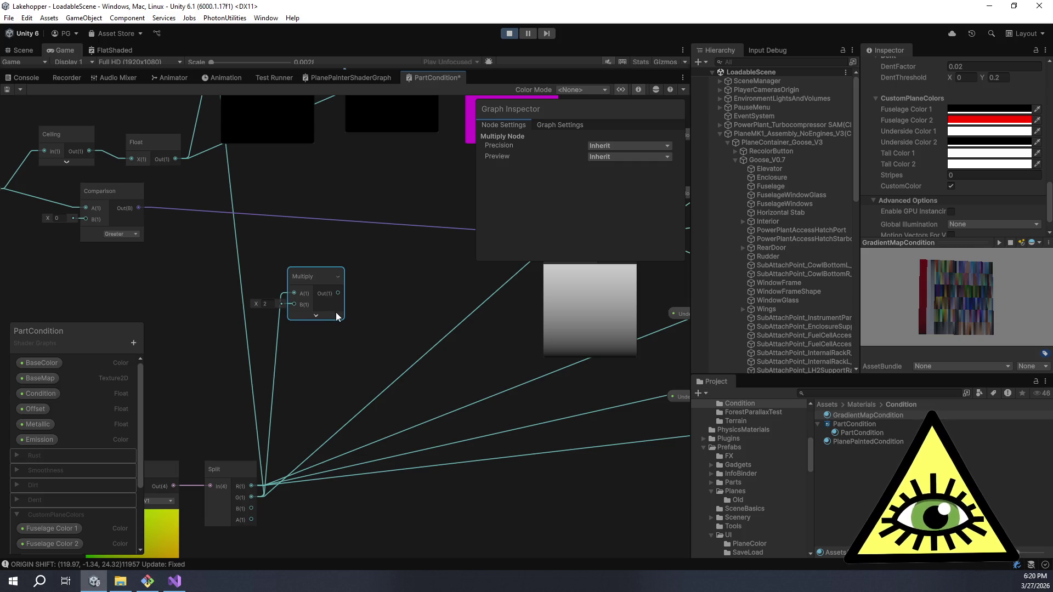
- Duplicate the Multiply and feed its result into a new Divide node with B set to 4
key(ctrl+d)
mouse_move(361, 328)
mouse_down()
mouse_move(404, 278)
mouse_move(364, 291)
mouse_move(386, 306)
mouse_move(416, 266)
mouse_up()
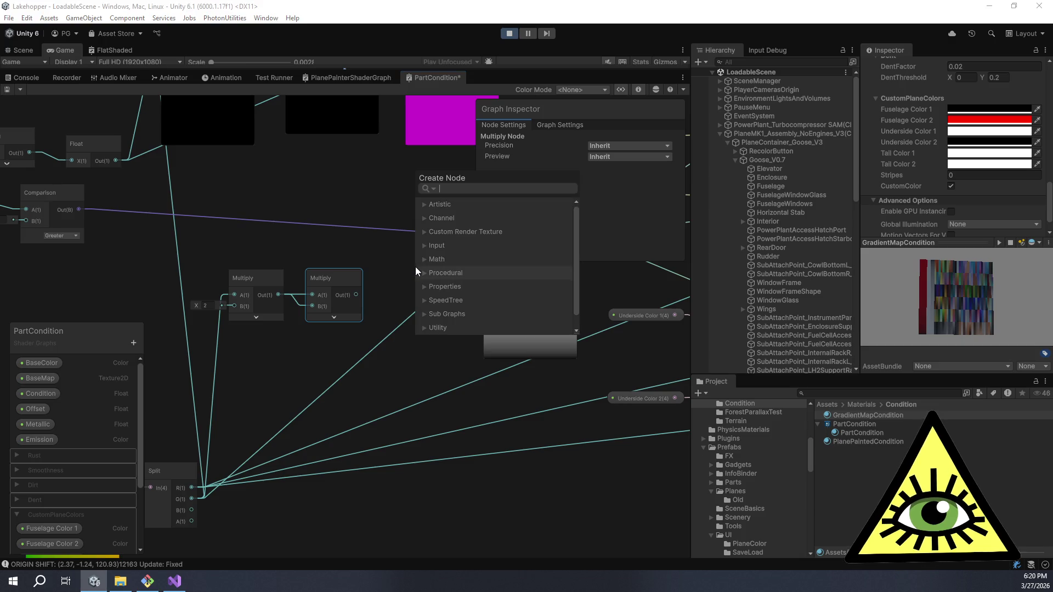
text(divide)
key(Return)
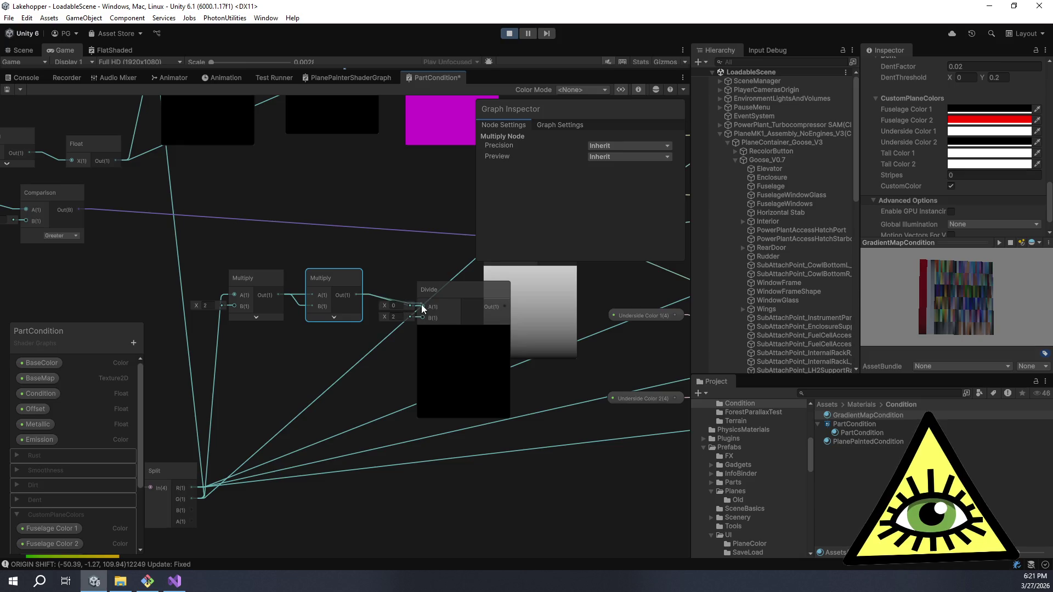
drag(422, 305, 422, 307)
click(397, 317)
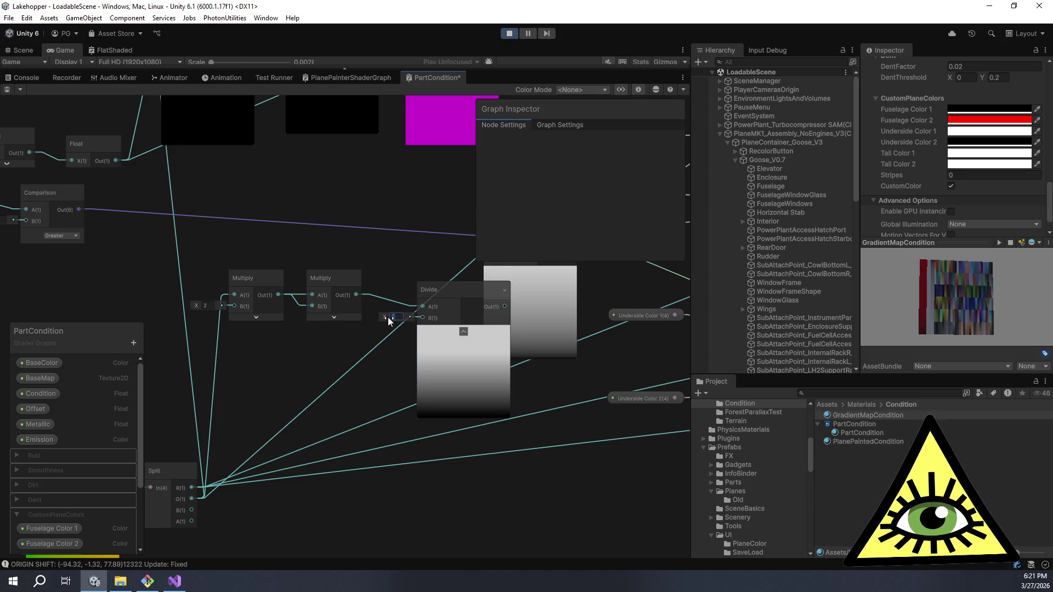
text(4)
mouse_move(472, 289)
mouse_down()
mouse_move(433, 271)
mouse_move(431, 290)
mouse_up()
mouse_move(484, 322)
mouse_down()
mouse_move(399, 380)
mouse_move(408, 311)
mouse_up()
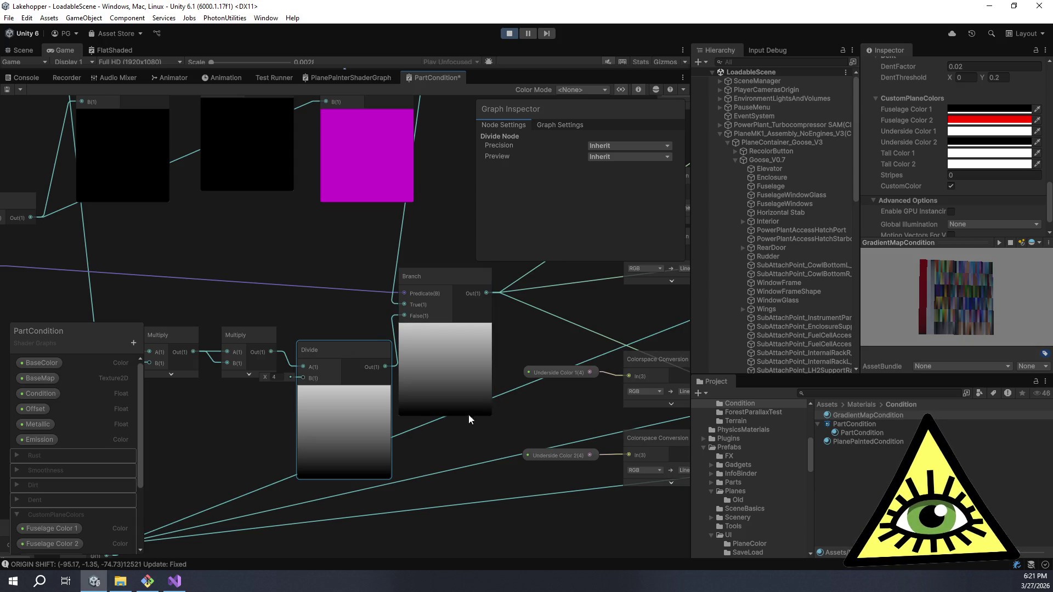
- Collapse the Divide and Branch node previews
click(344, 391)
click(444, 330)
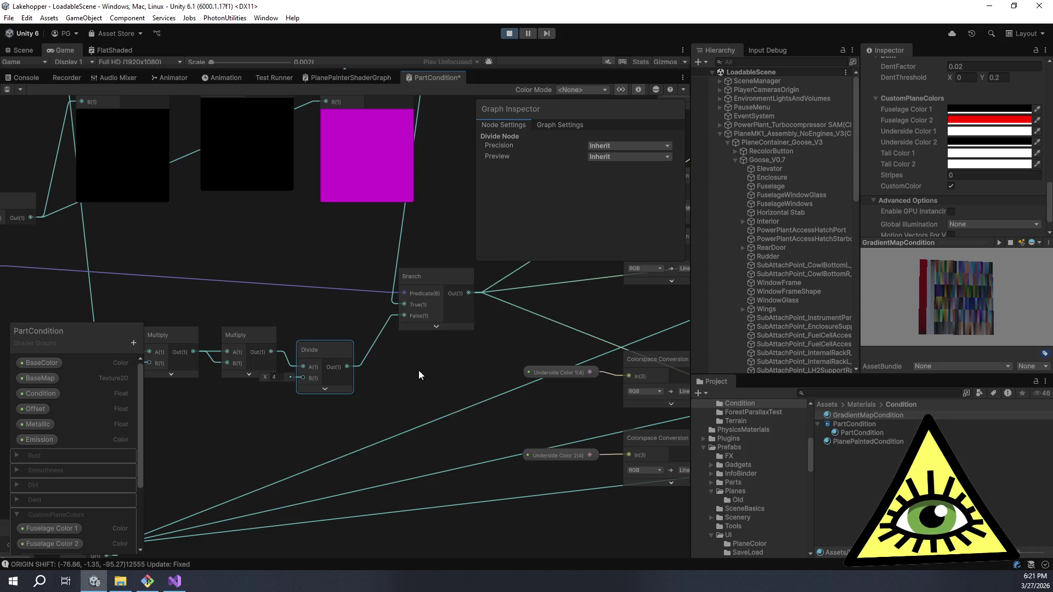
scroll(469, 357, down, 3)
drag(469, 357, 170, 416)
scroll(431, 444, up, 2)
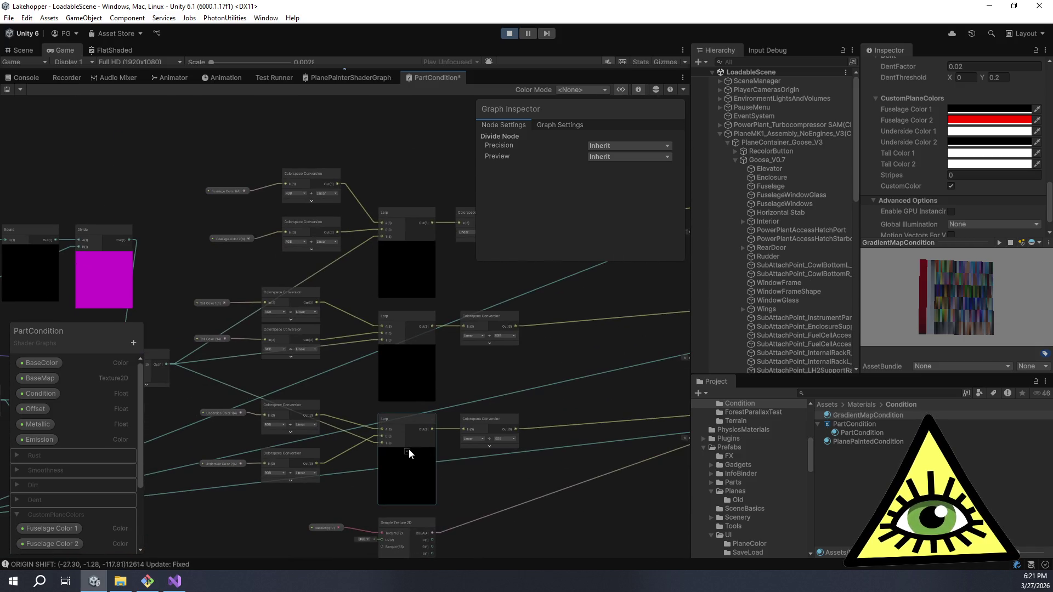
- Collapse the top, middle and bottom Lerp previews and save the PartCondition graph
click(407, 348)
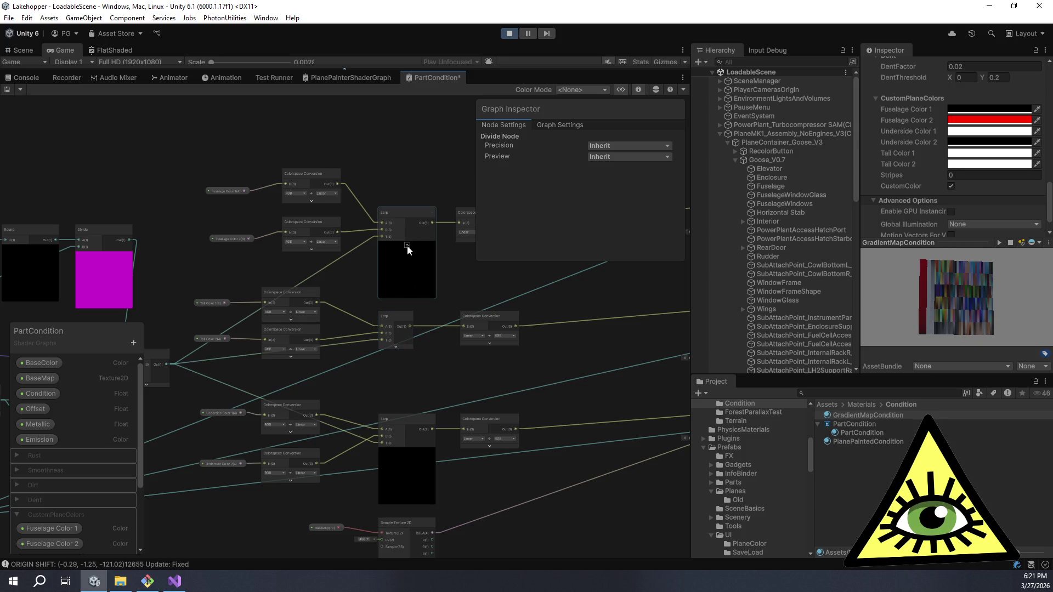
click(406, 245)
click(407, 454)
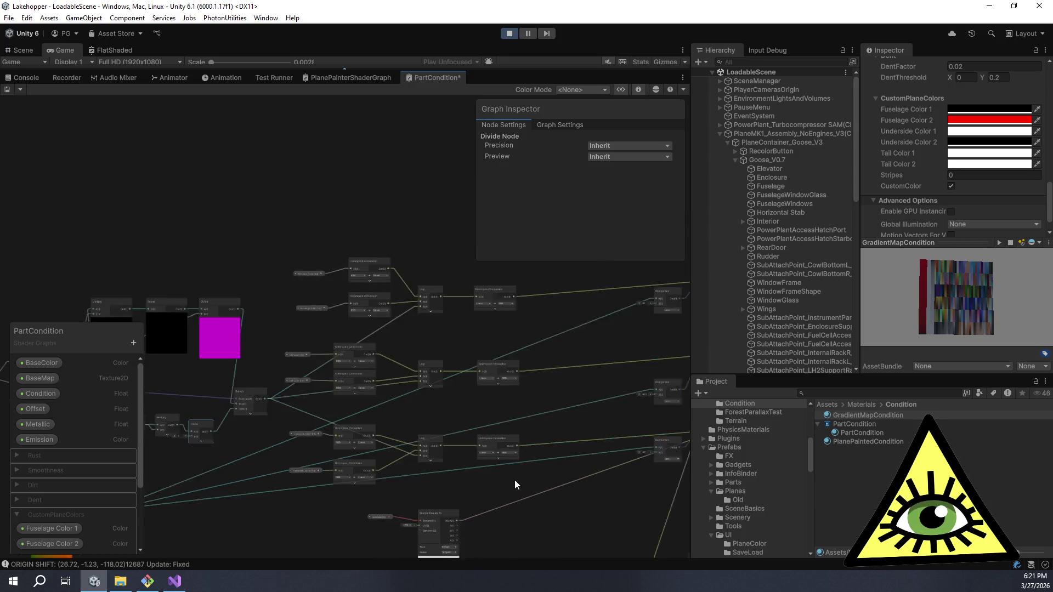
scroll(514, 481, down, 3)
scroll(459, 351, up, 4)
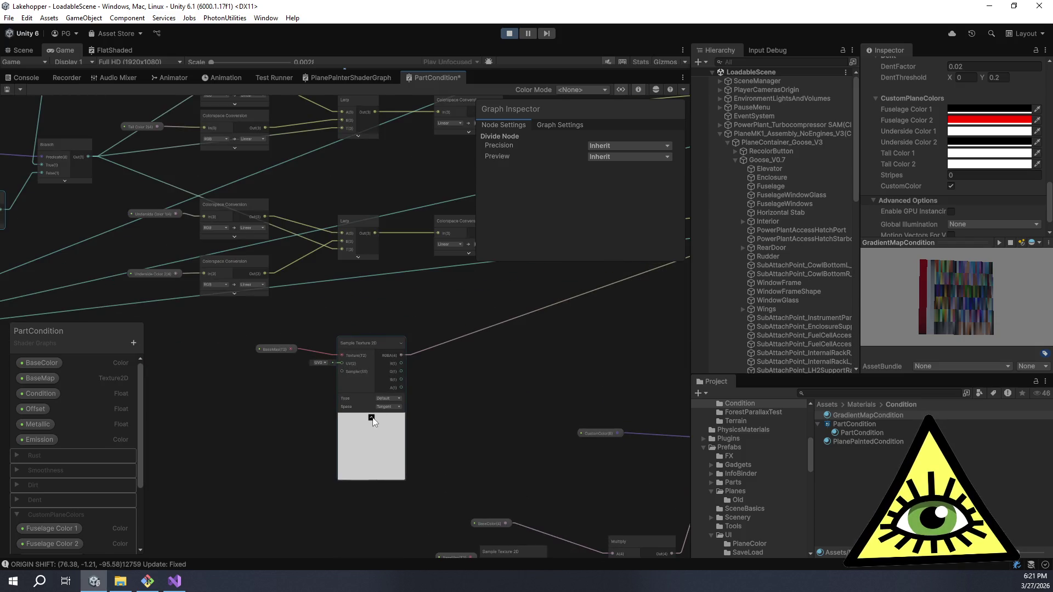
scroll(477, 409, down, 5)
drag(320, 328, 509, 440)
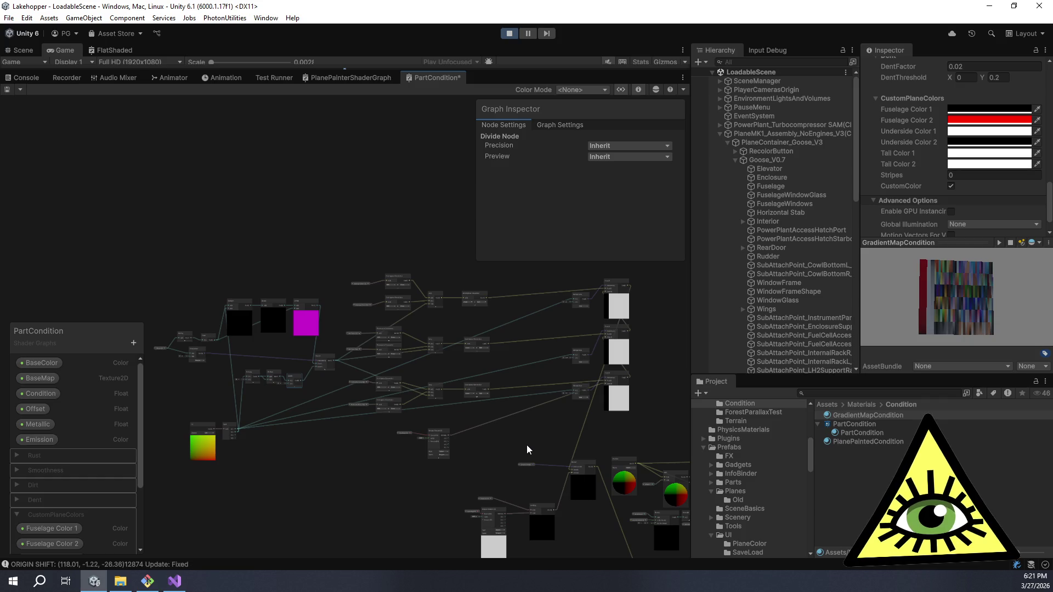
click(7, 89)
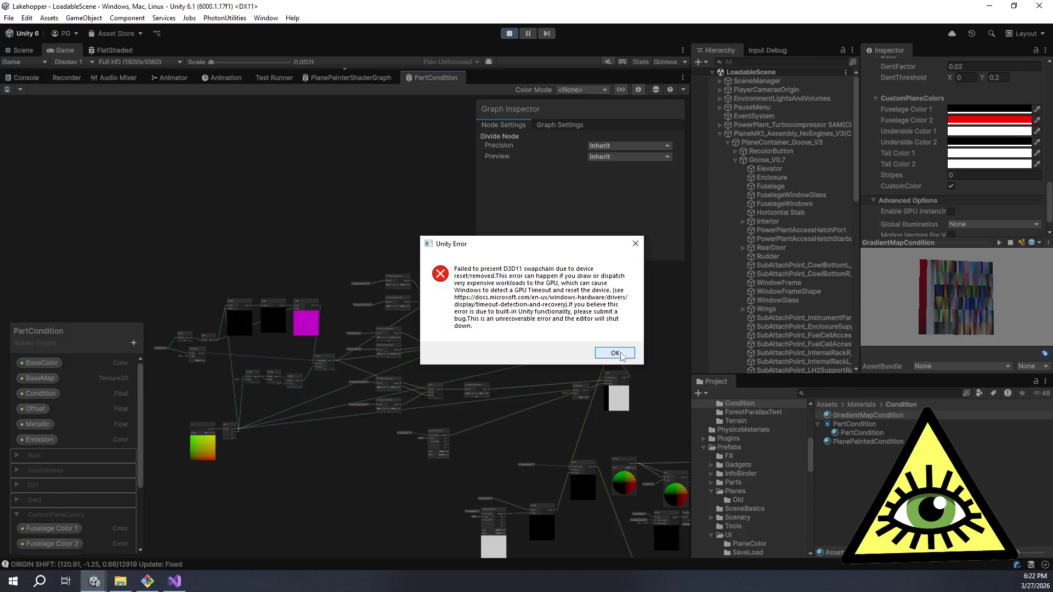
- Acknowledge the fatal D3D11 device error so the editor shuts down
click(620, 354)
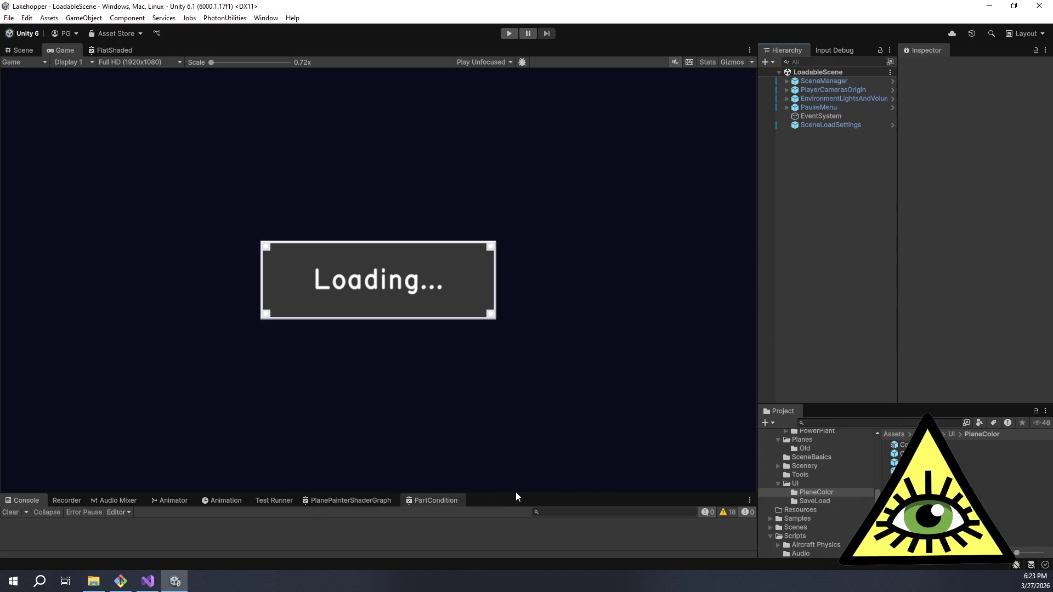
- Show the PartCondition shader graph in a taller panel and pan around it
click(446, 501)
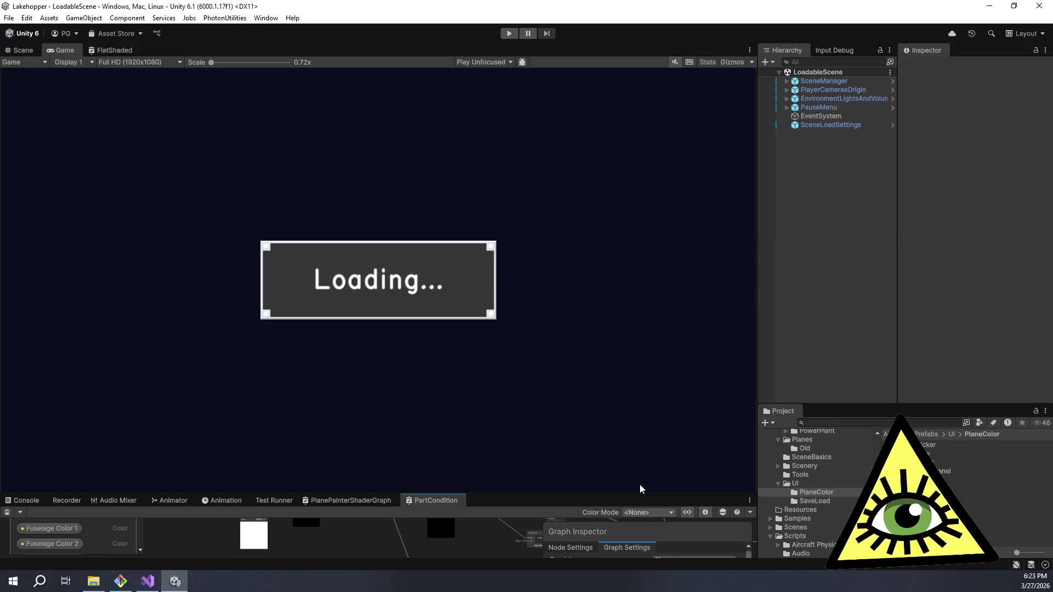
drag(631, 493, 593, 287)
scroll(587, 448, down, 5)
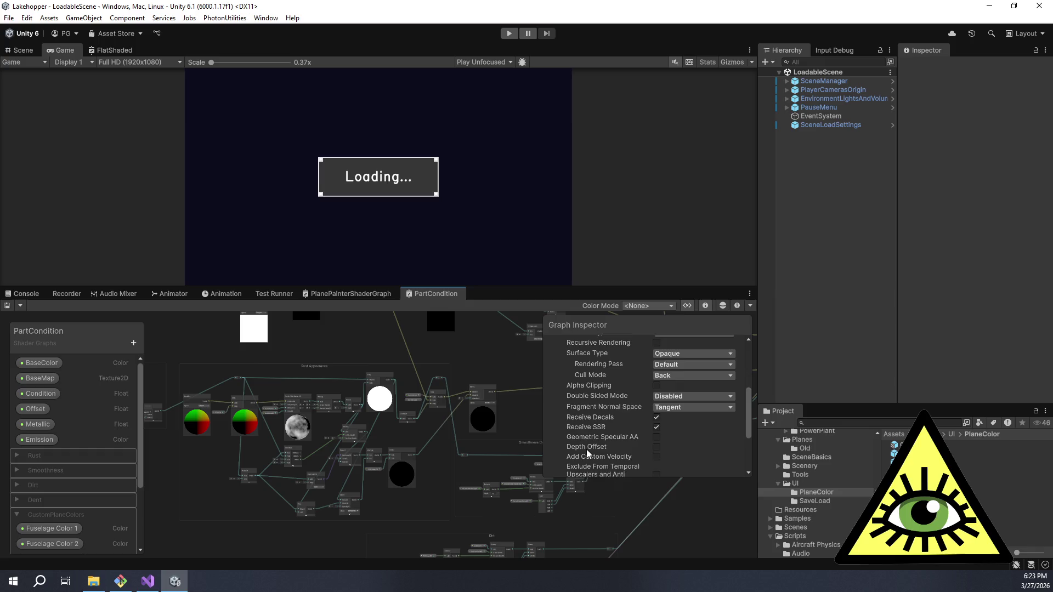
scroll(587, 448, up, 5)
mouse_move(287, 373)
mouse_down()
mouse_move(434, 444)
mouse_move(461, 401)
mouse_move(404, 535)
mouse_move(388, 436)
mouse_up()
- Center the view on the Fuselage Color nodes and inspect Fuselage Color 1's settings
scroll(388, 437, up, 10)
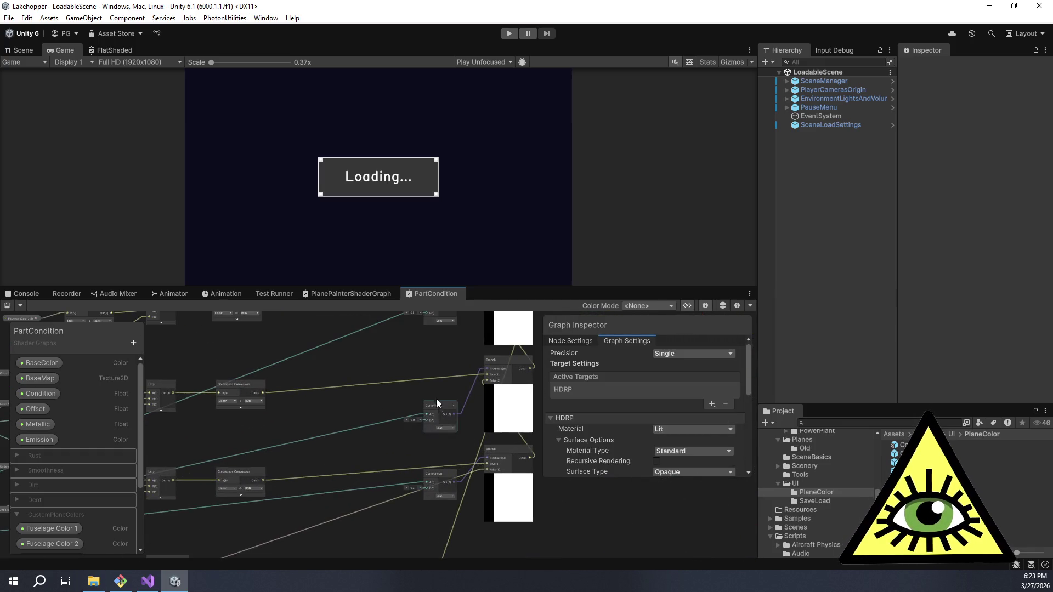
scroll(413, 465, down, 10)
mouse_move(364, 383)
mouse_down()
mouse_move(479, 409)
mouse_move(339, 373)
mouse_move(475, 406)
mouse_up()
scroll(419, 406, up, 5)
drag(356, 480, 367, 490)
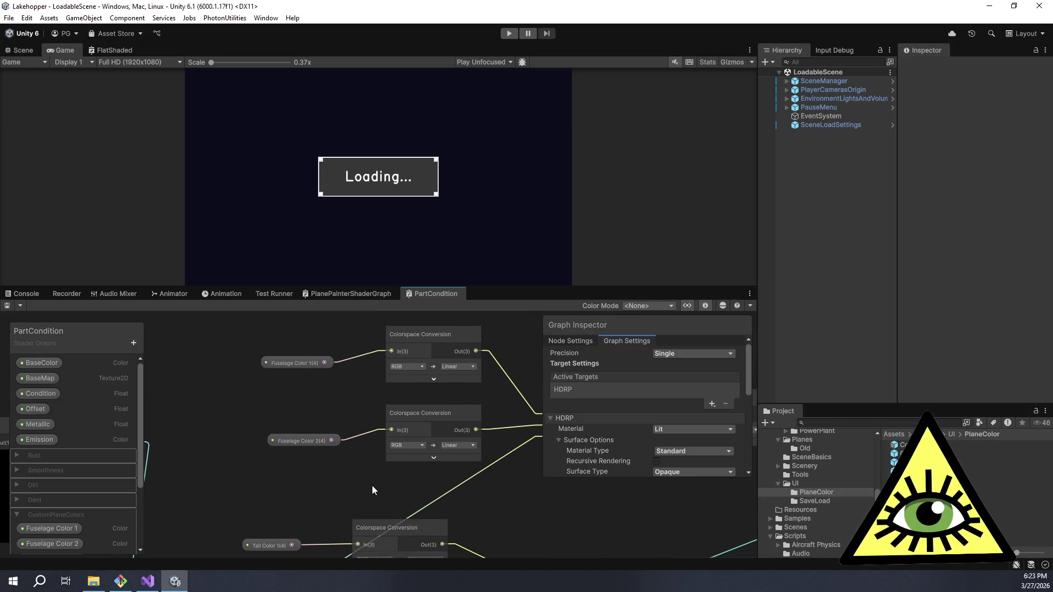
click(305, 362)
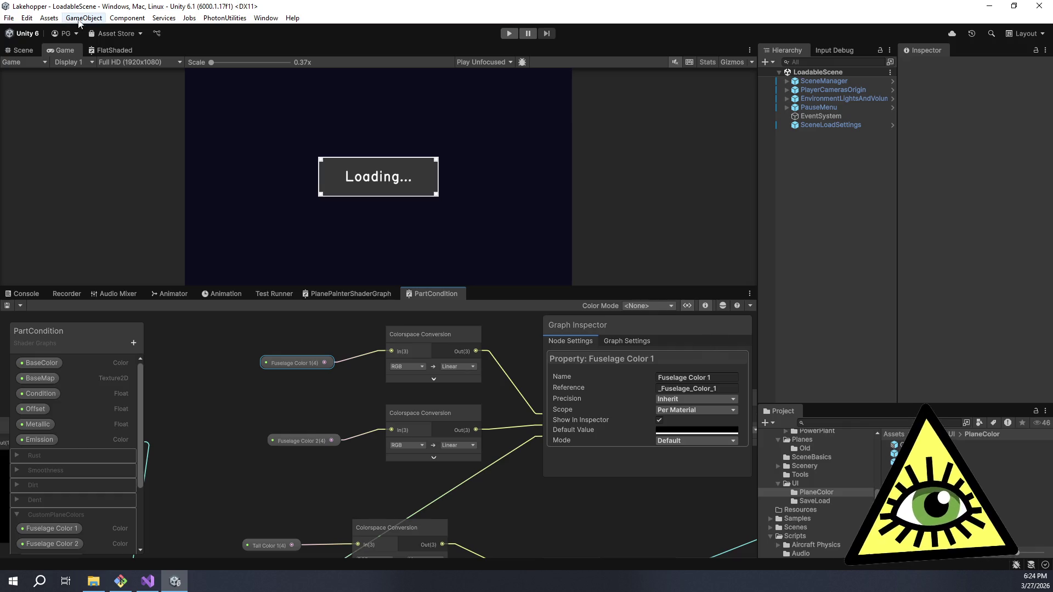
click(27, 18)
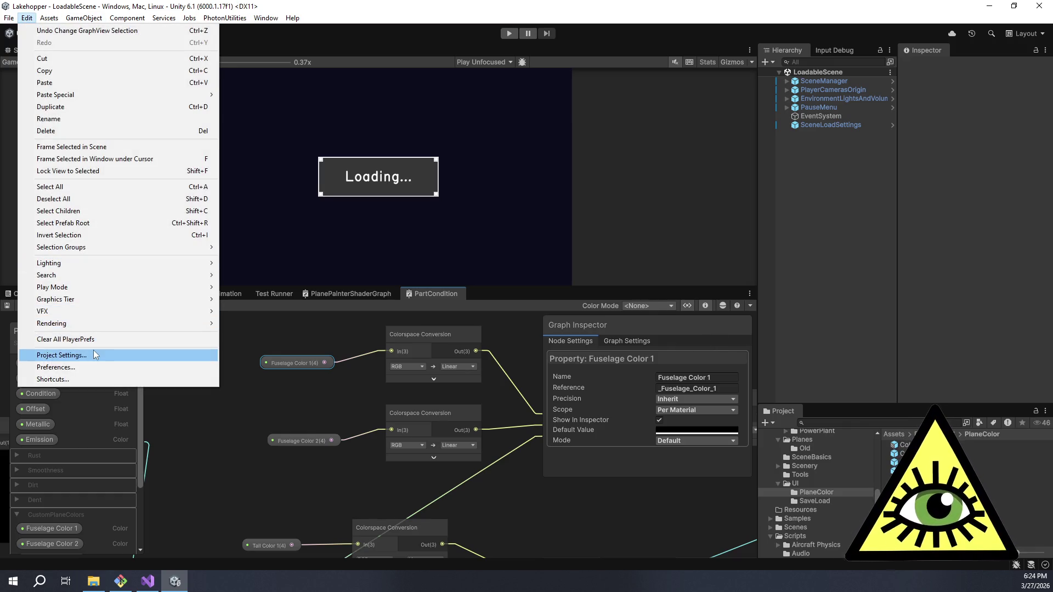
- Open Project Settings and review the Quality > HDRP settings
click(91, 353)
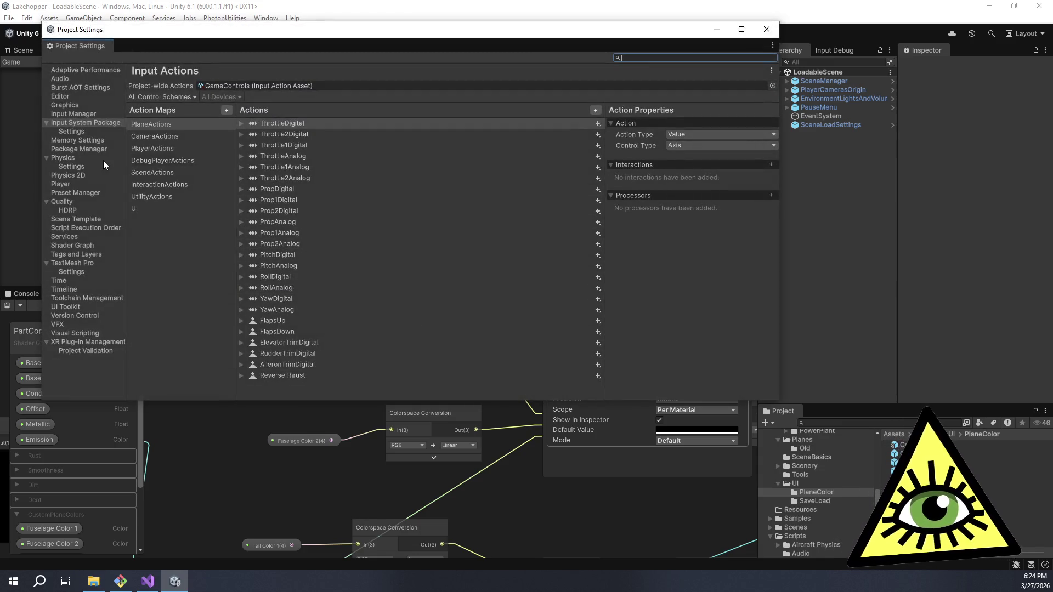
click(70, 209)
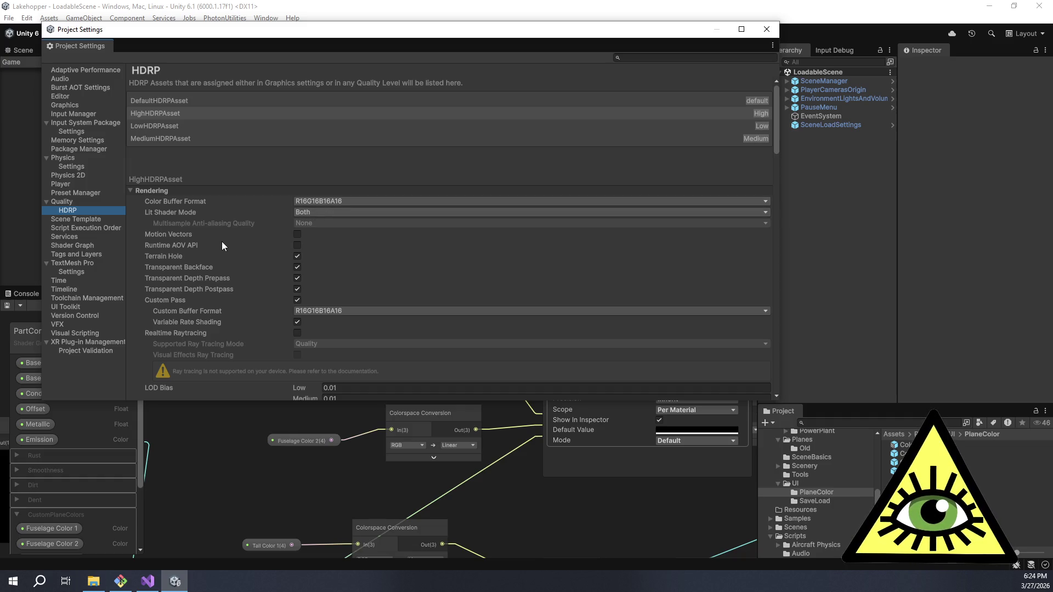
scroll(222, 242, down, 3)
scroll(229, 246, down, 3)
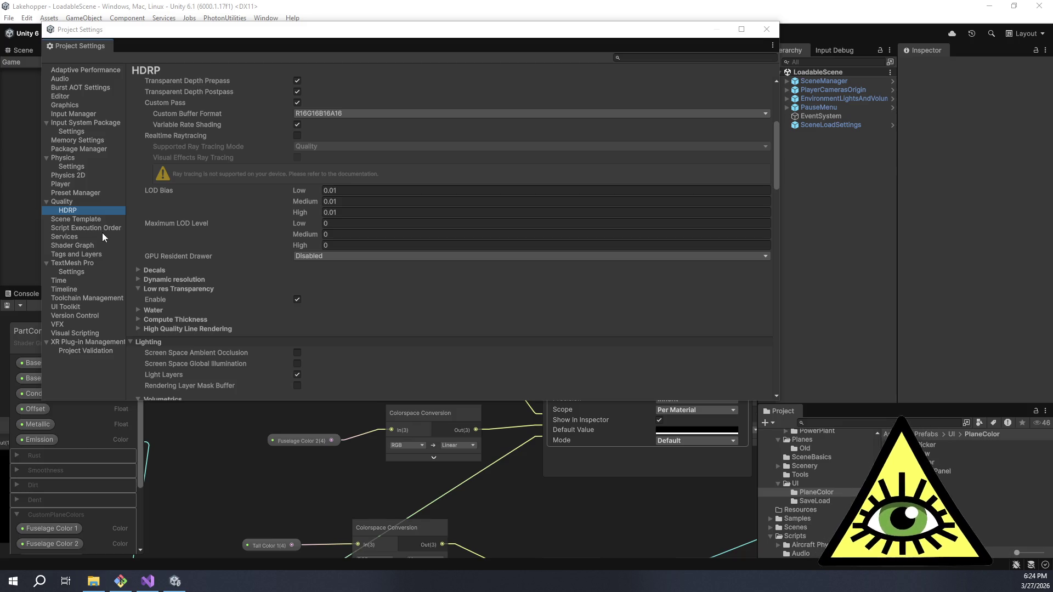
- Review the Player's Other Settings, confirming Color Space is Linear
click(74, 185)
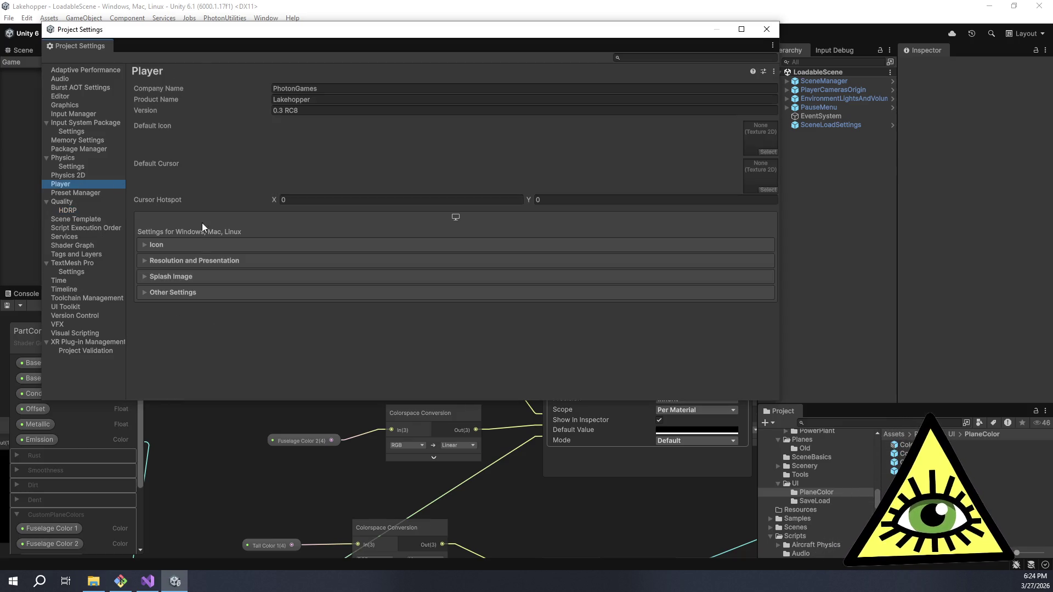
click(146, 292)
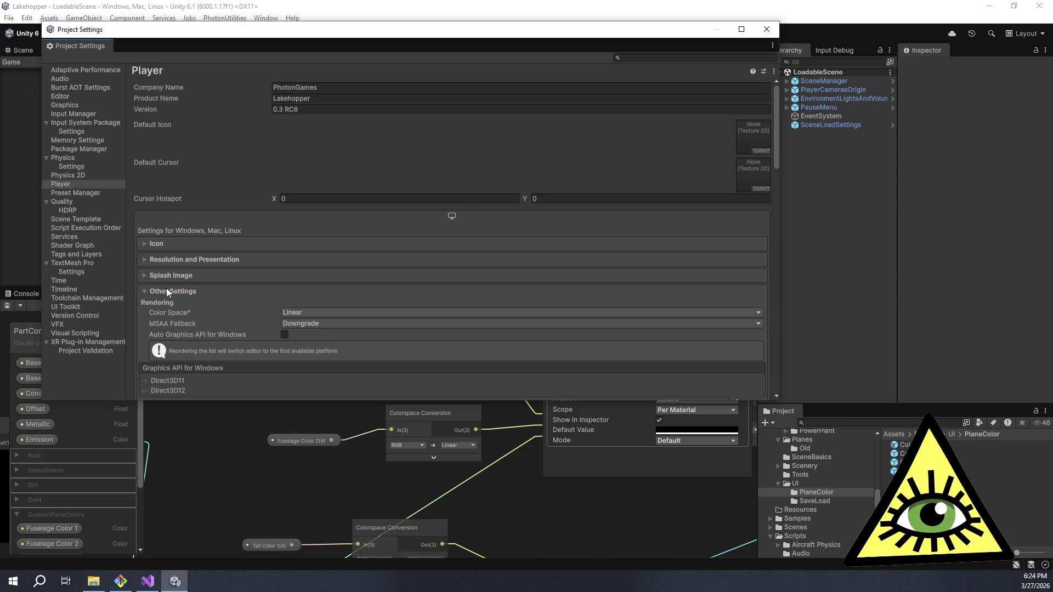
scroll(179, 294, down, 1)
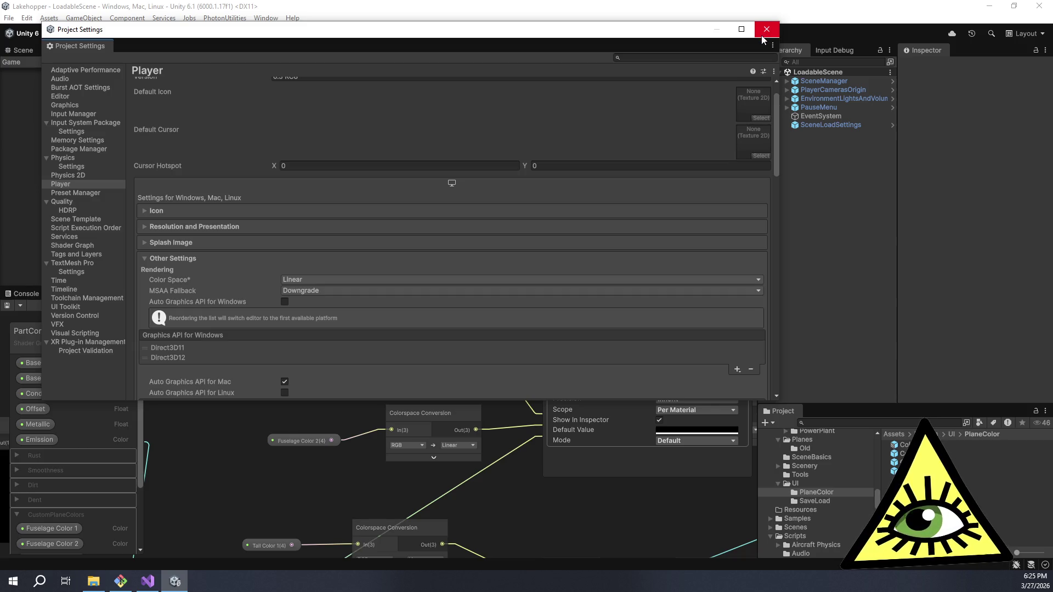
click(764, 37)
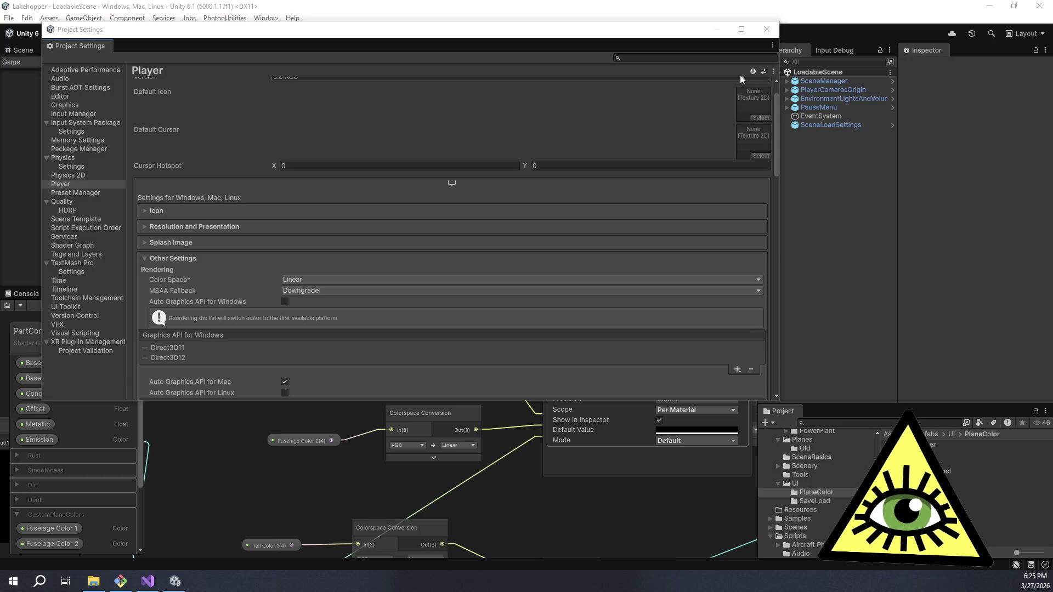
- Close Project Settings and review the shader graph's Graph Settings in the Graph Inspector
click(767, 31)
click(766, 31)
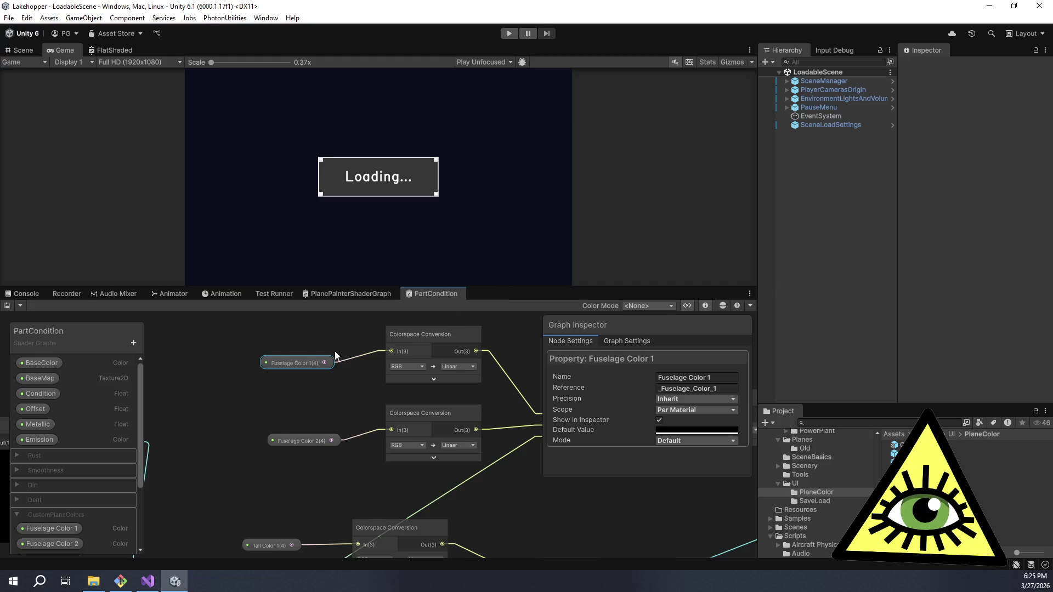
click(627, 342)
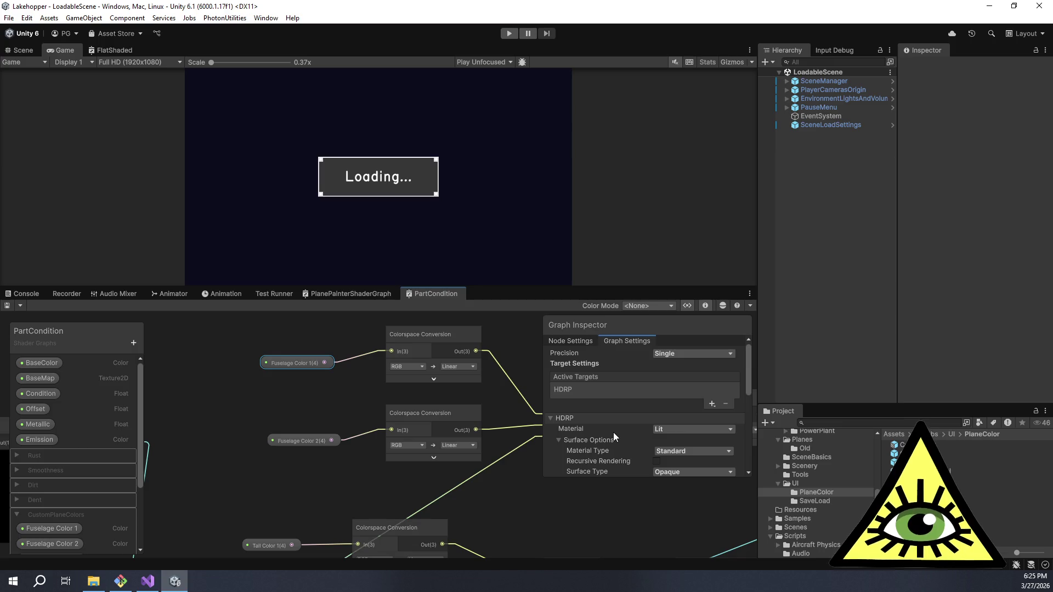
scroll(613, 432, down, 2)
scroll(613, 433, down, 1)
scroll(571, 442, down, 3)
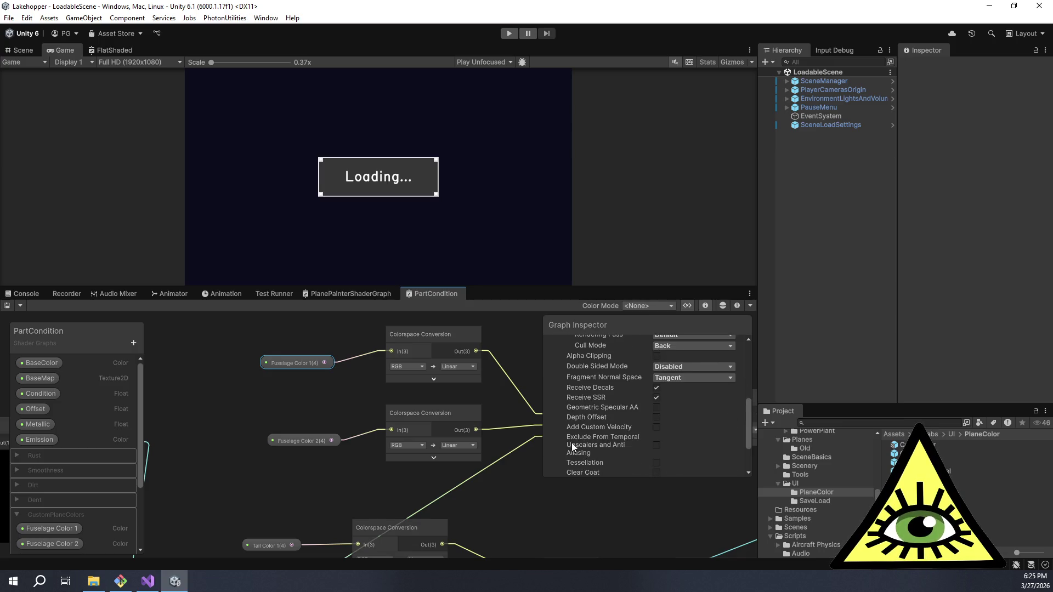
scroll(556, 440, up, 5)
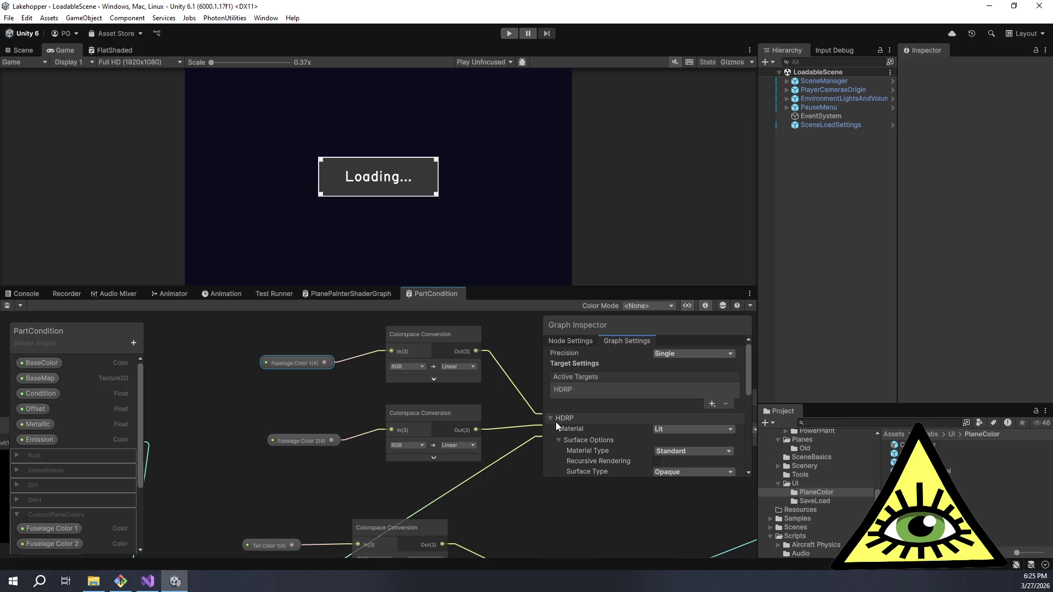
- Select the top Colorspace Conversion node feeding the Lerp
drag(340, 385, 285, 419)
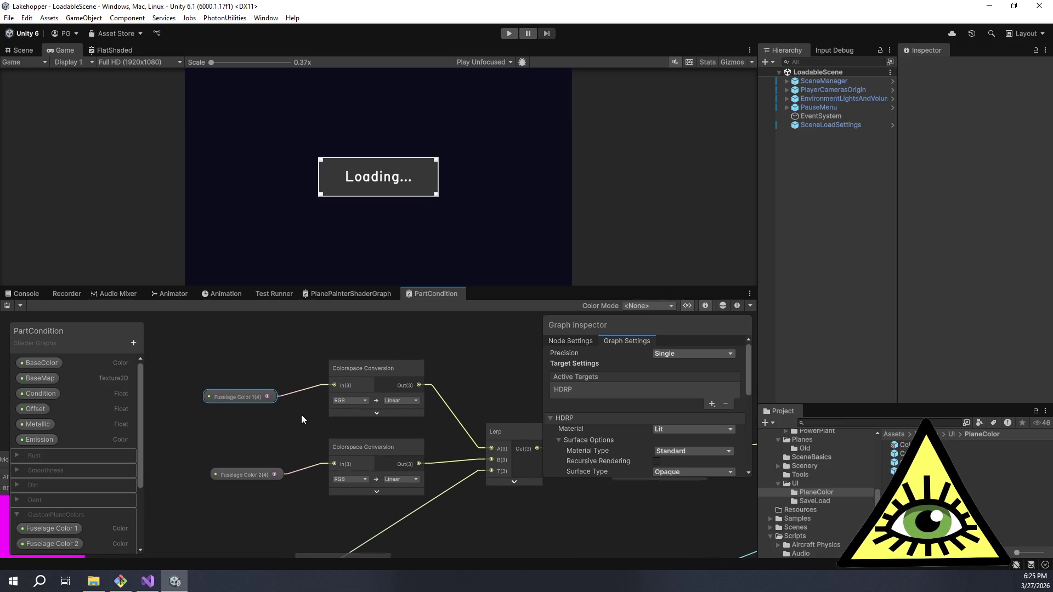
click(380, 367)
scroll(380, 366, down, 6)
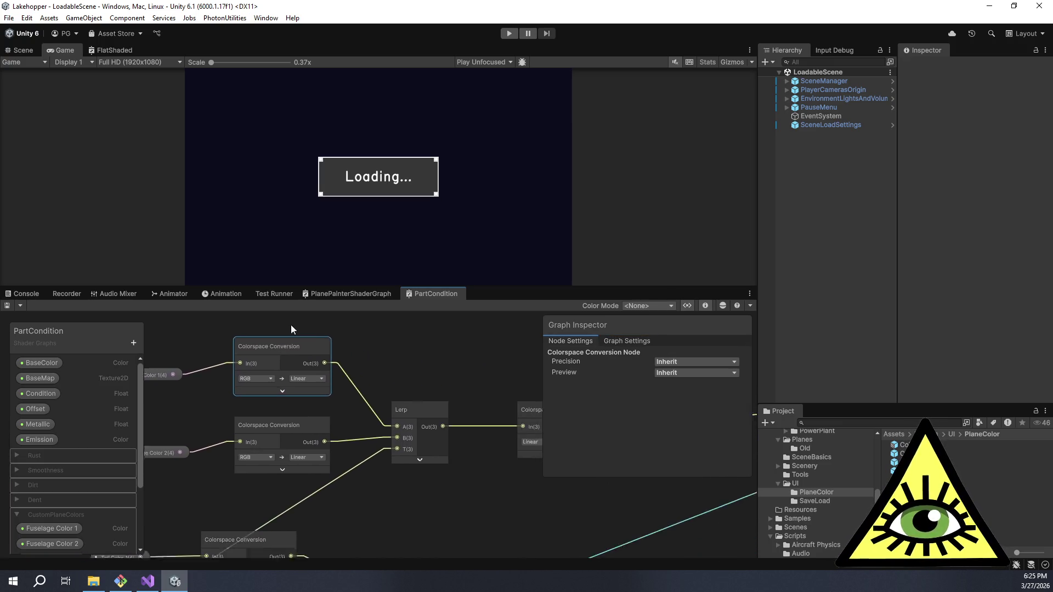
scroll(371, 368, up, 6)
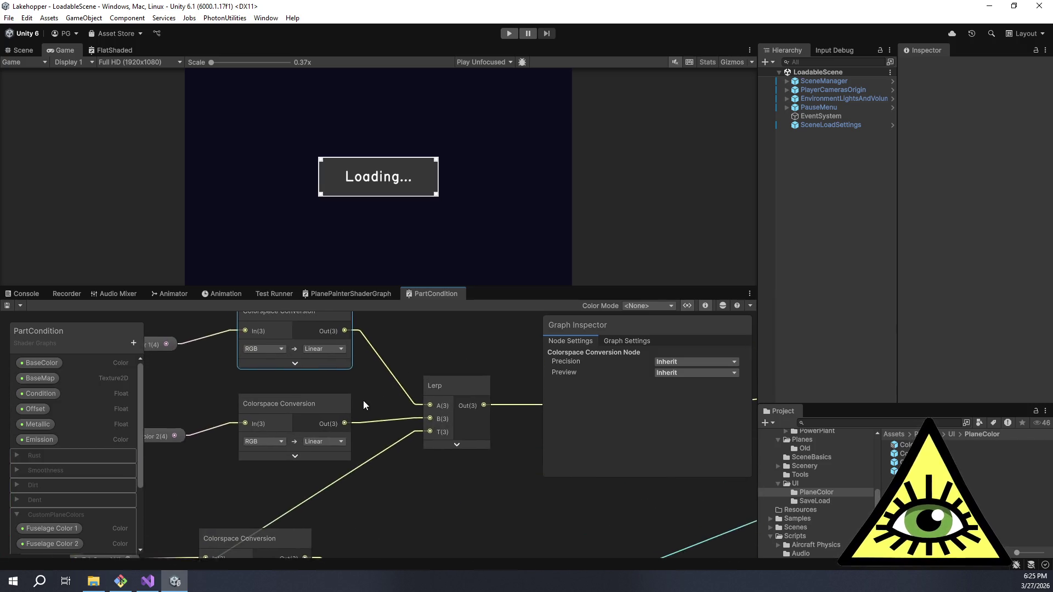
- Wire Fuselage Color 1 to Lerp A and Fuselage Color 2 to Lerp B, then save the graph
drag(224, 376, 487, 437)
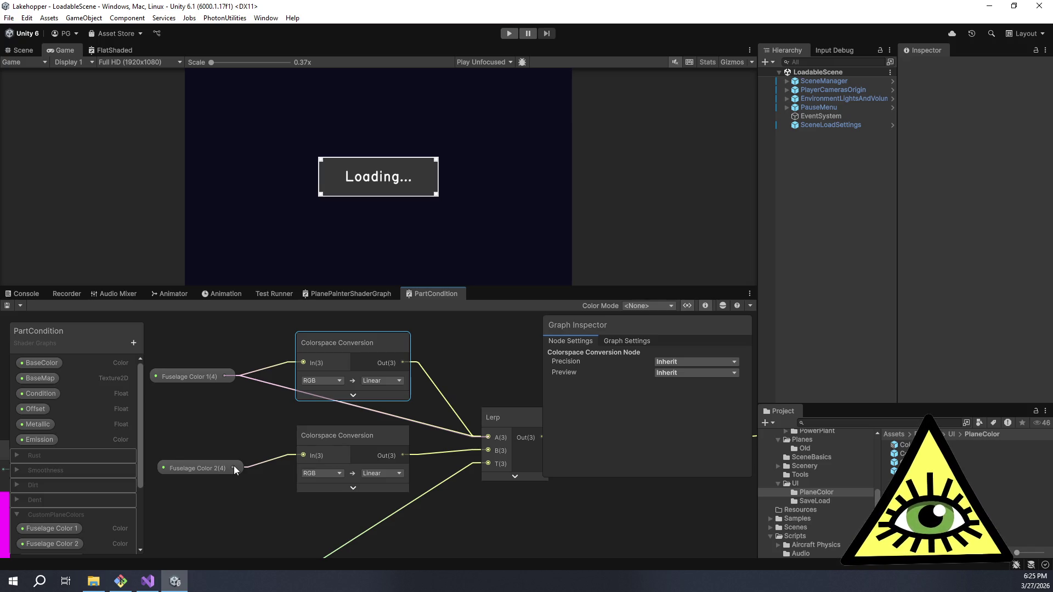
drag(234, 466, 486, 451)
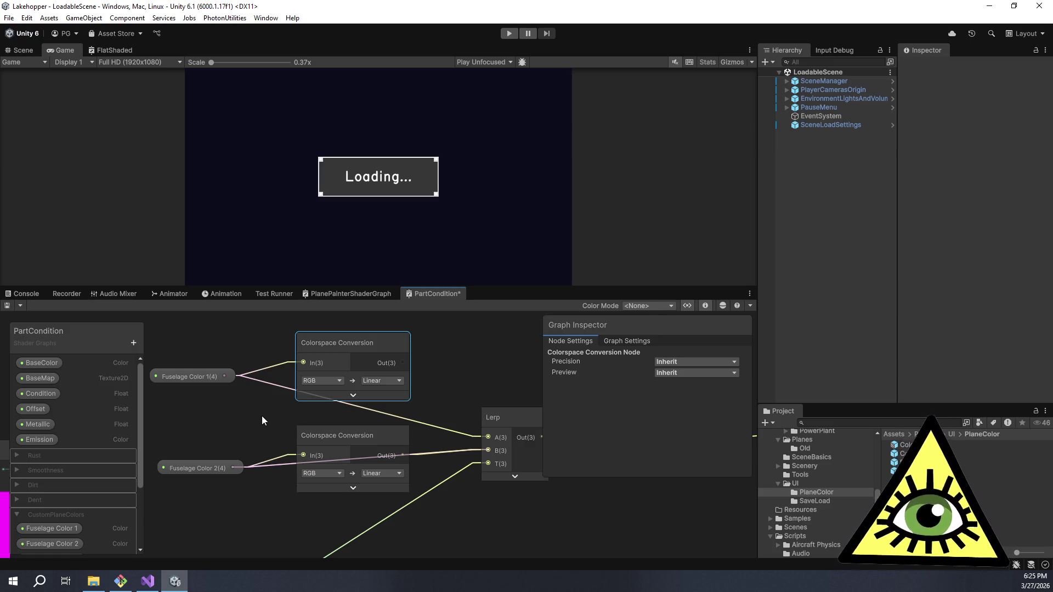
click(205, 376)
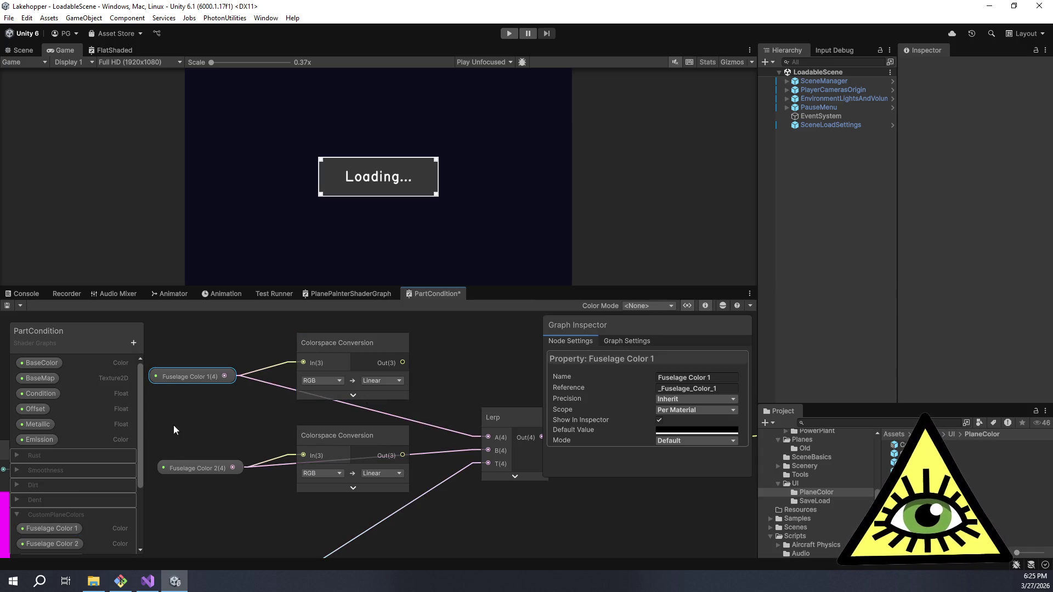
scroll(209, 409, down, 2)
scroll(235, 415, up, 4)
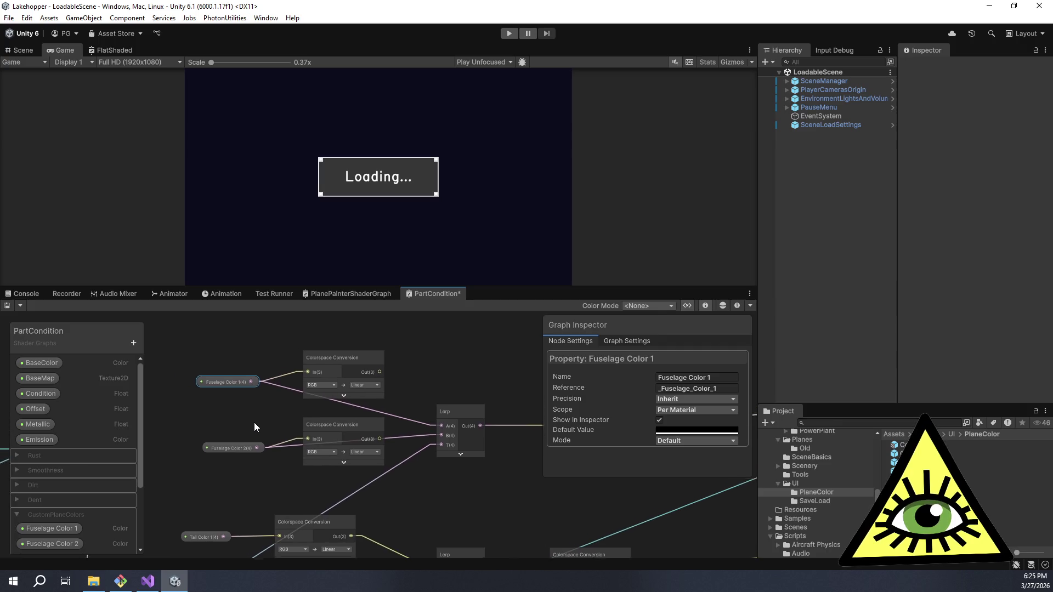
scroll(290, 424, up, 1)
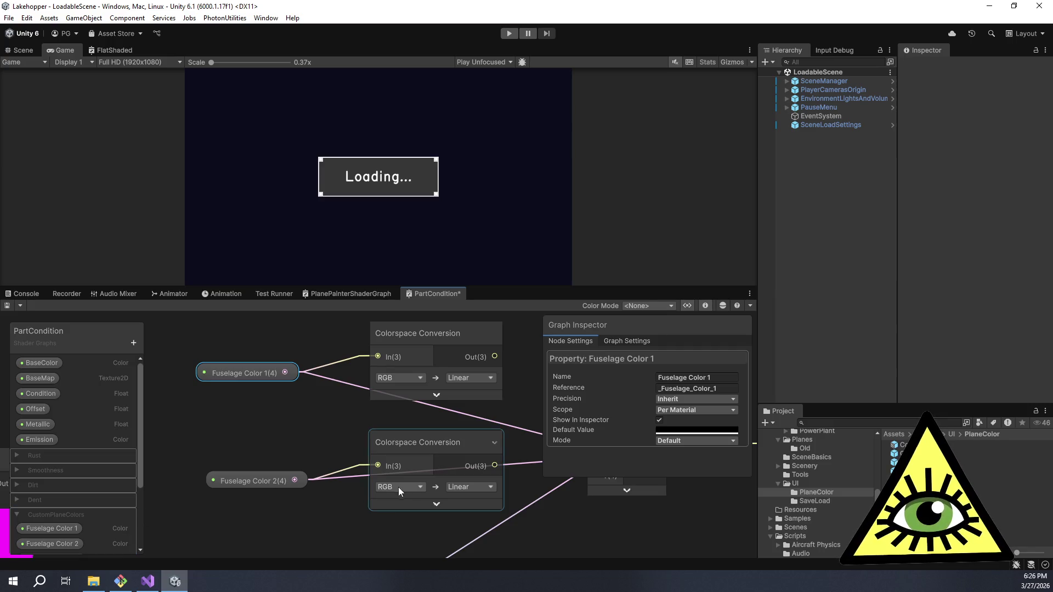
scroll(329, 500, down, 3)
drag(295, 500, 368, 497)
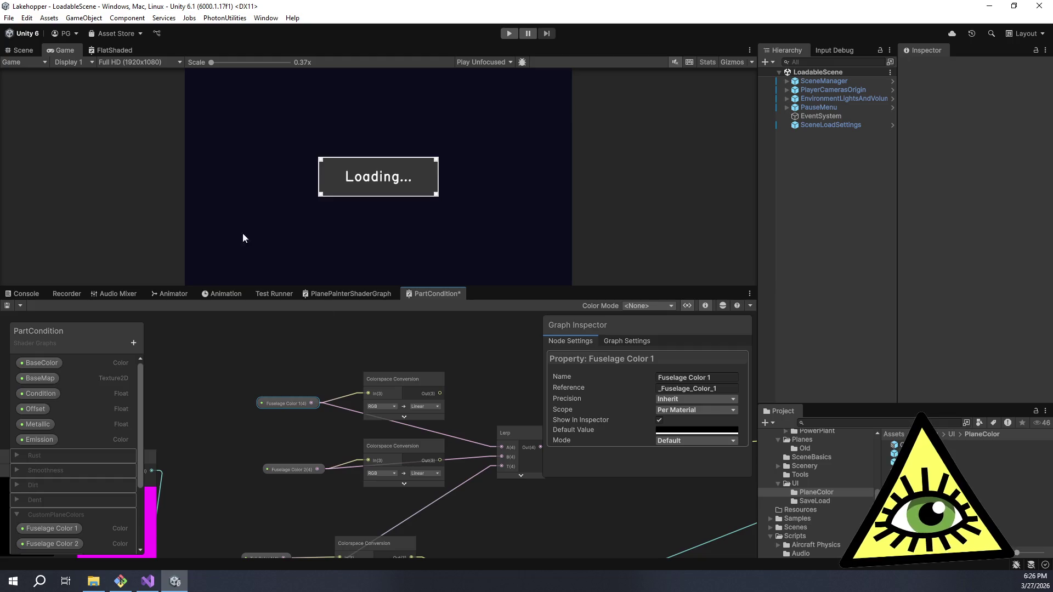
click(7, 306)
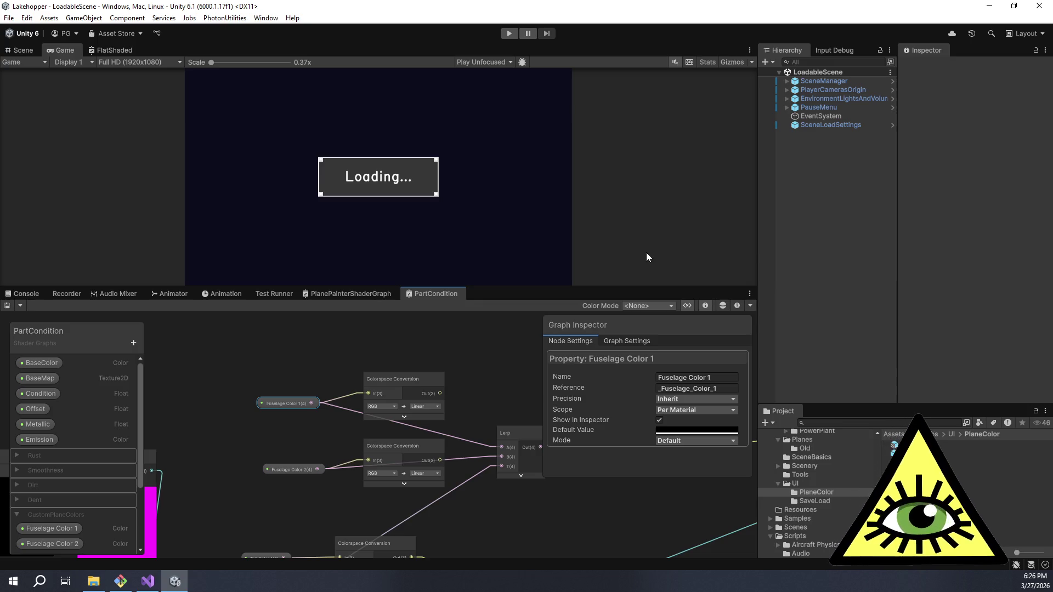
mouse_move(529, 287)
mouse_down()
mouse_move(554, 332)
mouse_move(562, 382)
mouse_up()
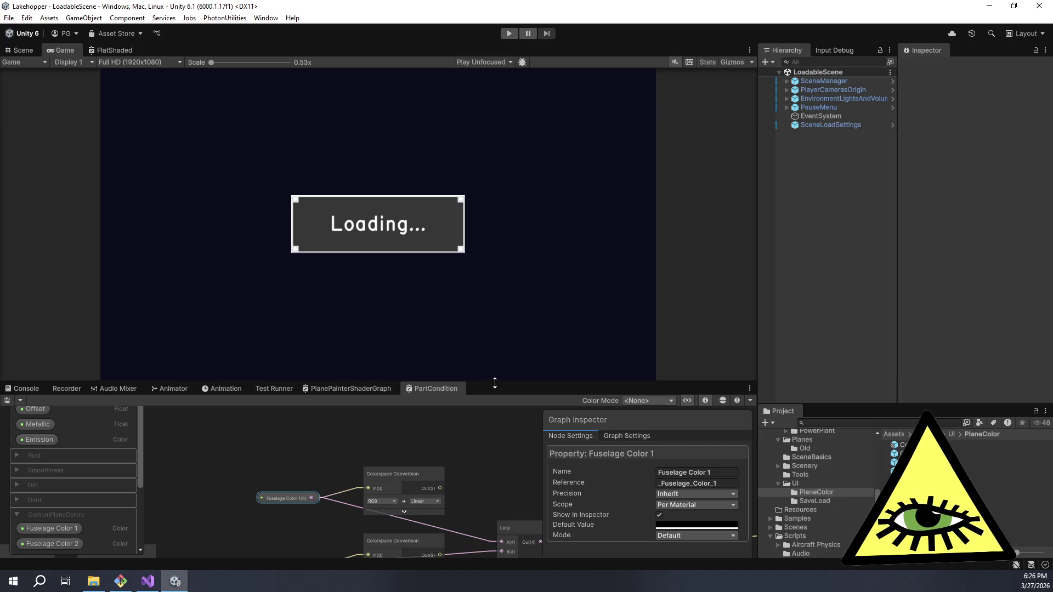
- Enlarge the graph panel and link Split's G output to the Branch node's False port
drag(494, 382, 518, 188)
mouse_move(234, 380)
mouse_down()
mouse_move(421, 286)
mouse_move(468, 386)
mouse_up()
scroll(472, 313, up, 2)
scroll(331, 298, up, 2)
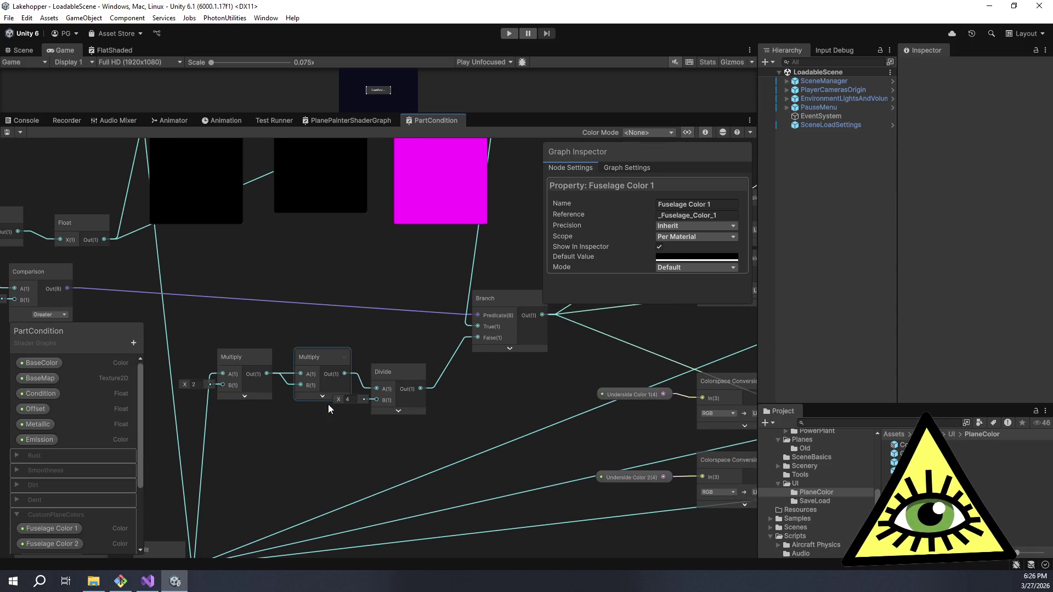
scroll(391, 465, down, 5)
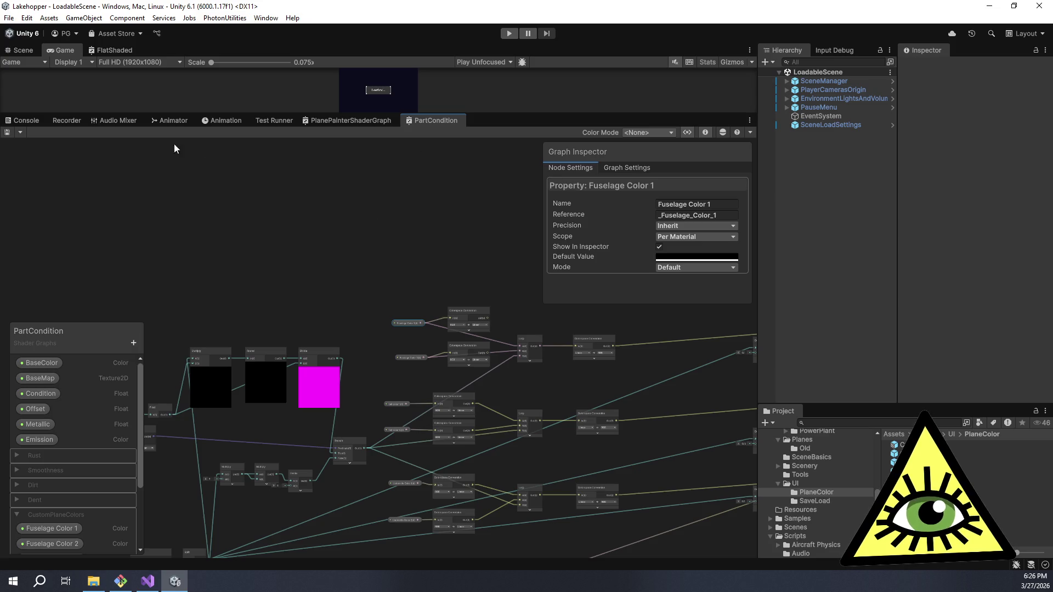
mouse_move(540, 115)
mouse_down()
mouse_move(545, 367)
mouse_move(557, 232)
mouse_move(552, 242)
mouse_up()
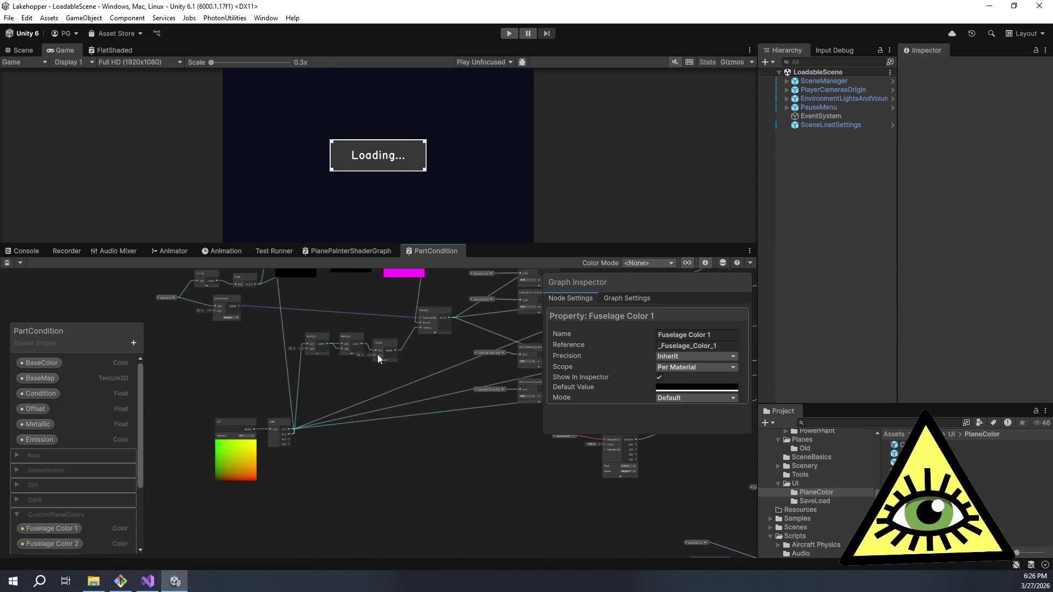
scroll(277, 497, up, 4)
scroll(372, 379, down, 2)
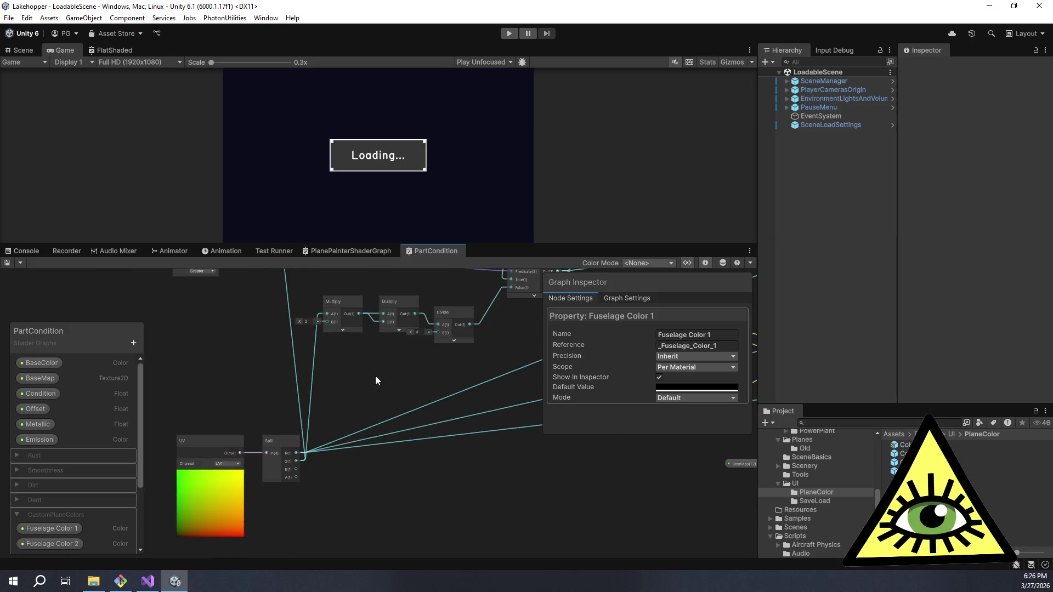
mouse_move(249, 499)
mouse_down()
mouse_move(349, 476)
mouse_move(459, 324)
mouse_move(465, 347)
mouse_up()
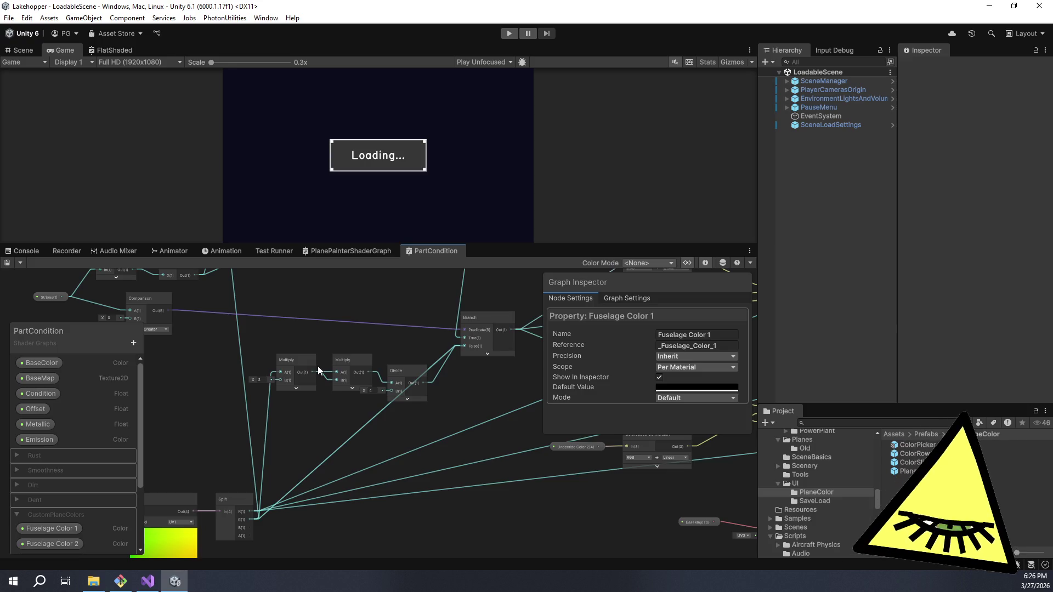
scroll(317, 366, down, 2)
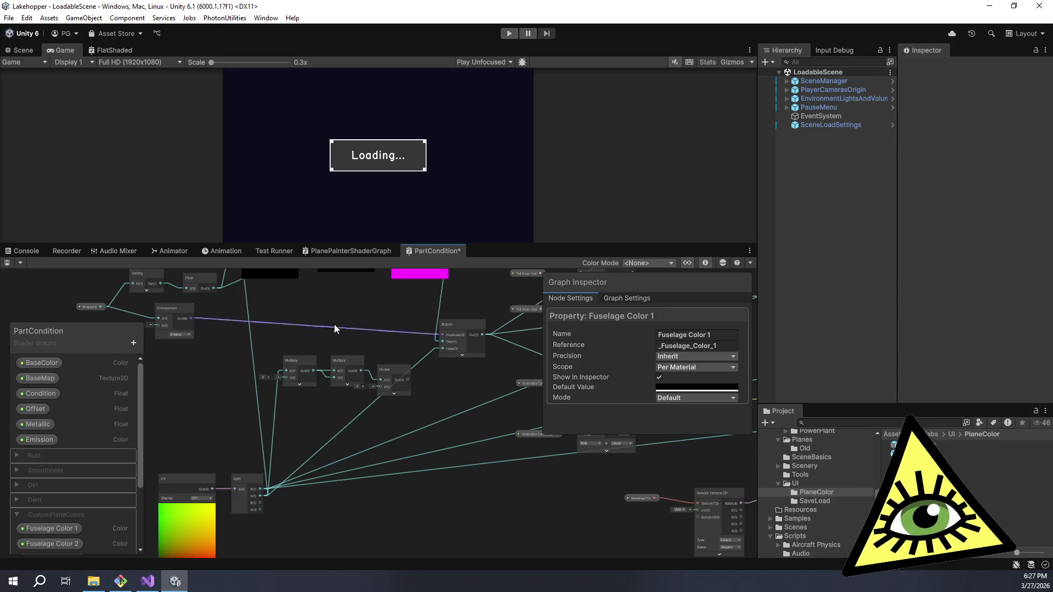
- Collapse the upper and lower Branch node previews and the Multiply preview
scroll(336, 433, down, 5)
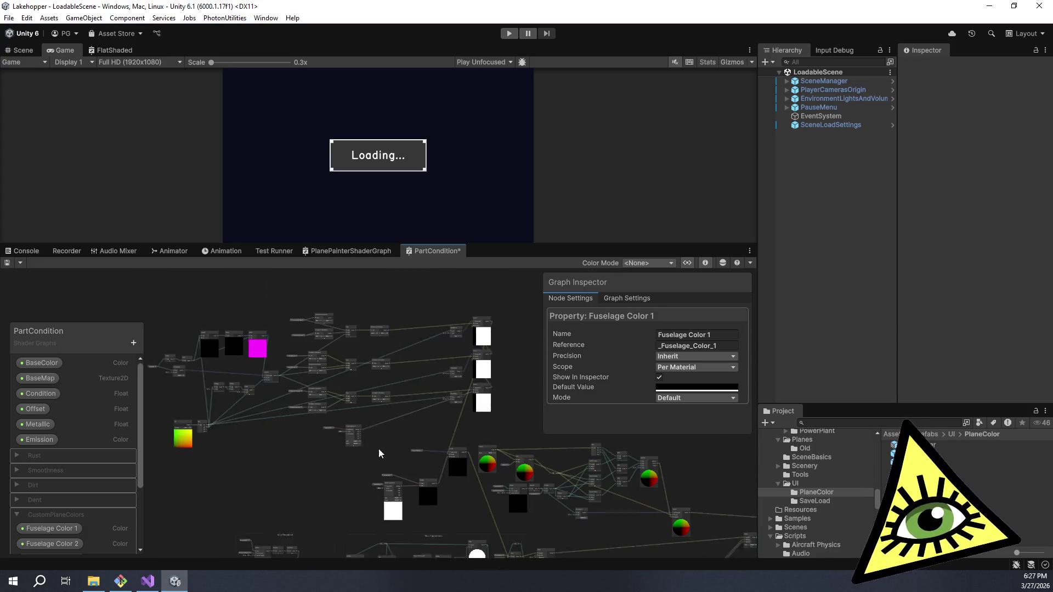
scroll(335, 434, up, 8)
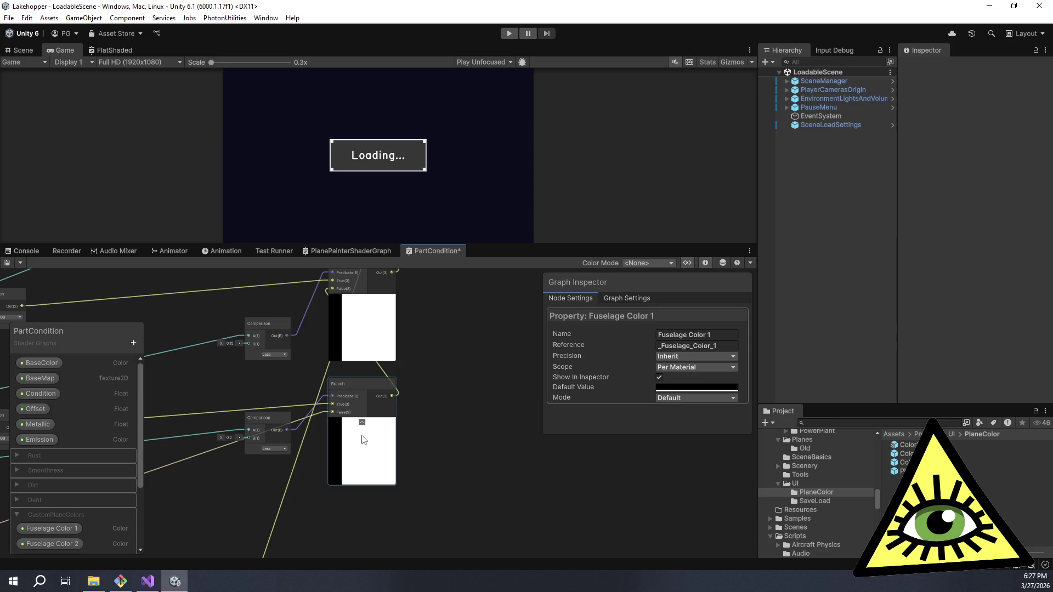
click(362, 422)
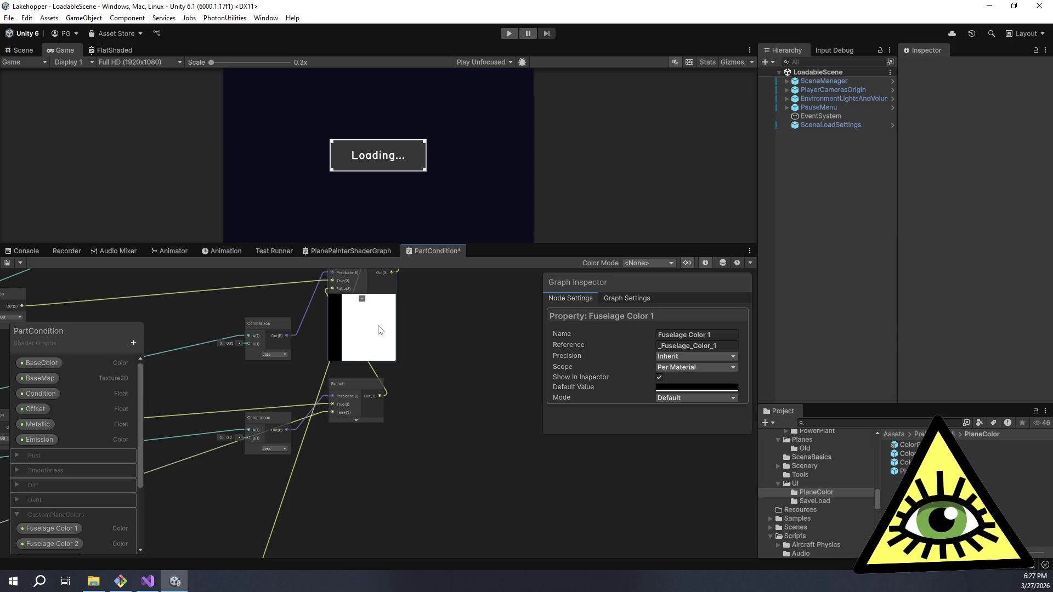
click(363, 299)
click(370, 422)
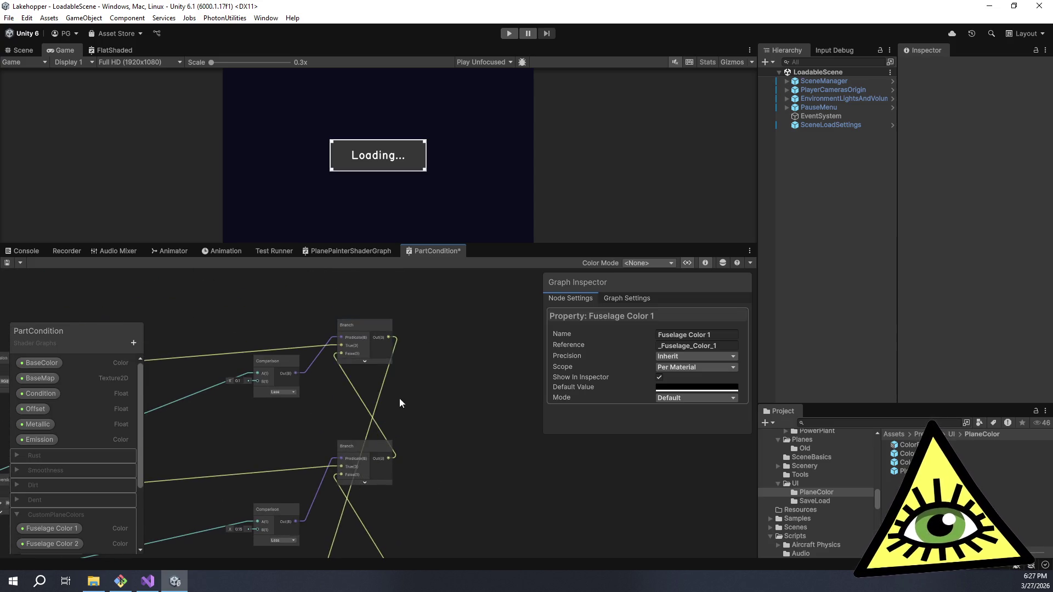
scroll(398, 396, down, 6)
scroll(338, 496, up, 3)
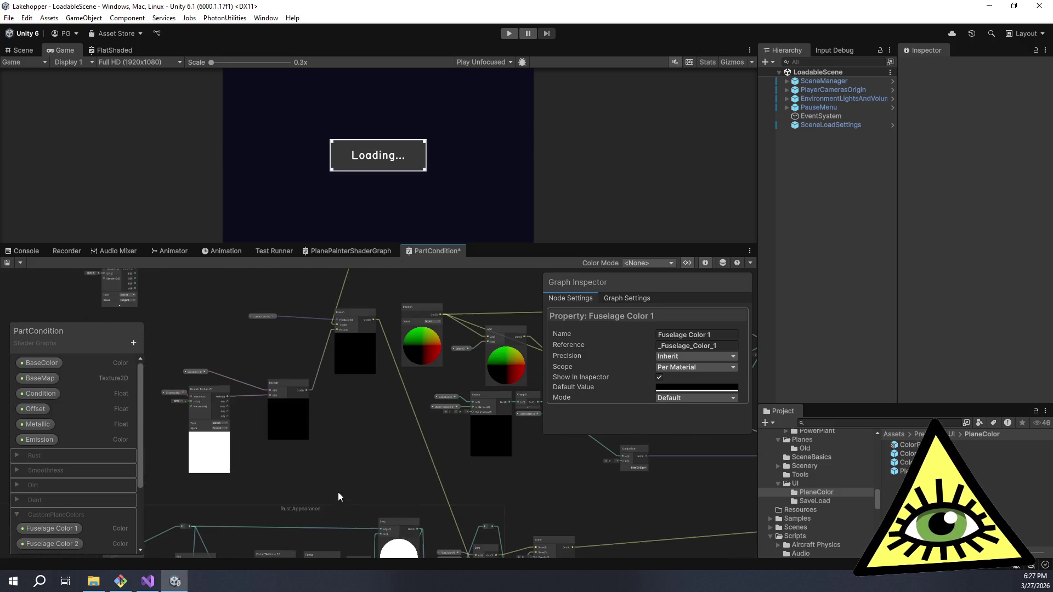
click(355, 341)
click(282, 400)
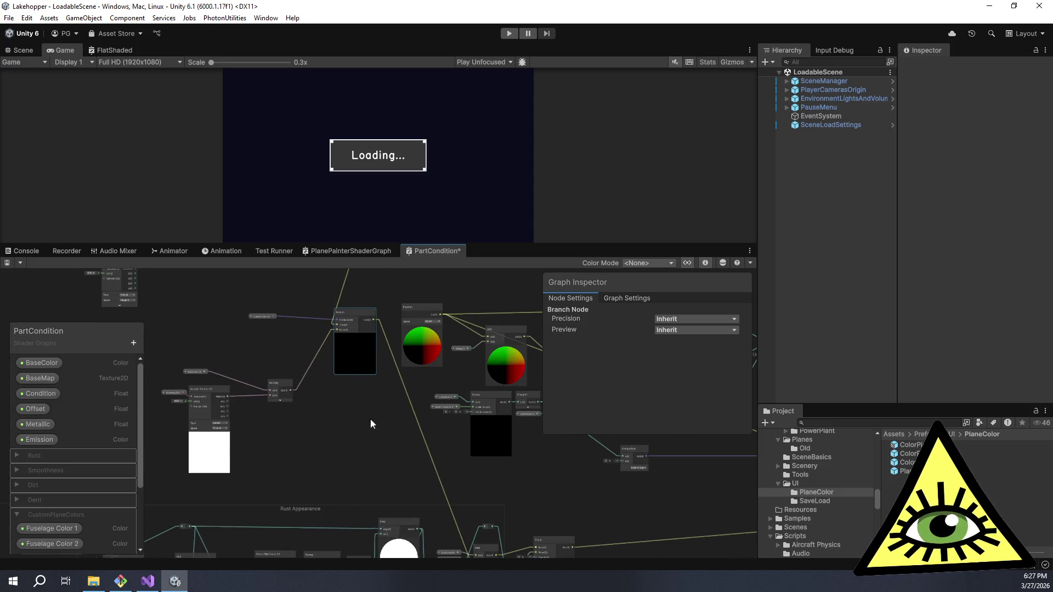
- Collapse the Remap, Branch, Sample Texture, Position and Add node previews
click(475, 402)
click(490, 419)
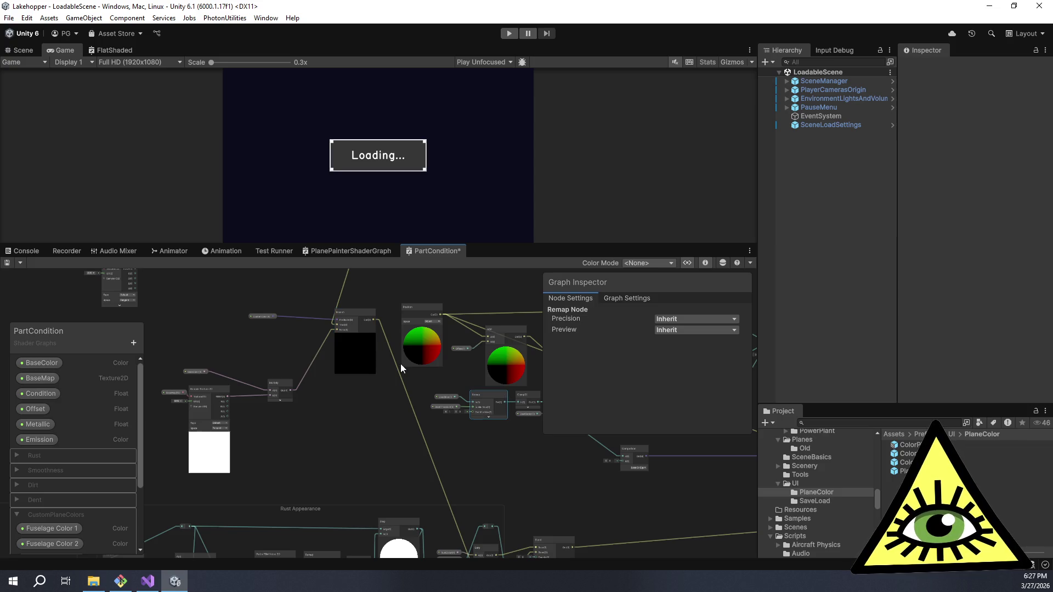
click(356, 337)
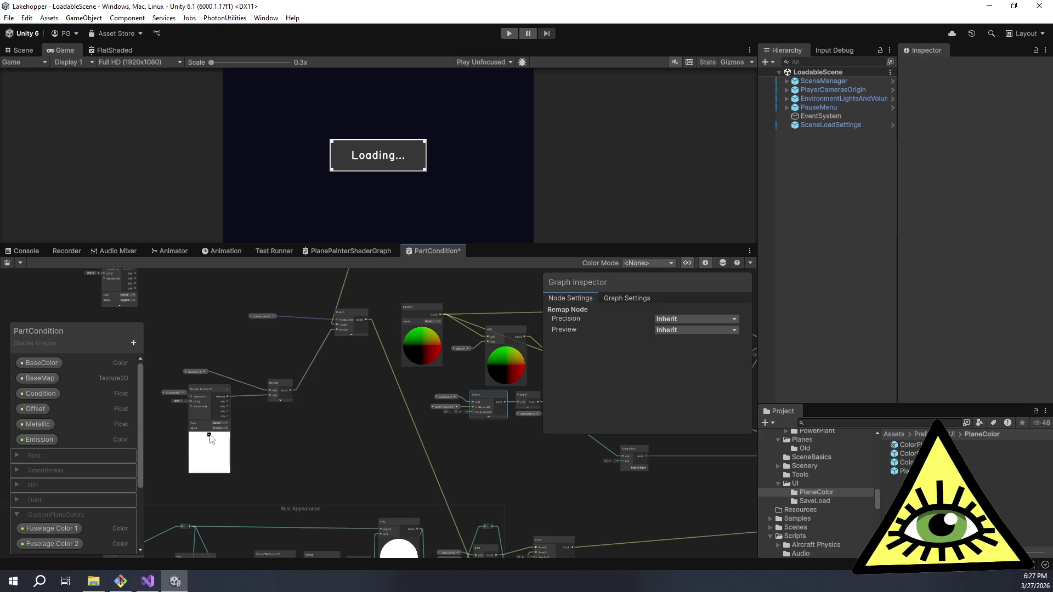
click(208, 435)
drag(411, 337, 281, 404)
click(293, 399)
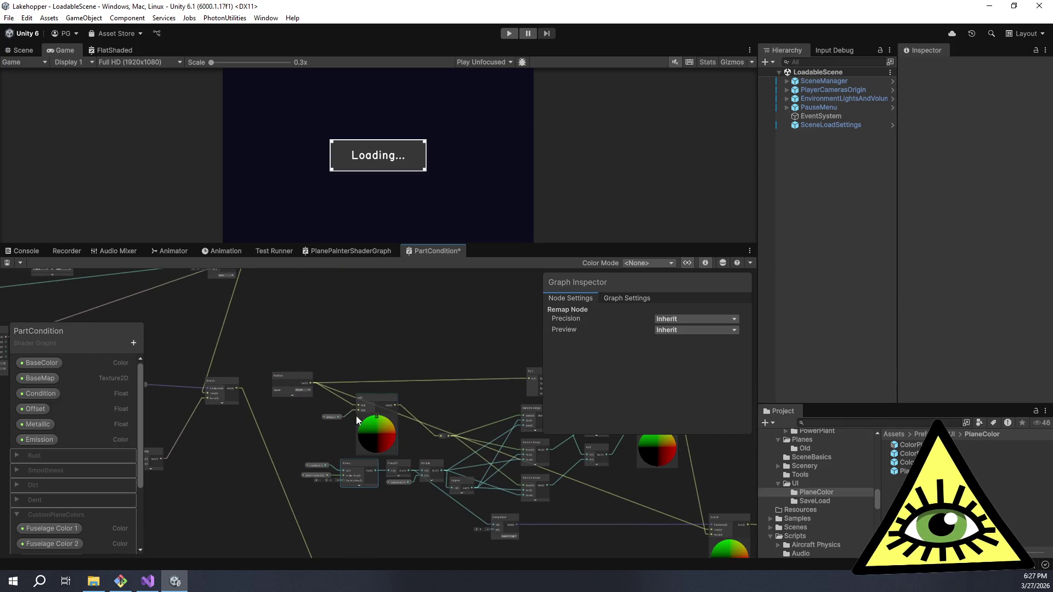
click(376, 418)
- Collapse the Combine, Step, and remaining Position and Add node previews
drag(445, 453, 162, 457)
drag(348, 434, 347, 400)
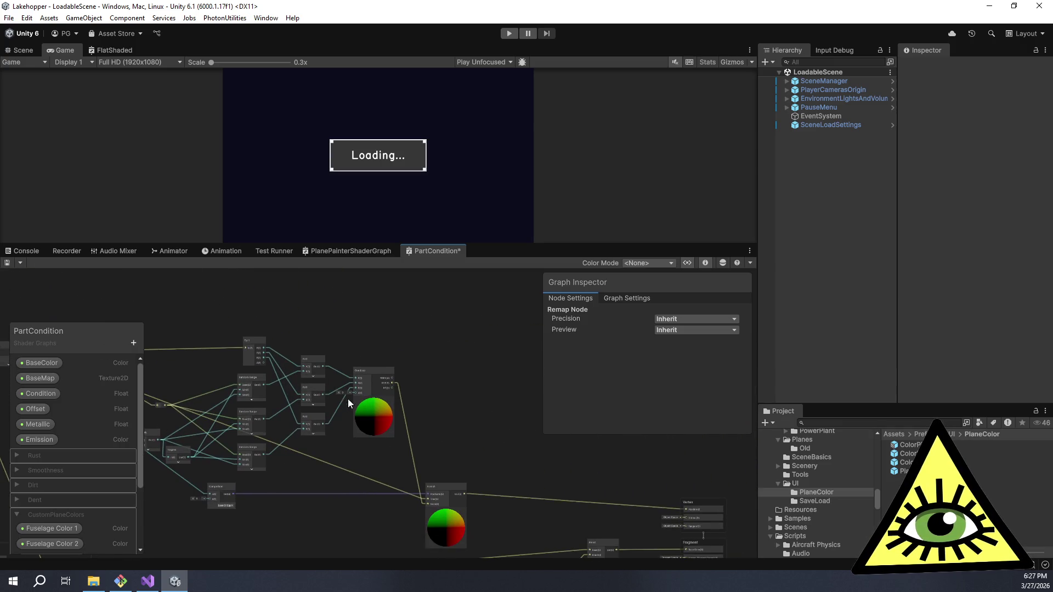
click(375, 401)
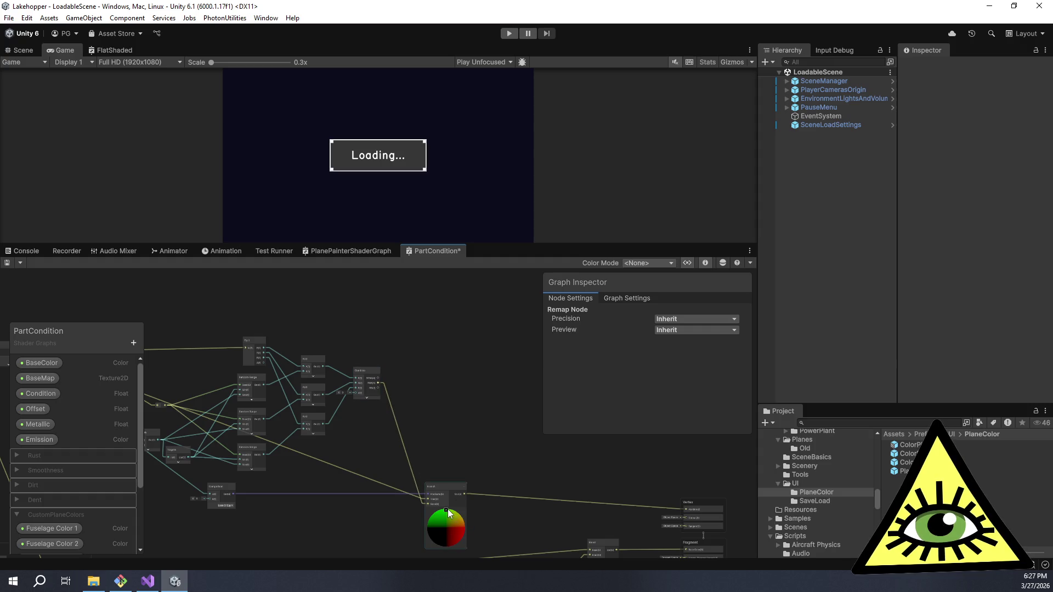
scroll(448, 513, down, 5)
scroll(450, 431, up, 8)
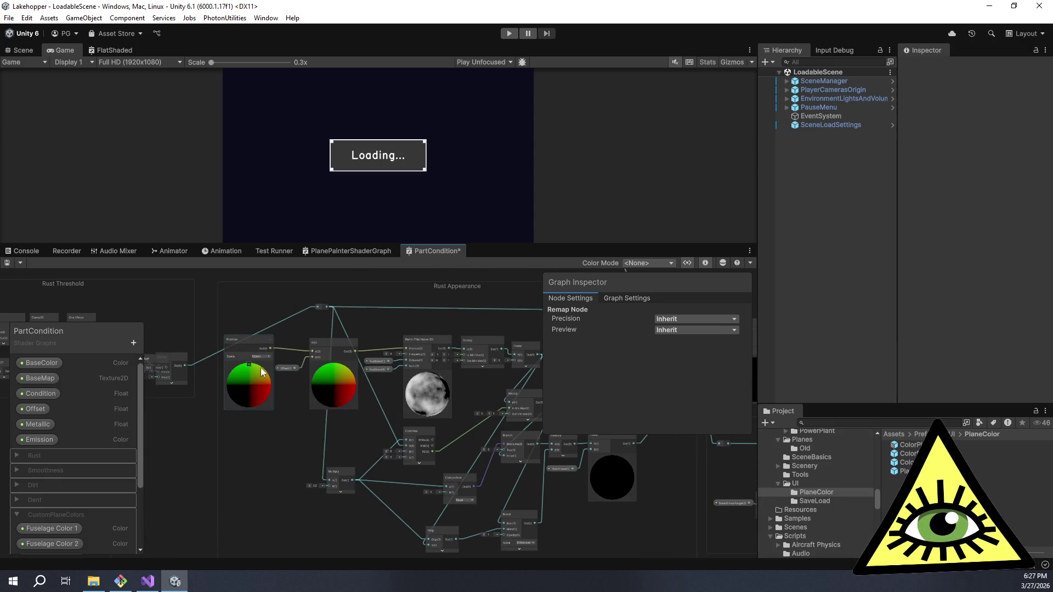
click(249, 364)
mouse_move(333, 364)
mouse_down()
mouse_move(311, 439)
mouse_move(280, 367)
mouse_up()
click(282, 361)
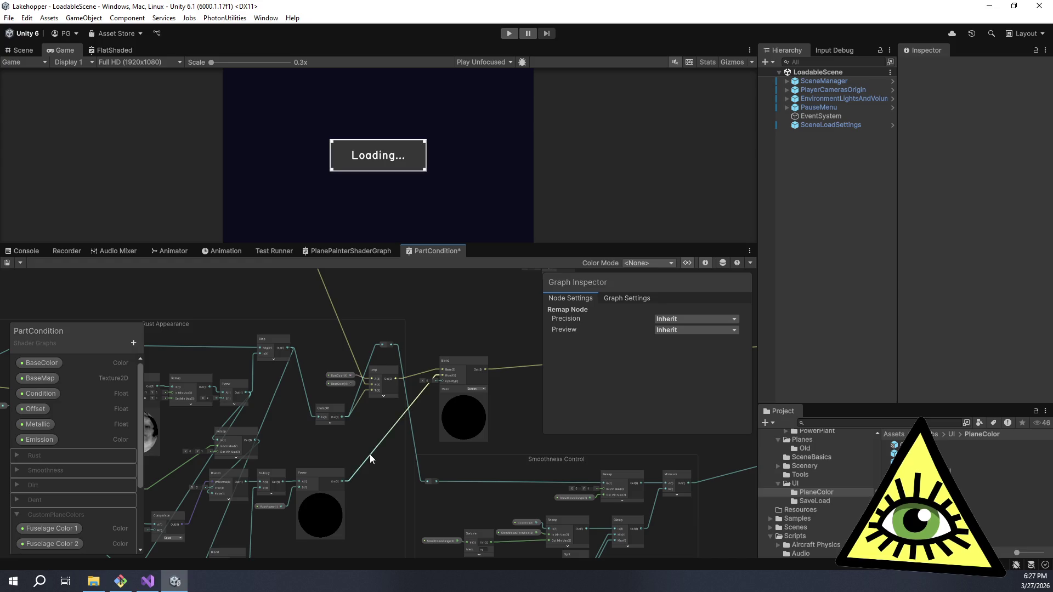
scroll(449, 515, up, 3)
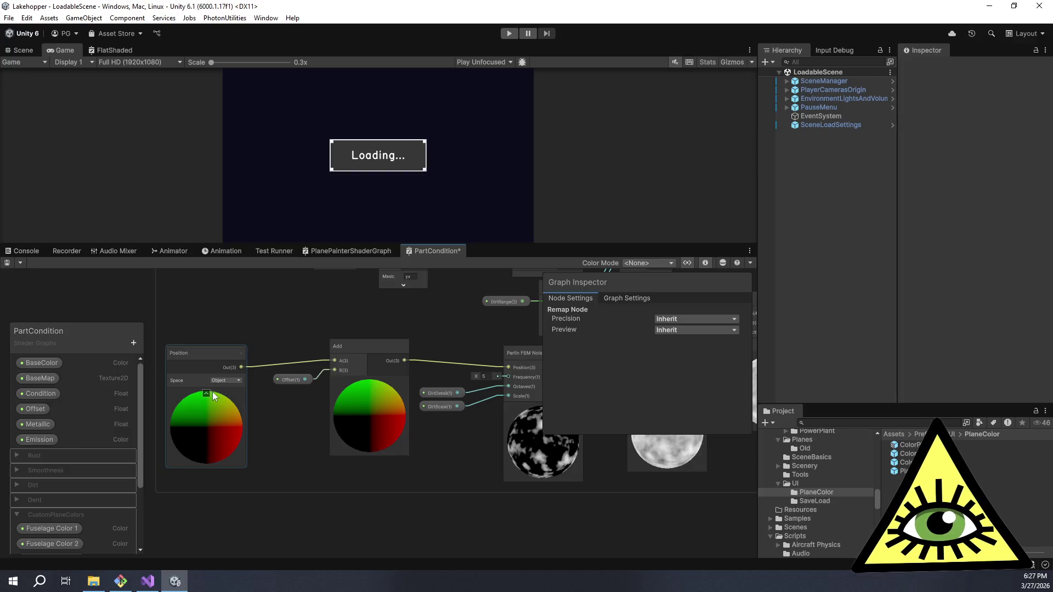
click(207, 391)
click(369, 382)
- Collapse the Perlin FBM Noise, Remap, Blend and Perlin FBM Noise 3D previews
drag(368, 384, 275, 462)
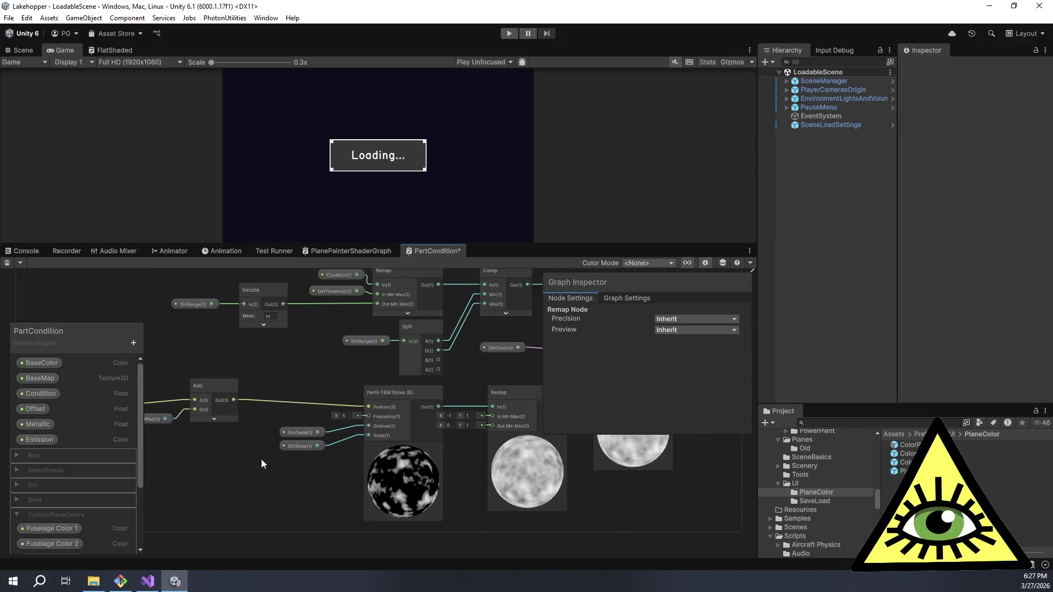
click(363, 437)
drag(443, 441, 307, 477)
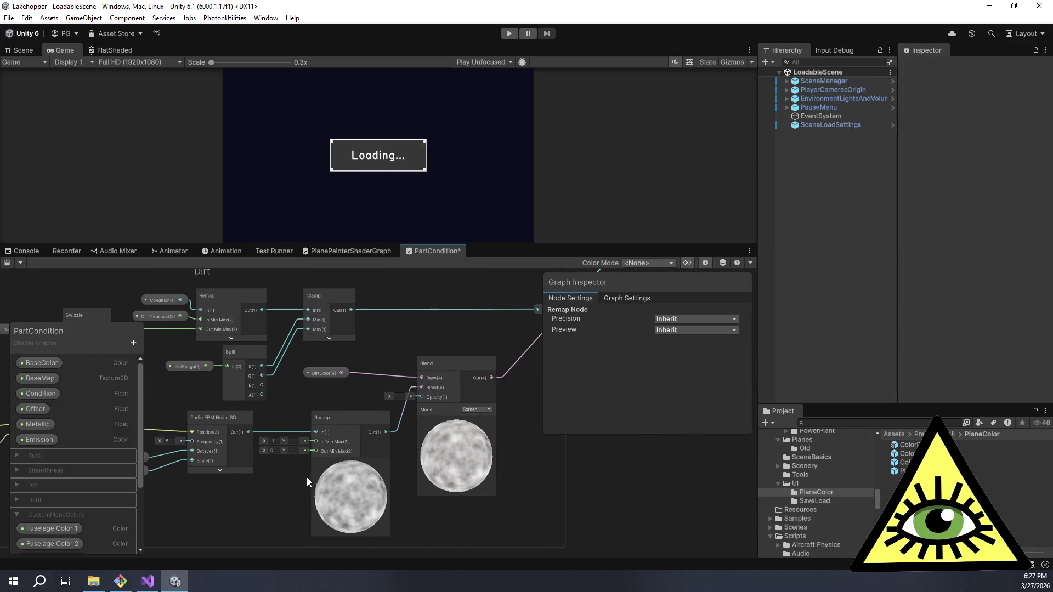
click(356, 462)
click(456, 422)
scroll(455, 432, down, 5)
drag(336, 463, 427, 562)
scroll(269, 479, up, 5)
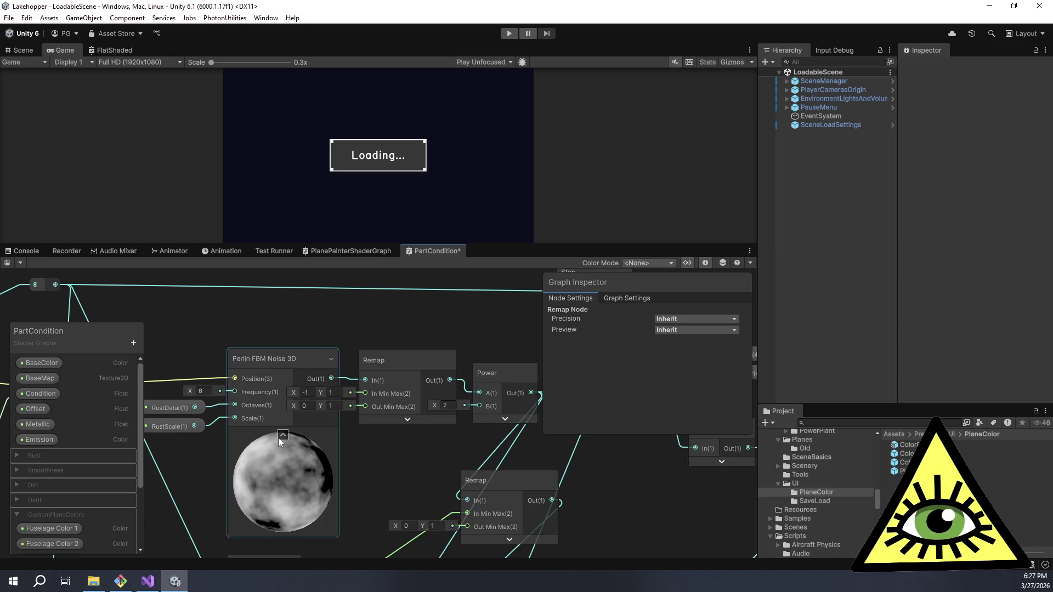
click(294, 428)
- Pan across the Lerp, Colorspace Conversion, Comparison and Branch nodes to review them
scroll(340, 384, down, 3)
scroll(359, 406, down, 3)
mouse_move(360, 410)
mouse_down()
mouse_move(399, 499)
mouse_move(513, 473)
mouse_up()
scroll(392, 471, up, 5)
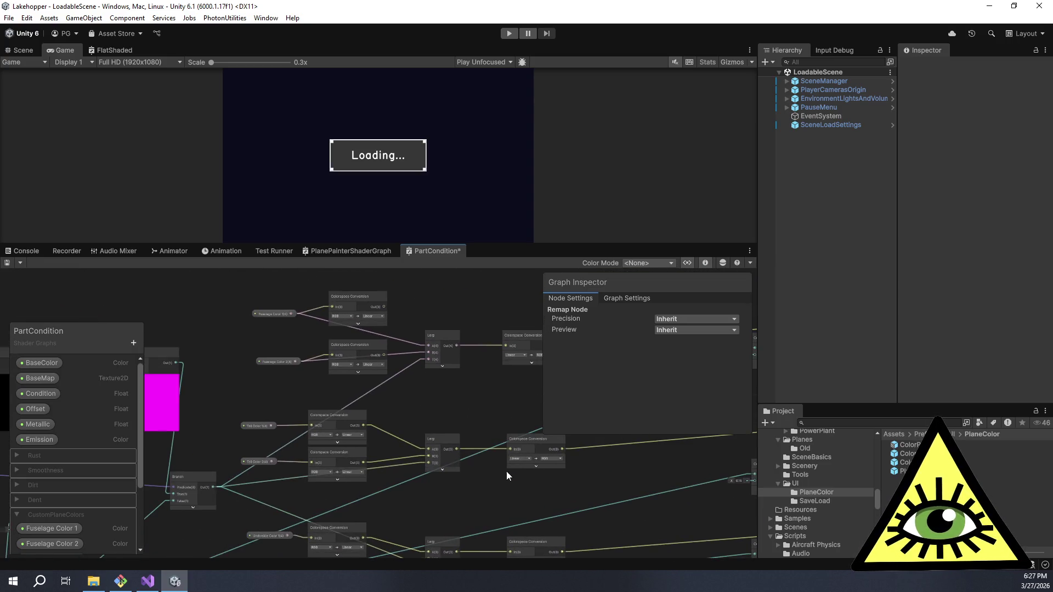
scroll(408, 393, up, 2)
drag(466, 376, 459, 472)
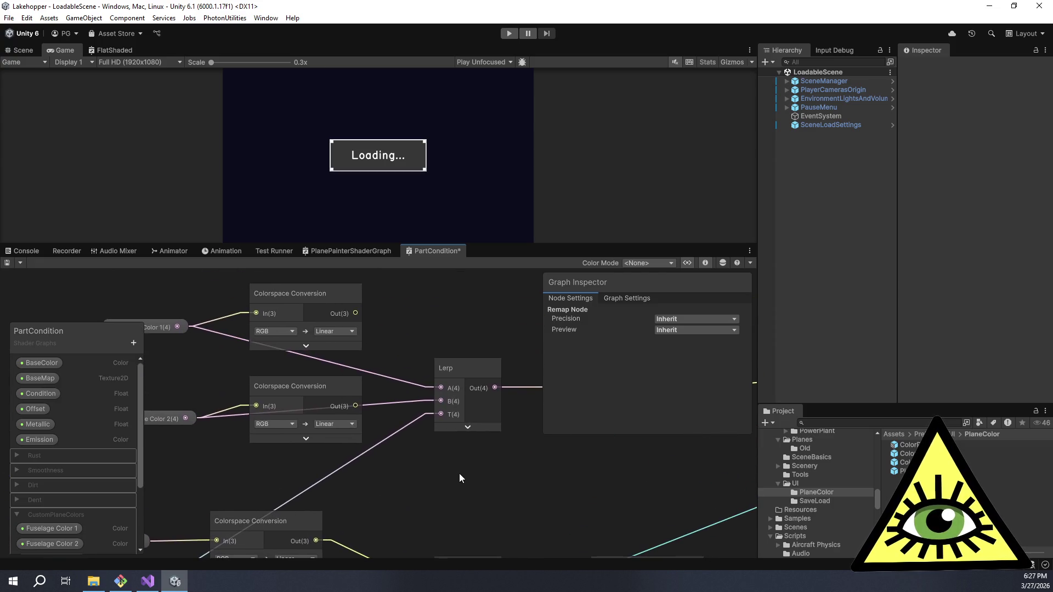
drag(479, 360, 370, 376)
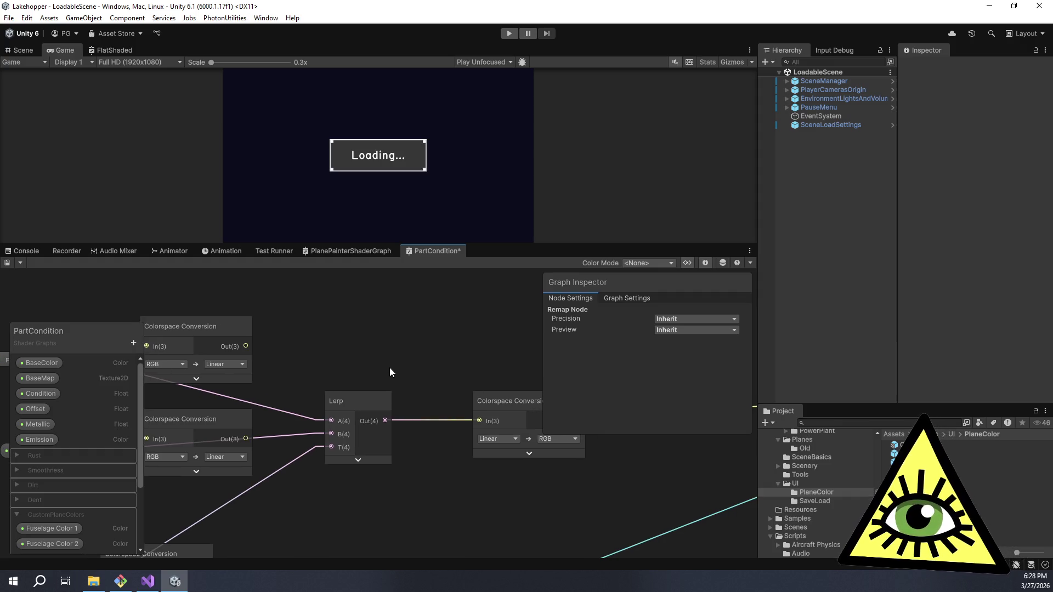
scroll(389, 373, down, 2)
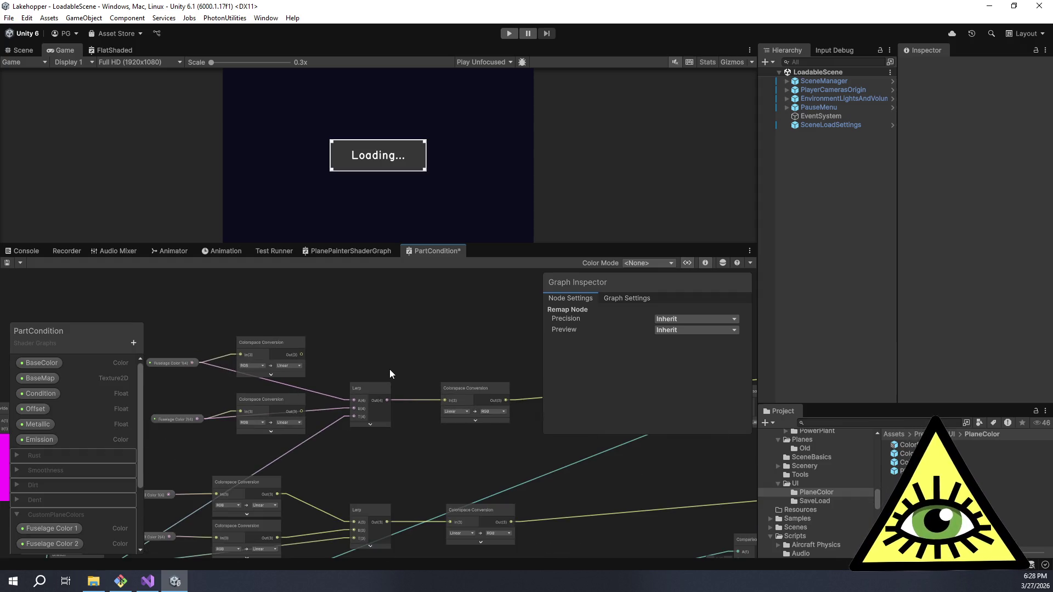
drag(502, 384, 99, 355)
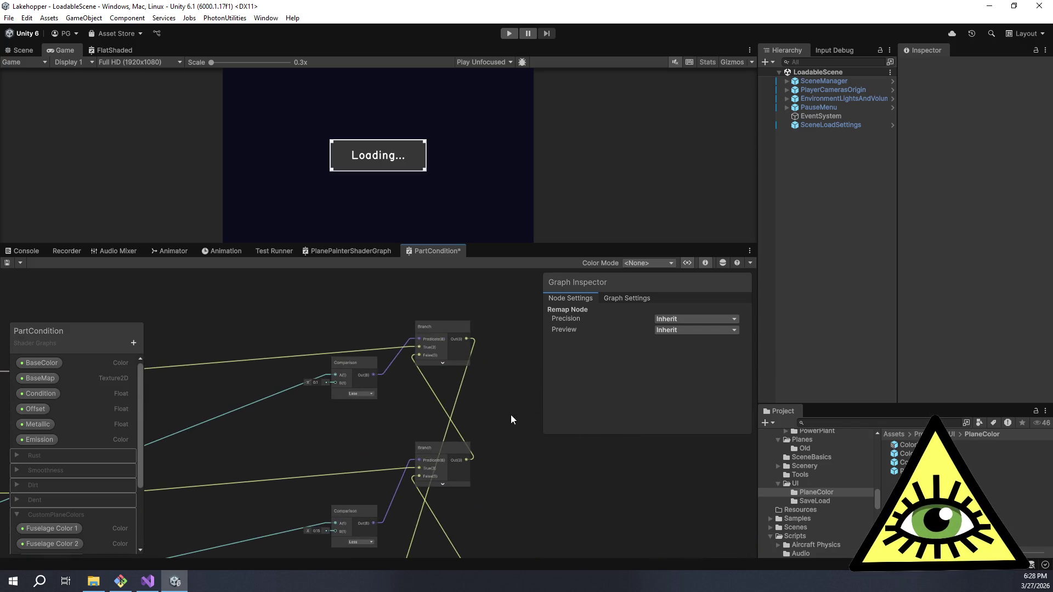
- Check the Fragment Base Color block and colour conversion nodes, then save the PartCondition graph
scroll(511, 415, down, 4)
scroll(410, 426, up, 5)
scroll(287, 384, up, 3)
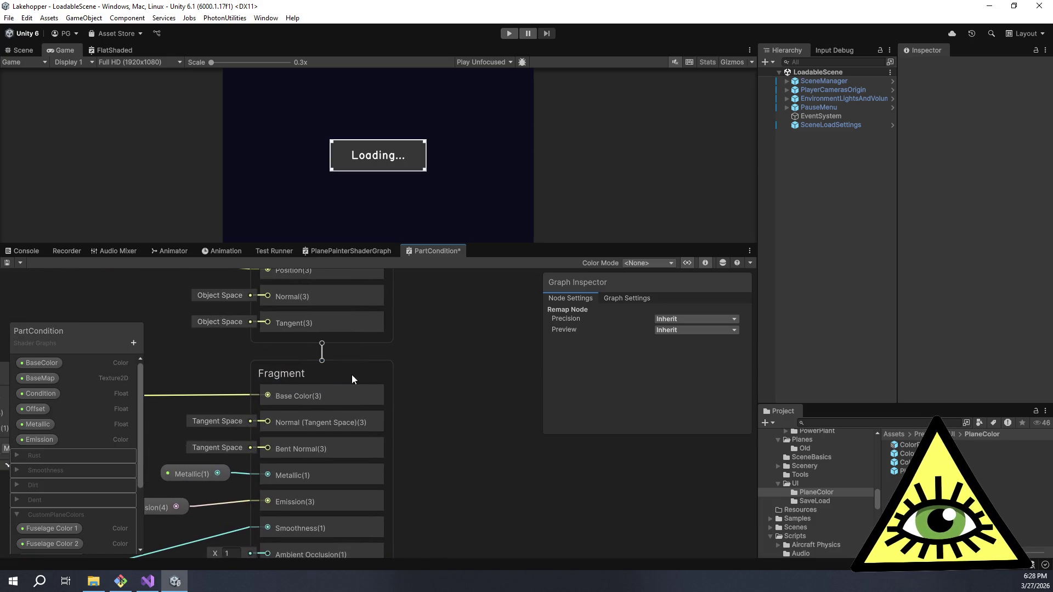
click(331, 394)
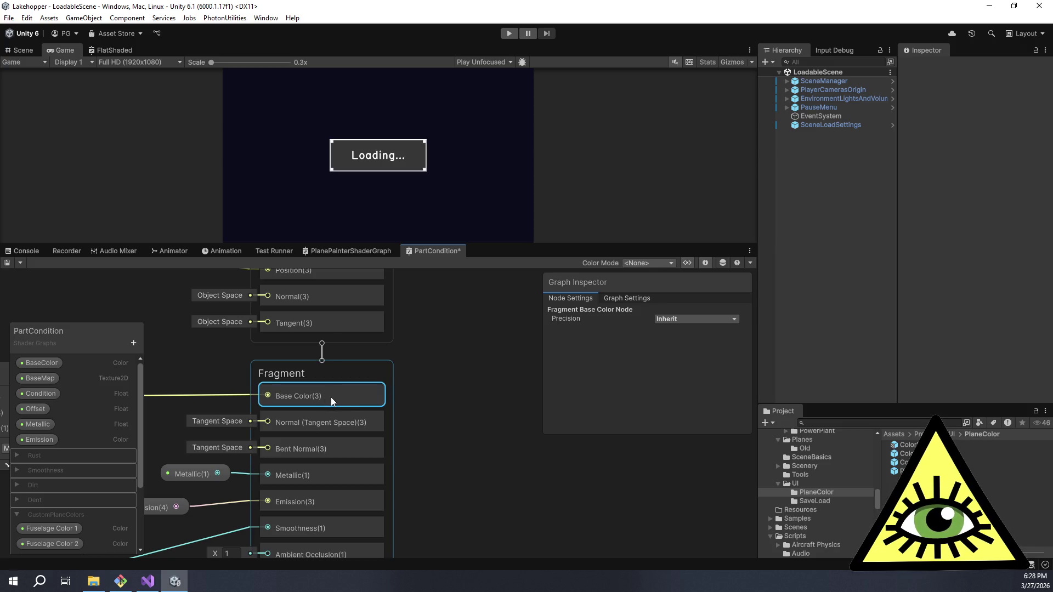
scroll(266, 399, down, 5)
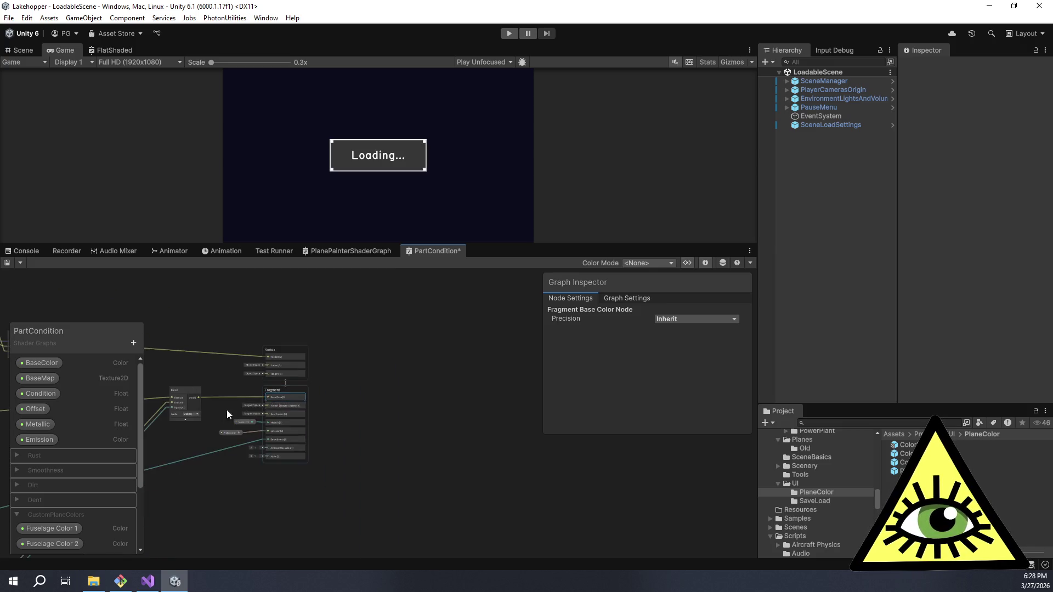
scroll(429, 443, down, 3)
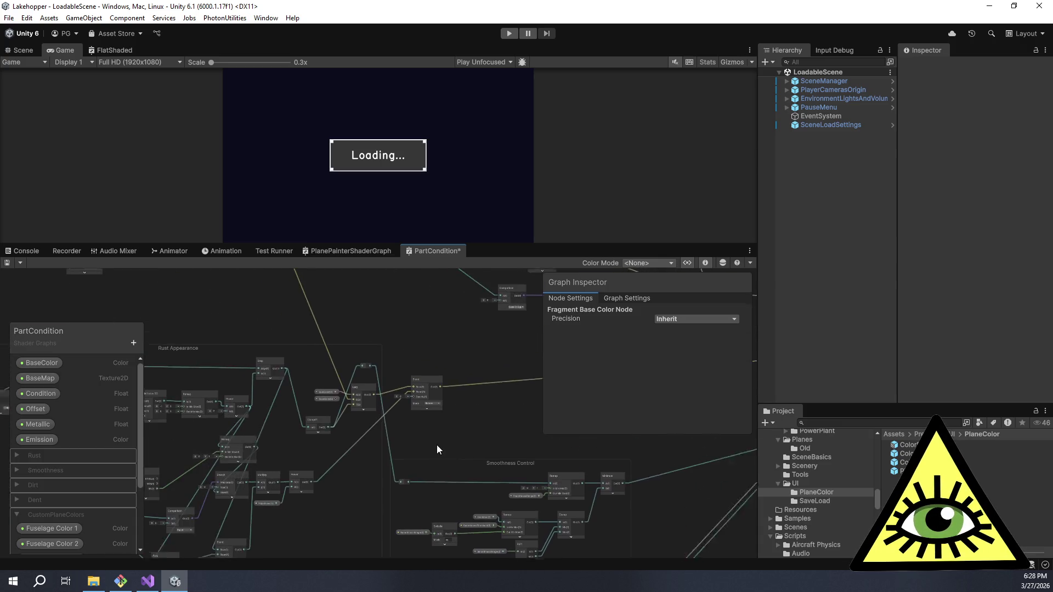
scroll(386, 428, up, 6)
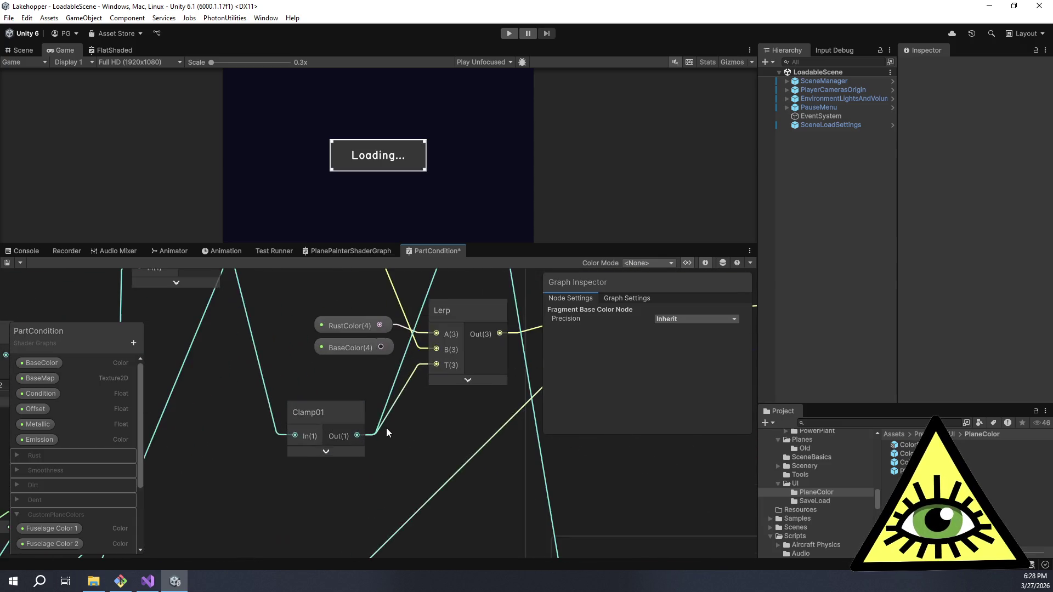
scroll(391, 414, down, 5)
scroll(390, 414, up, 3)
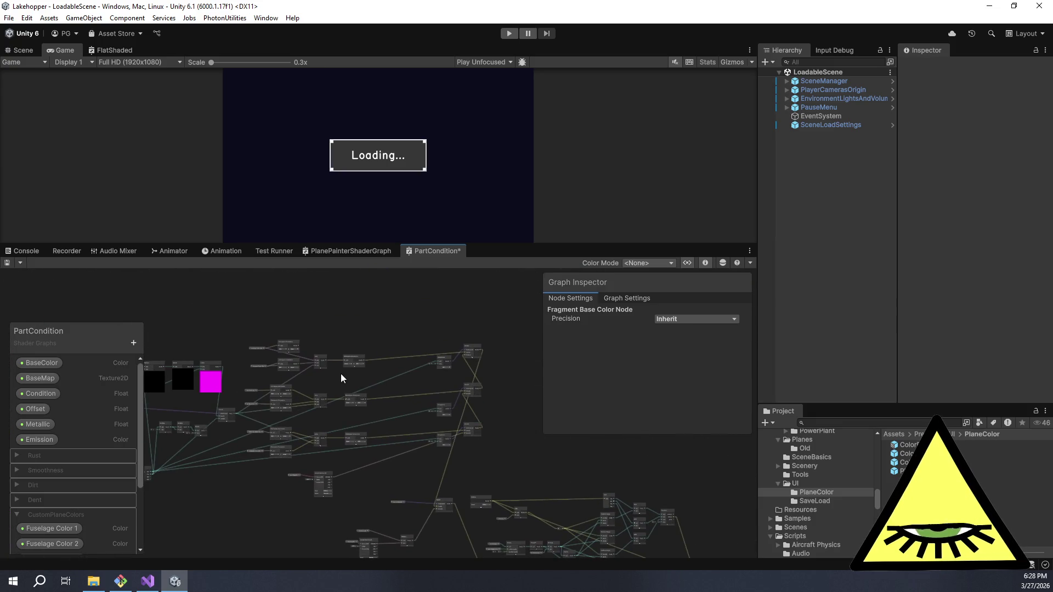
scroll(338, 380, up, 5)
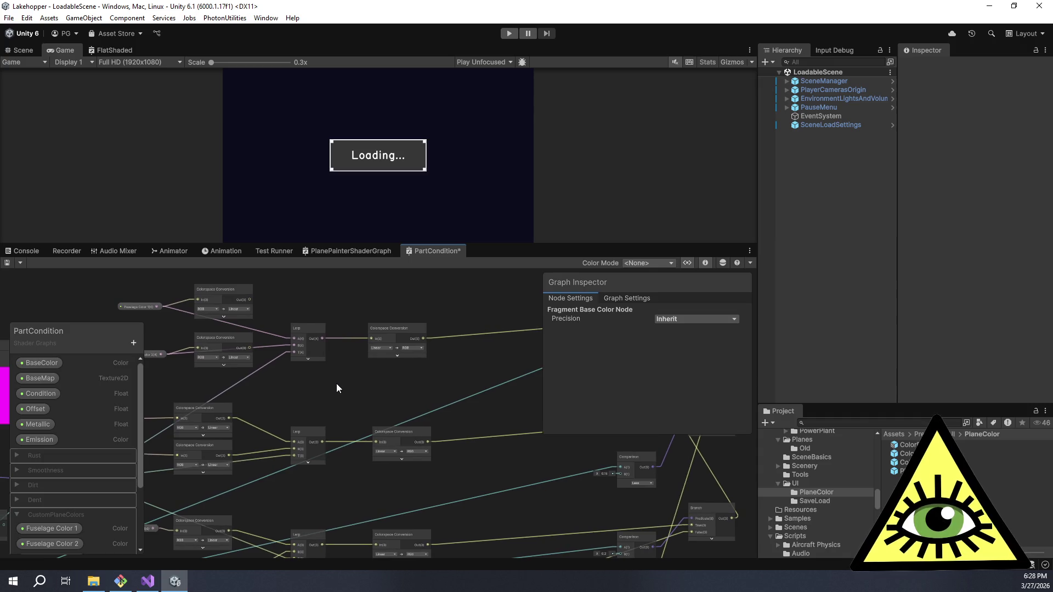
mouse_move(319, 400)
mouse_down()
mouse_move(374, 388)
mouse_move(416, 414)
mouse_up()
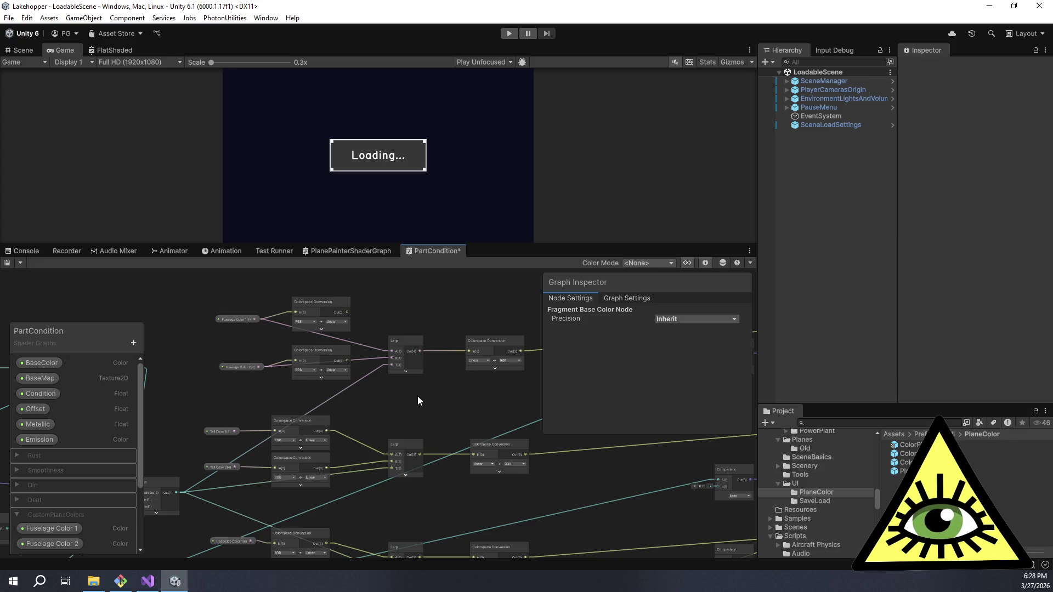
click(11, 265)
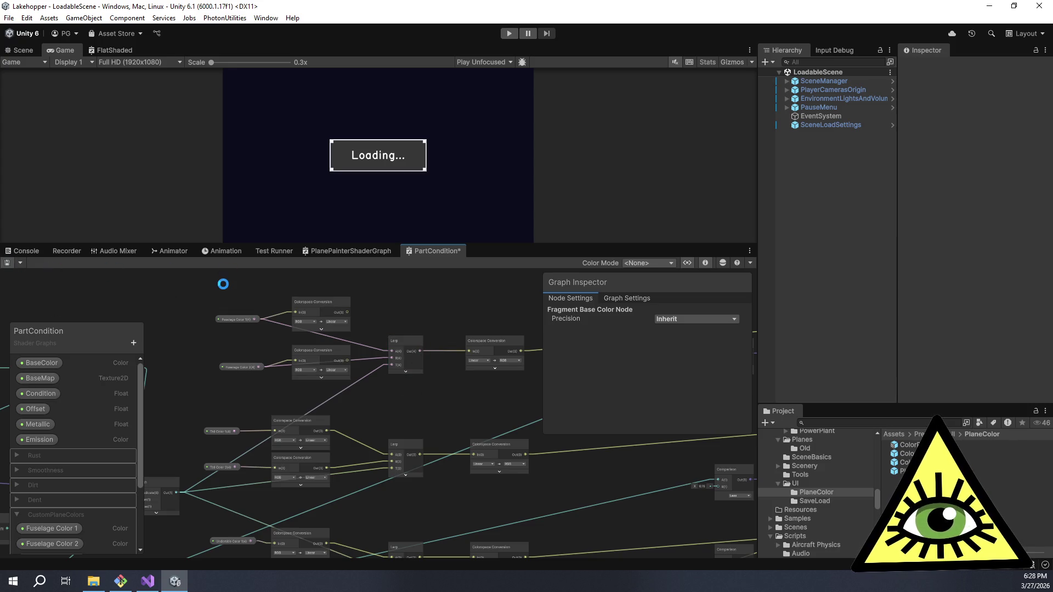
- Nudge the shader graph view and drag the splitter down to make the Game view taller
mouse_move(422, 304)
mouse_down()
mouse_move(395, 298)
mouse_move(436, 305)
mouse_up()
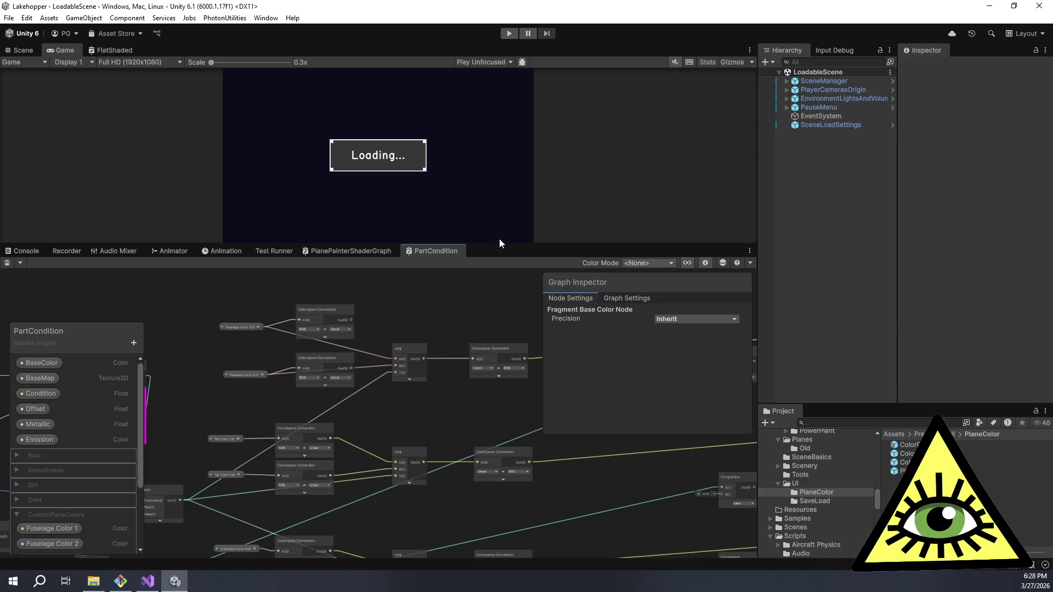
drag(499, 242, 510, 335)
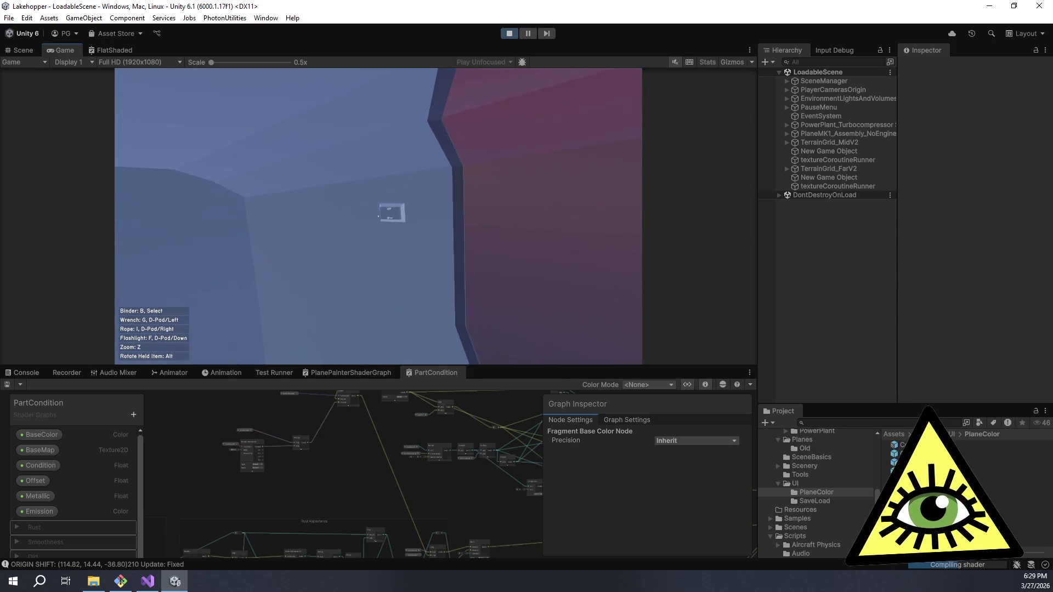
- In the in-game paint panel, paint Fuselage 1 black and Fuselage 2 bright green
click(384, 217)
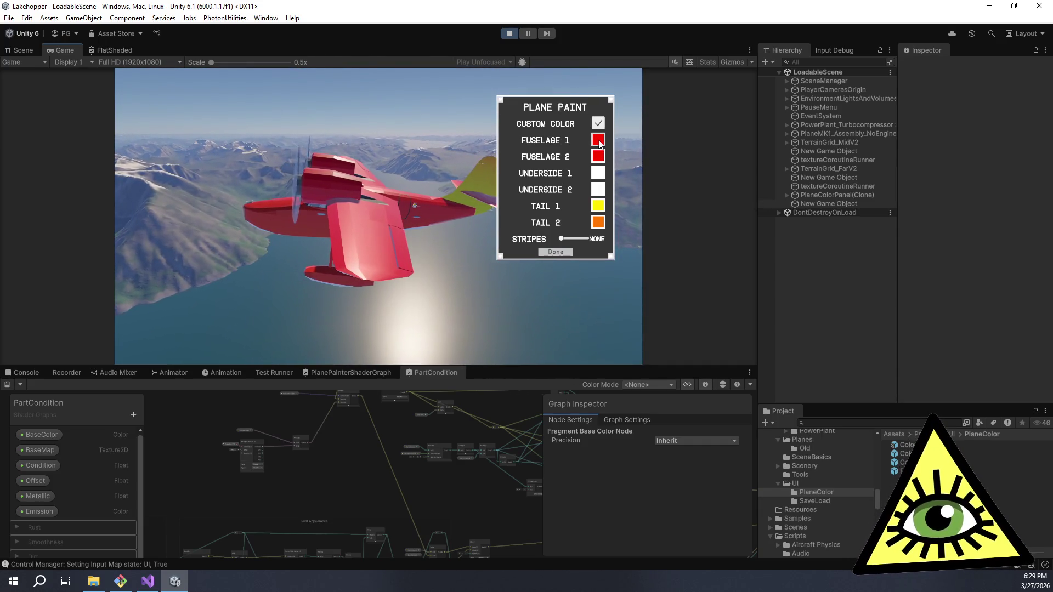
click(598, 140)
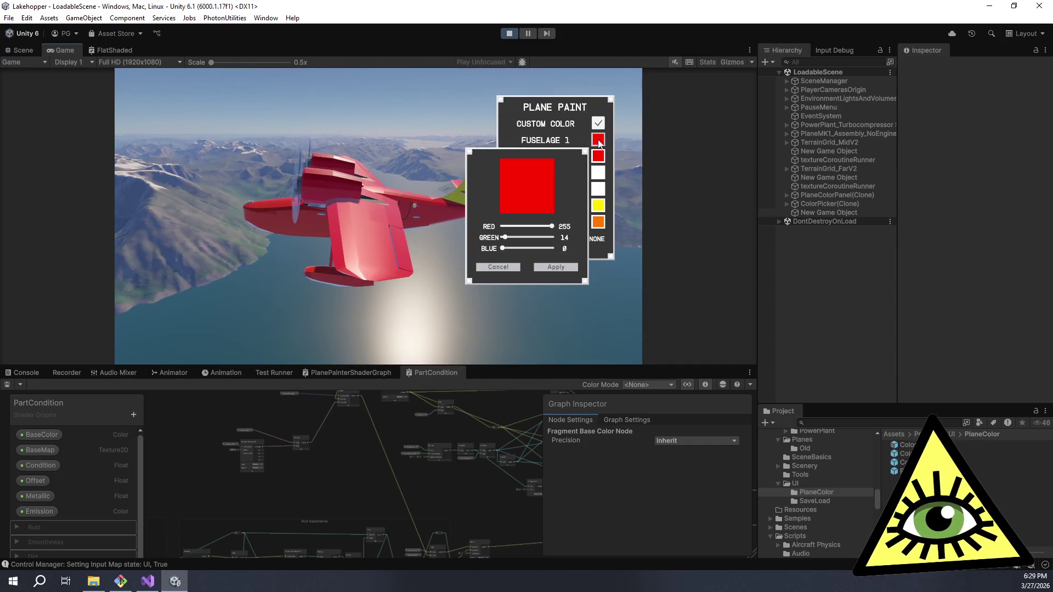
click(500, 229)
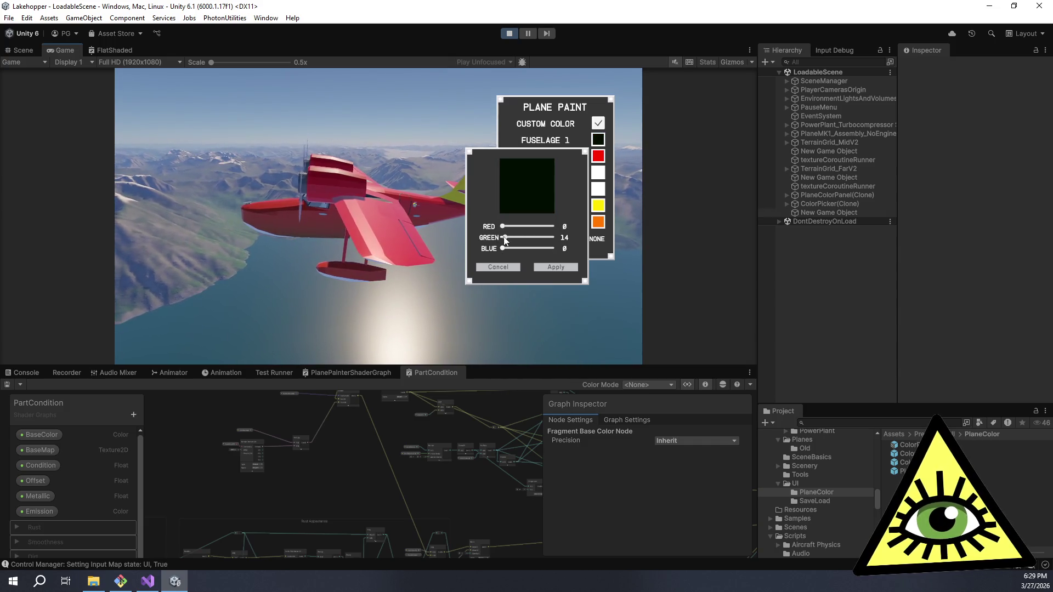
click(501, 237)
click(545, 266)
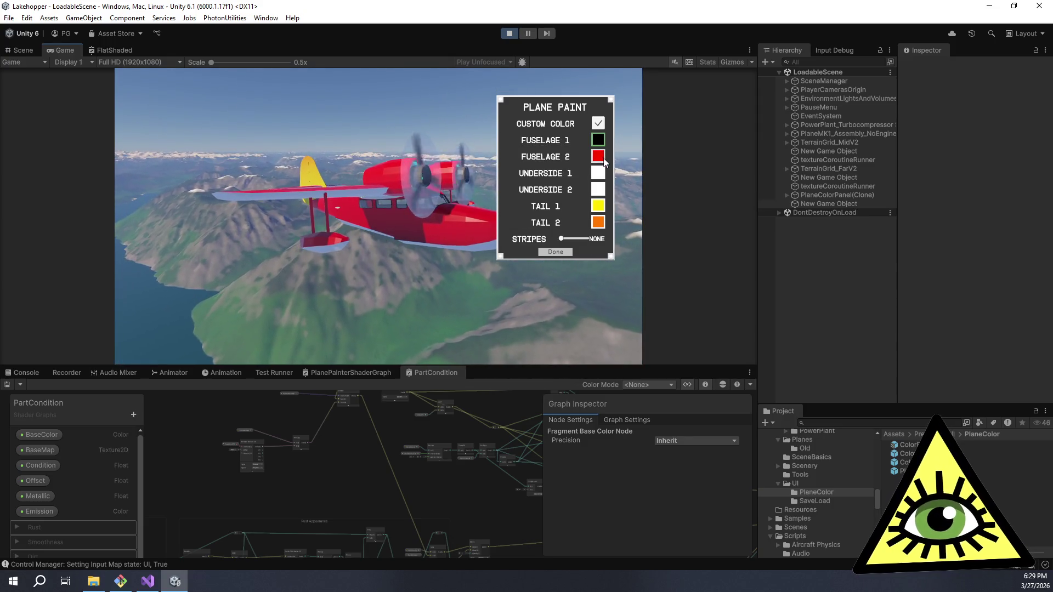
click(599, 157)
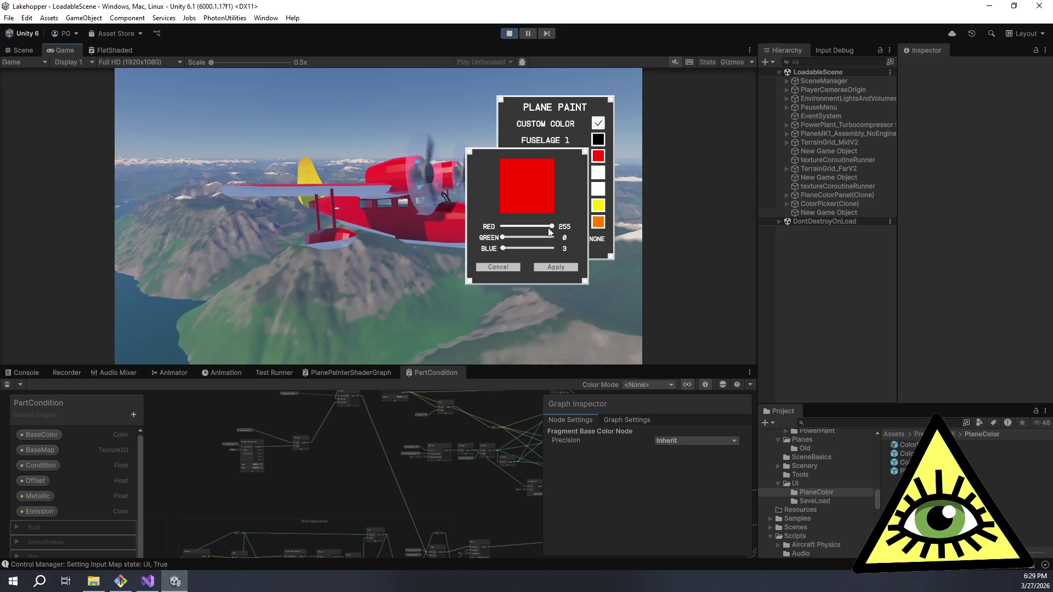
mouse_move(551, 227)
mouse_down()
mouse_move(499, 233)
mouse_move(552, 242)
mouse_up()
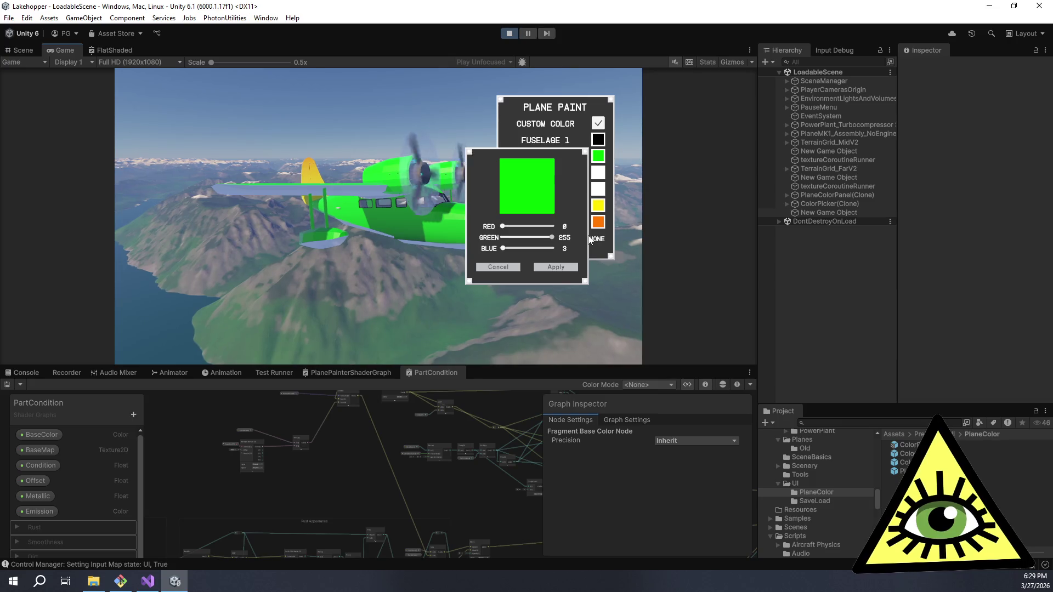
click(550, 265)
- View the plane from above, then repaint Fuselage 1 blue and Fuselage 2 yellow
mouse_move(114, 252)
mouse_down()
mouse_move(114, 68)
mouse_move(216, 68)
mouse_up()
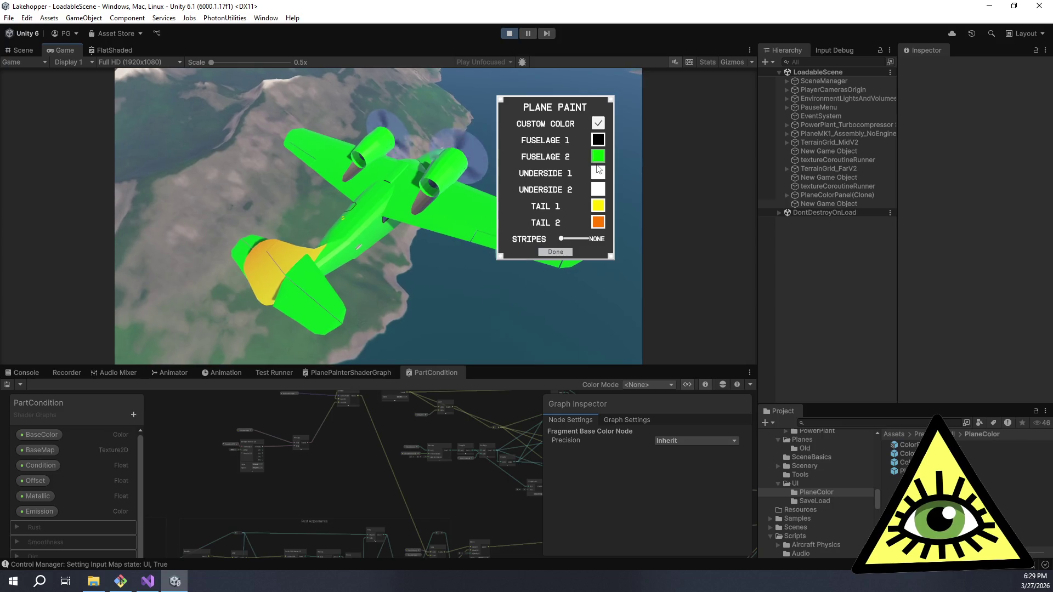
click(599, 144)
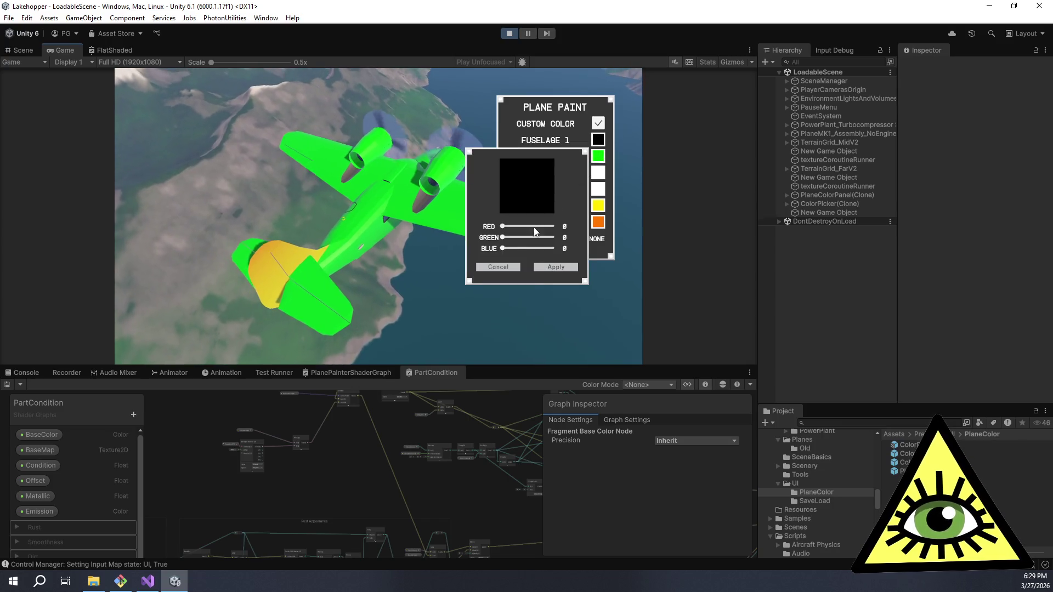
drag(503, 249, 565, 251)
click(546, 267)
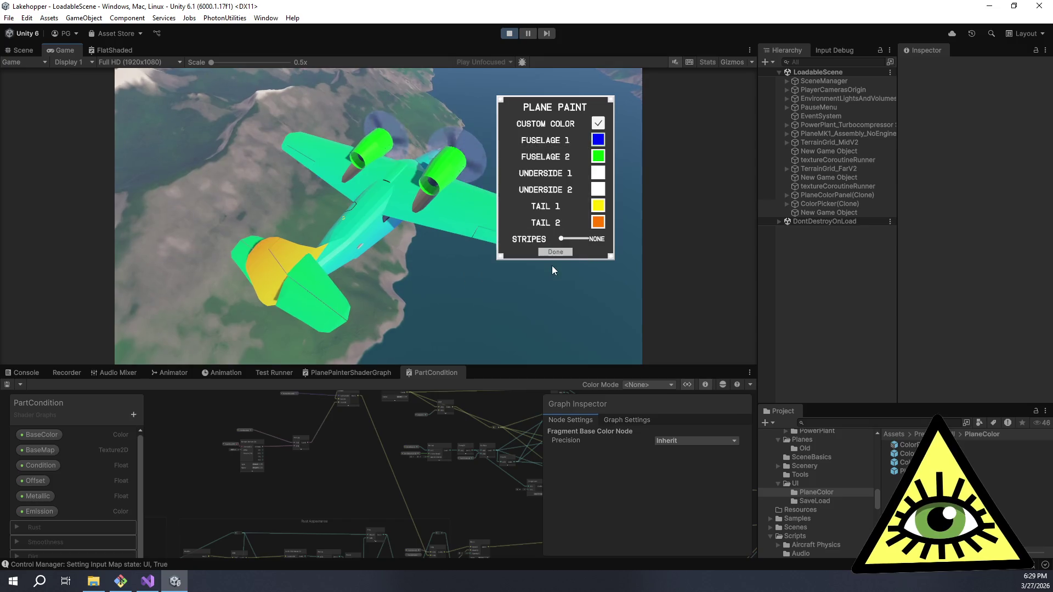
click(598, 157)
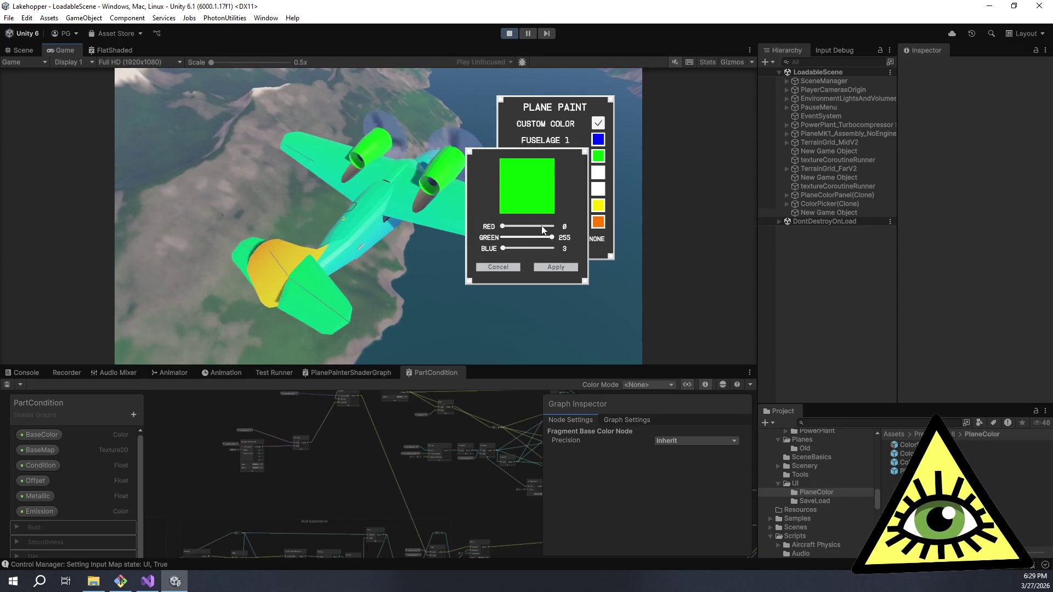
drag(502, 226, 553, 226)
click(562, 268)
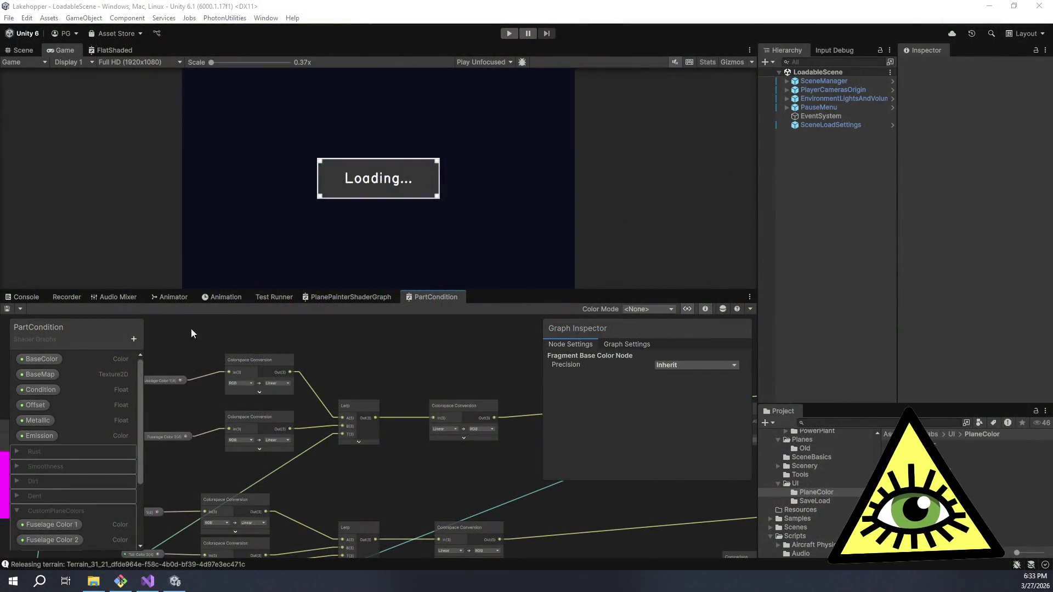
- Enlarge and reframe the shader graph, then make the Game view larger and start play mode
drag(320, 363, 282, 355)
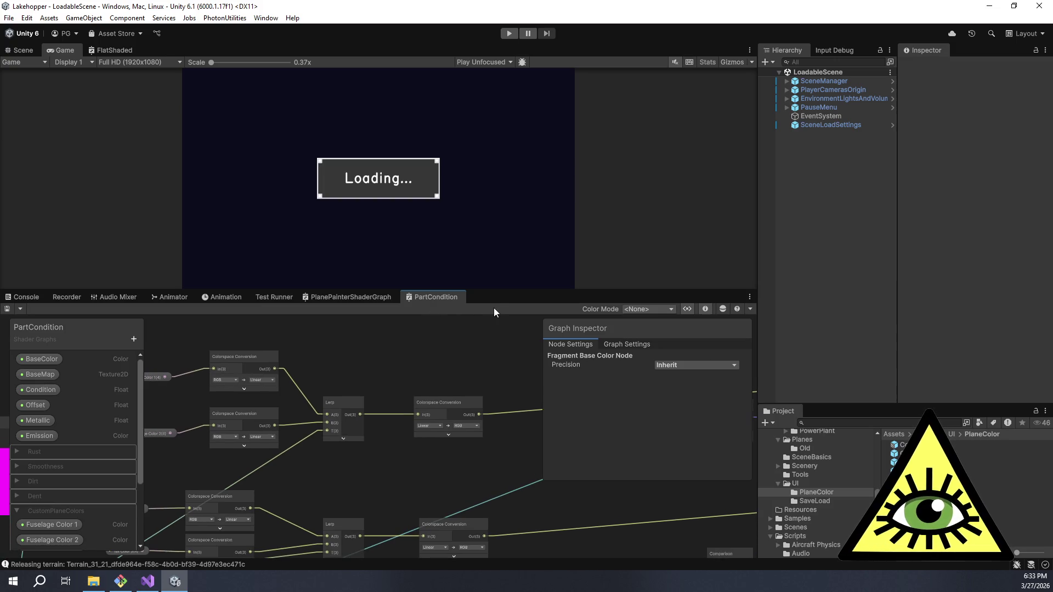
drag(493, 291, 493, 248)
click(424, 343)
drag(416, 362, 420, 317)
scroll(390, 328, up, 3)
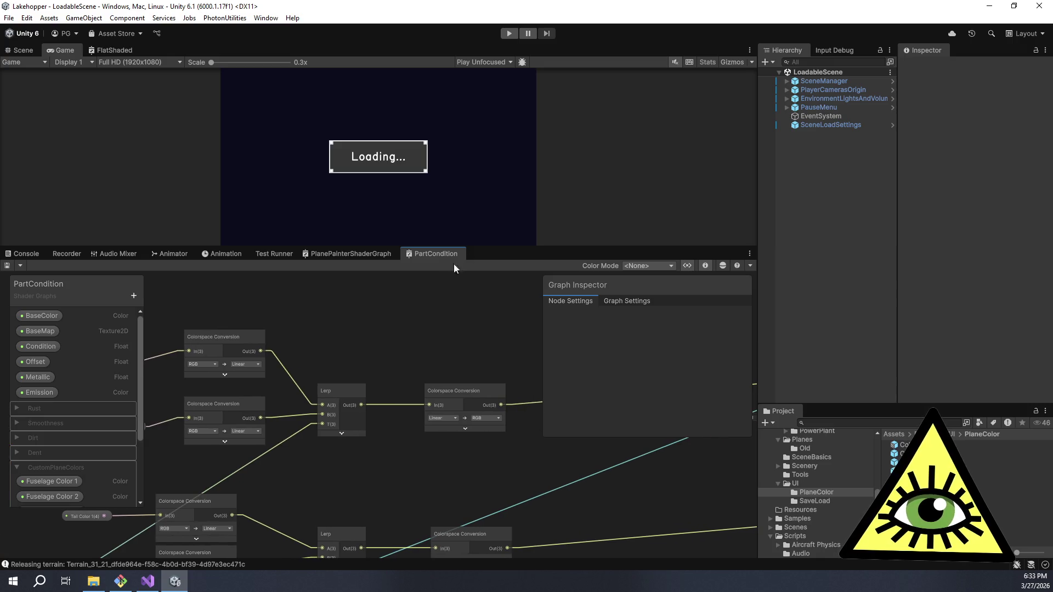
mouse_move(461, 247)
mouse_down()
mouse_move(521, 334)
mouse_move(549, 345)
mouse_up()
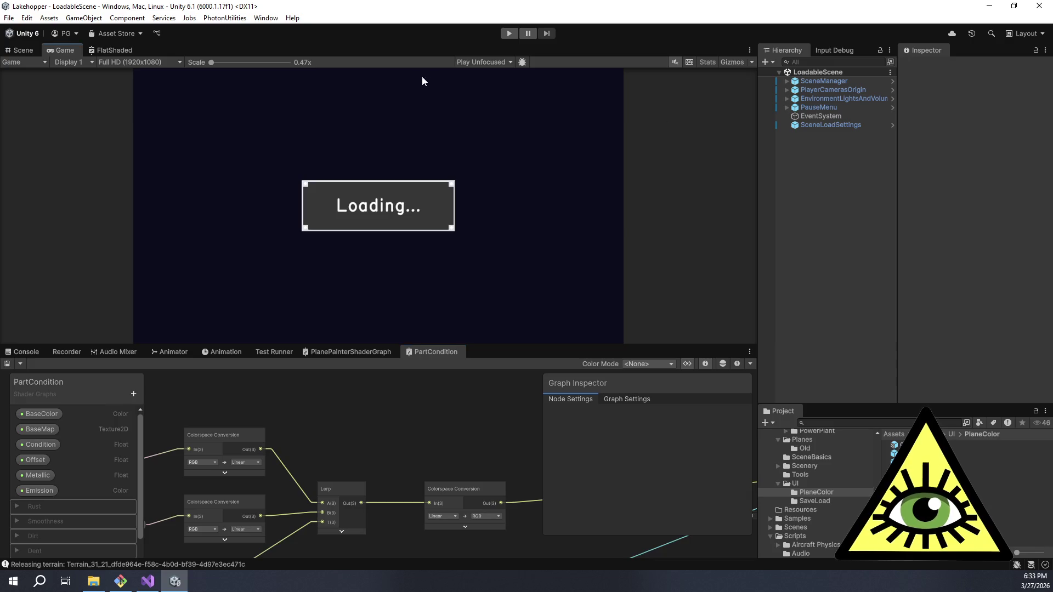
click(509, 34)
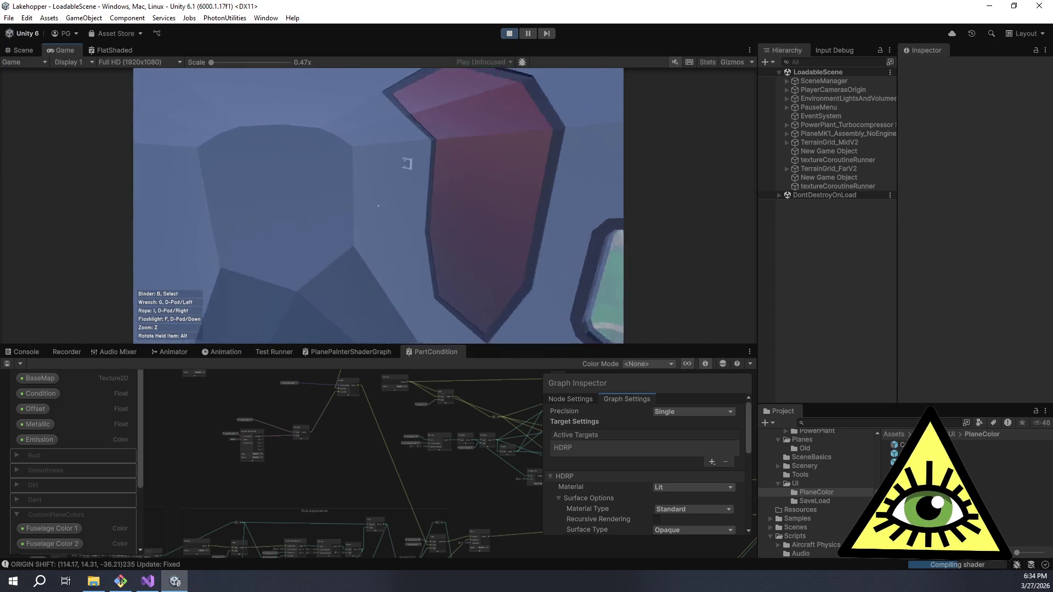
- Enable custom plane colours and paint Fuselage 1 red, then cyan (RGB 0/255/255)
key(e)
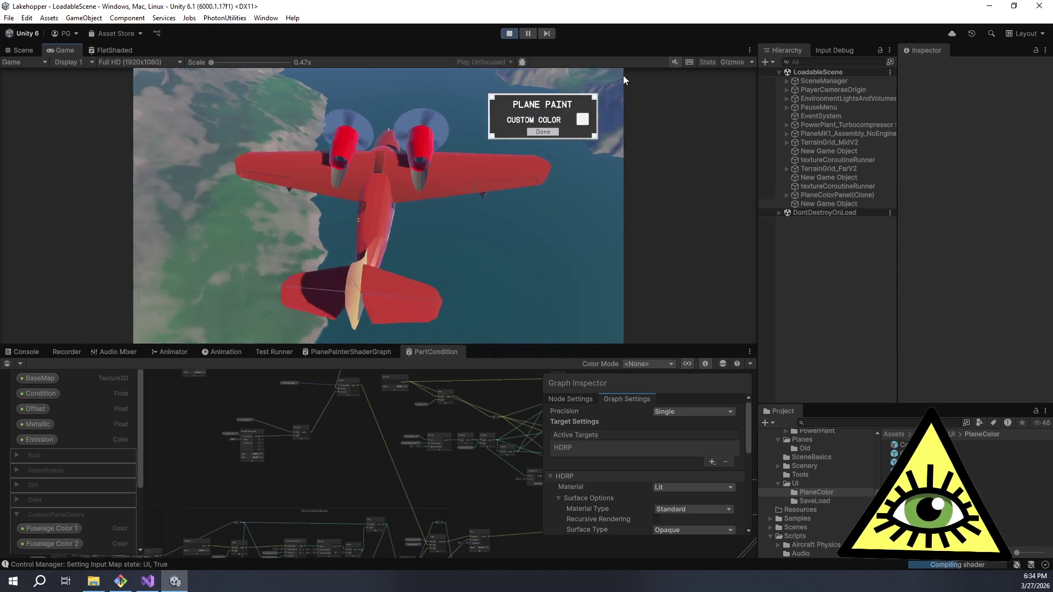
click(582, 119)
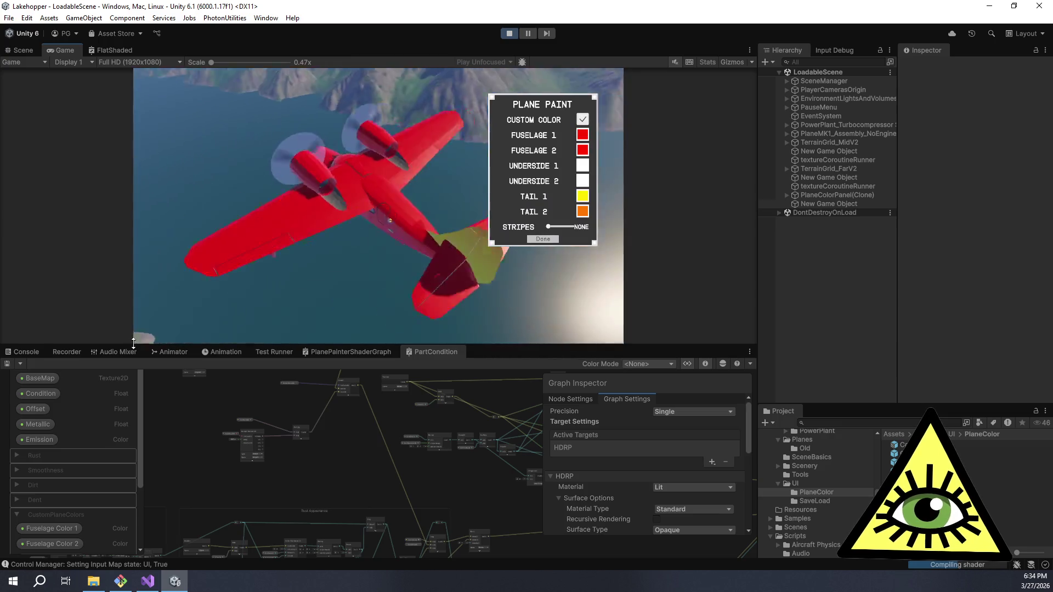
click(583, 149)
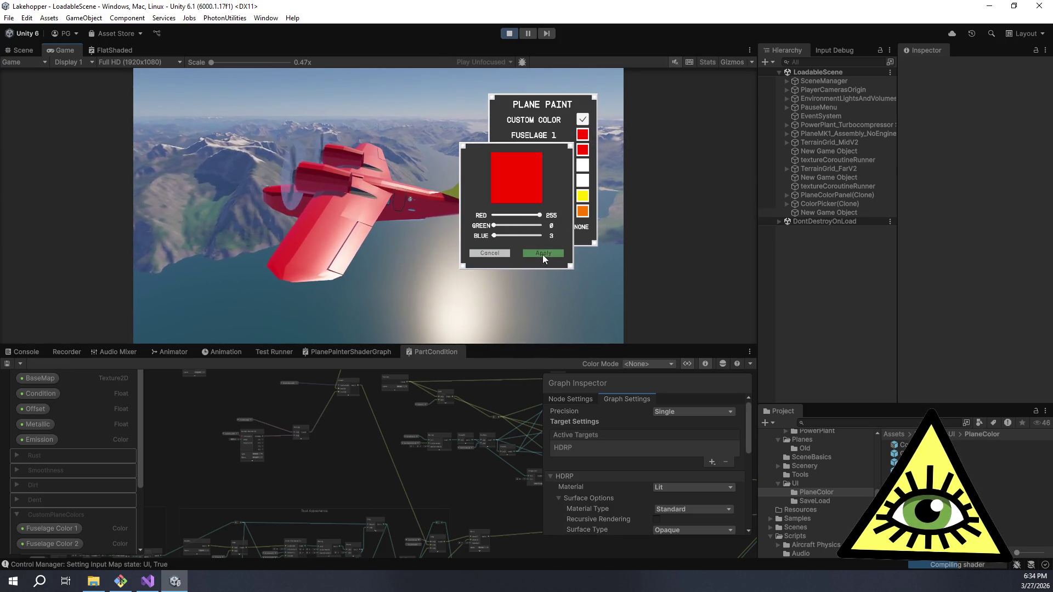
click(541, 254)
click(582, 150)
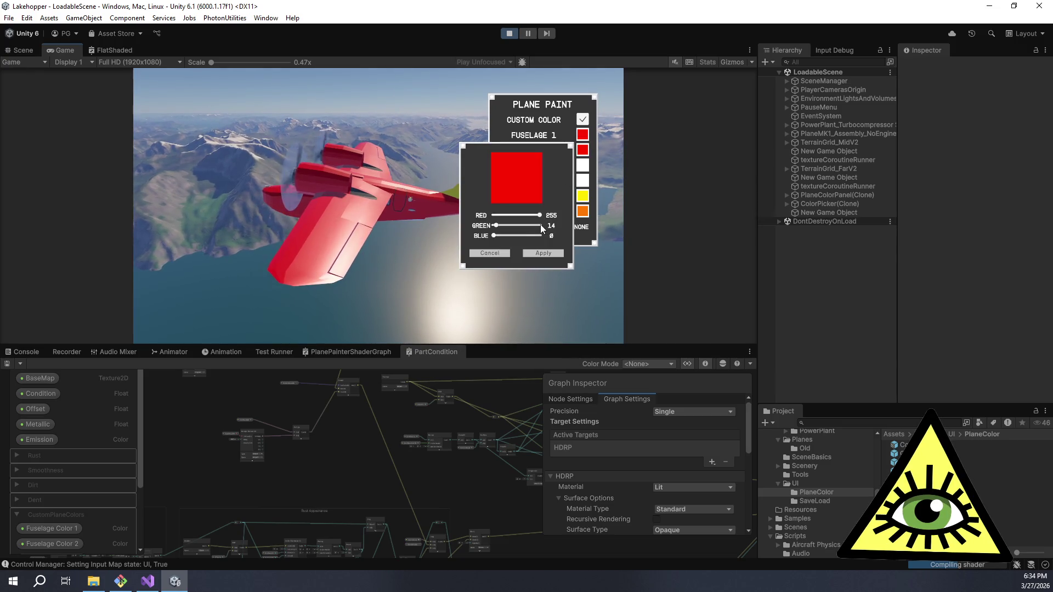
click(540, 225)
click(543, 236)
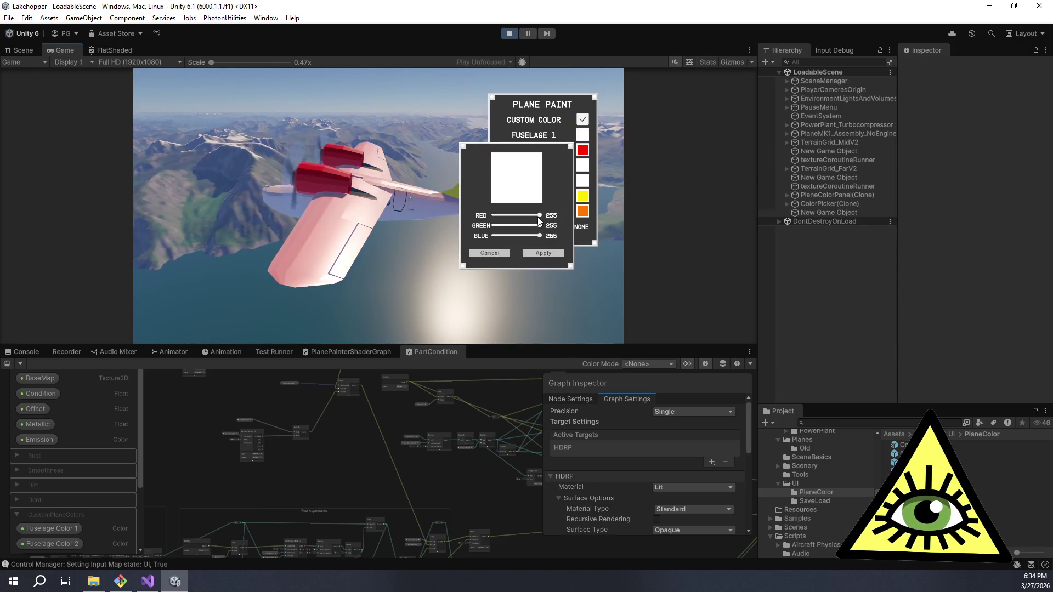
click(494, 215)
click(535, 253)
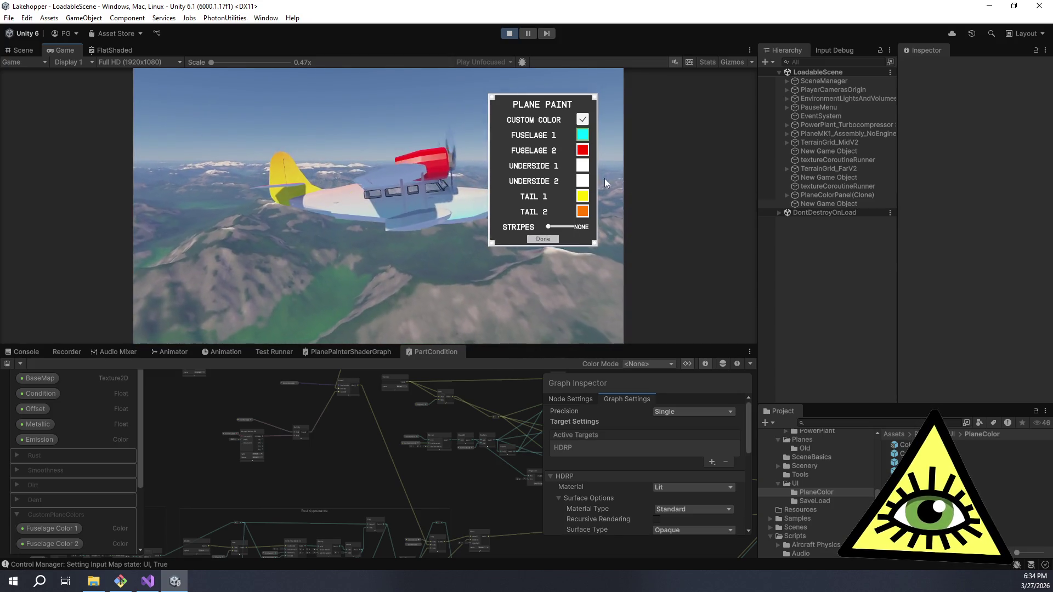
- Change Fuselage 1 to yellow (255/255/0), close the paint panel, and stop play mode
click(583, 137)
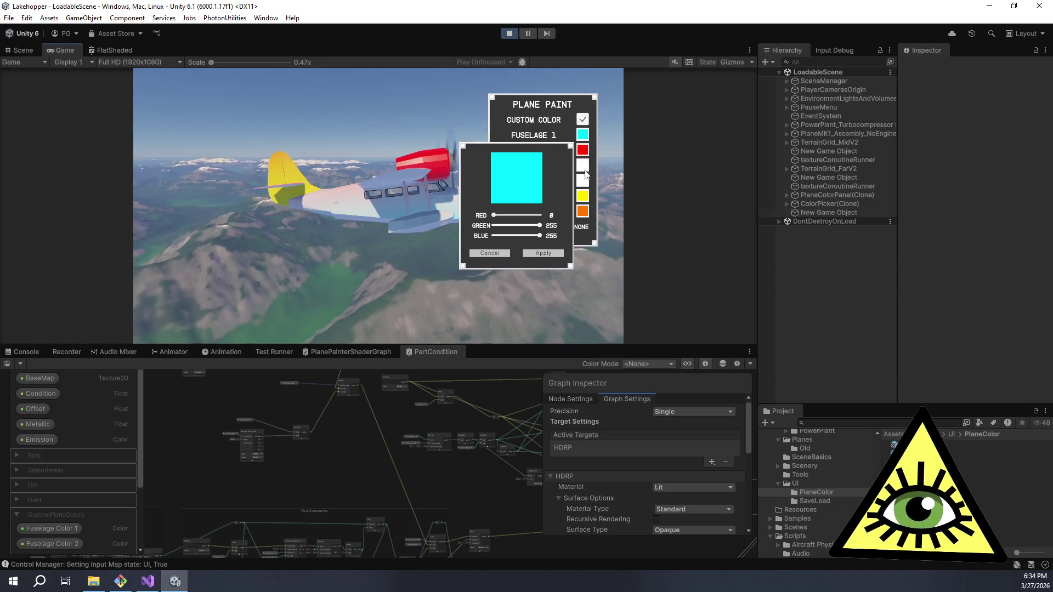
click(518, 225)
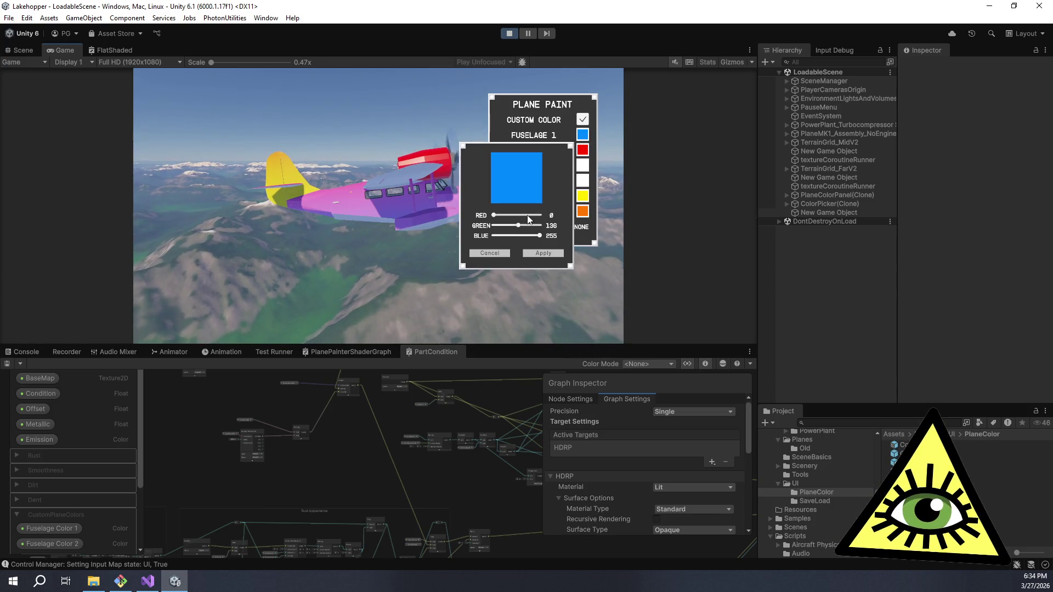
drag(493, 215, 539, 225)
click(539, 226)
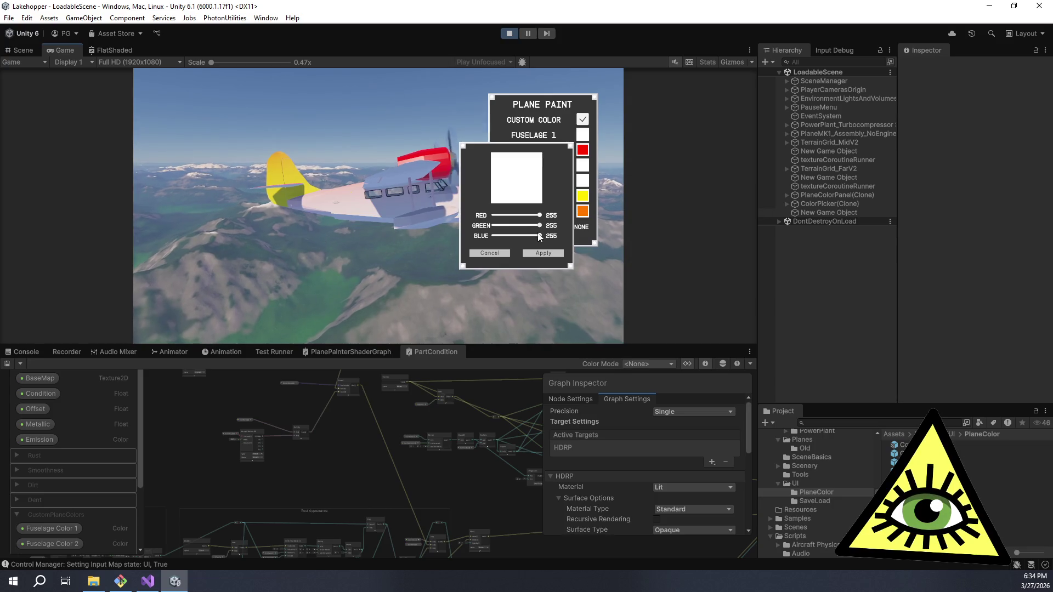
drag(531, 239, 491, 237)
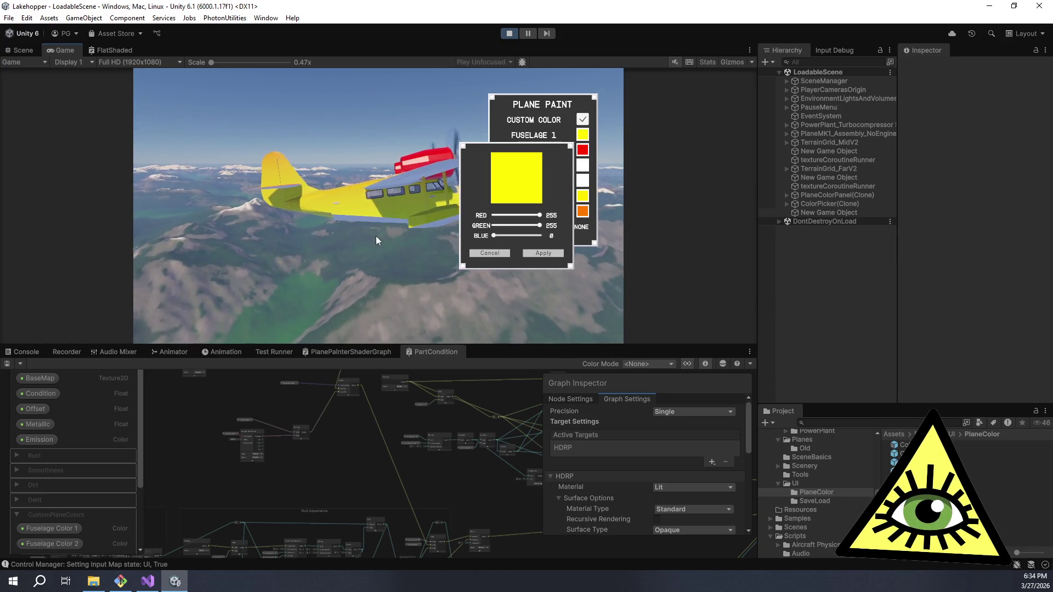
drag(136, 179, 222, 73)
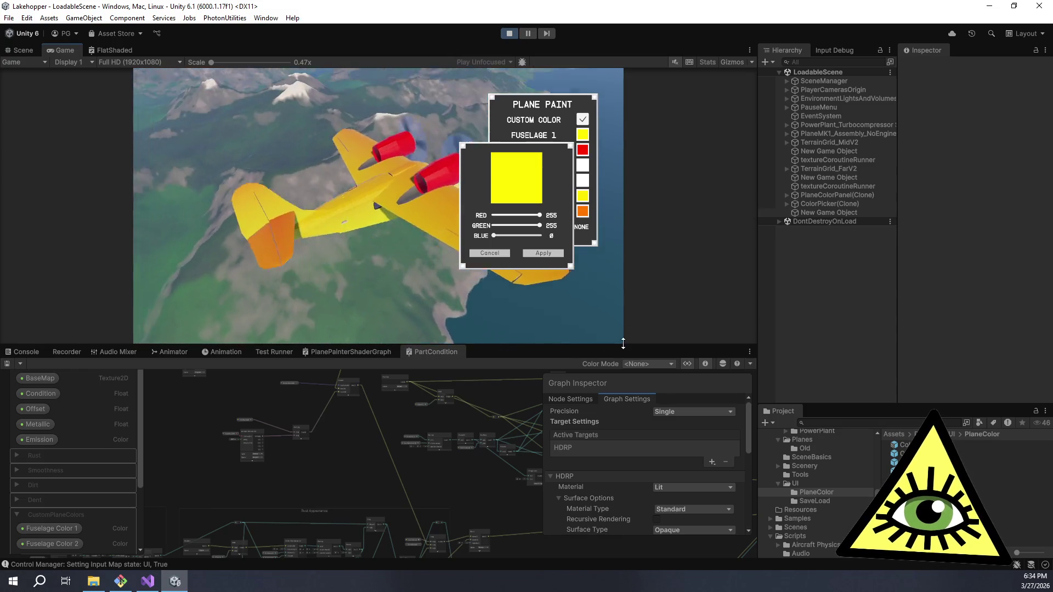
click(546, 253)
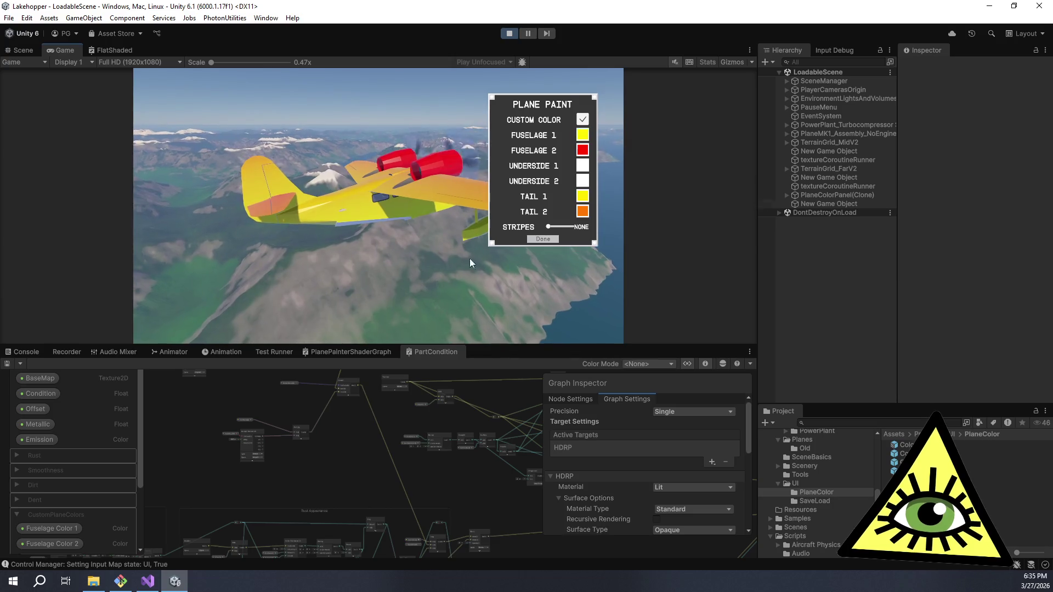
click(546, 238)
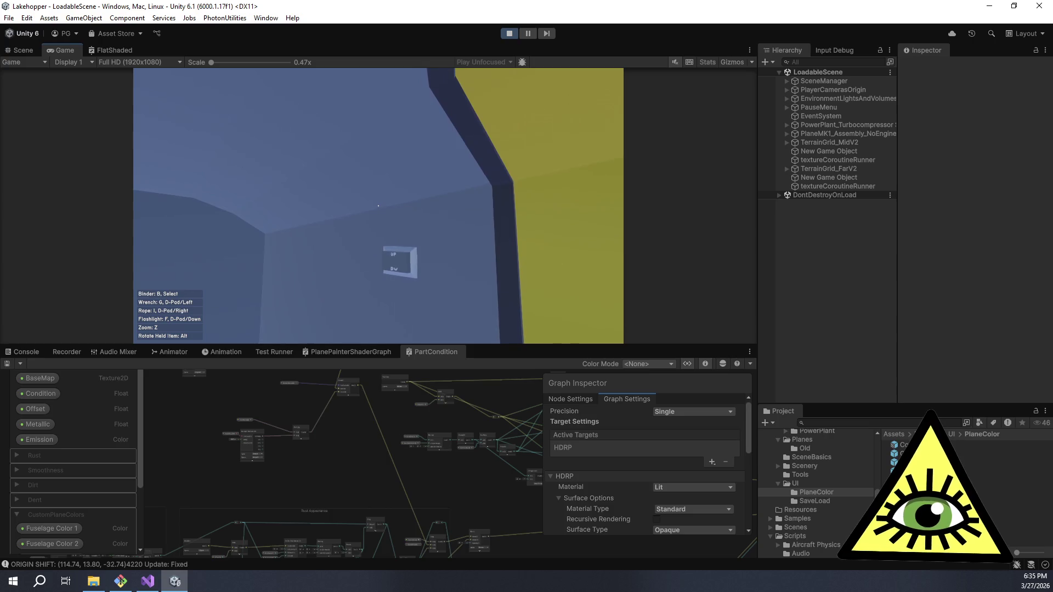
key(ctrl+p)
key(ctrl+p)
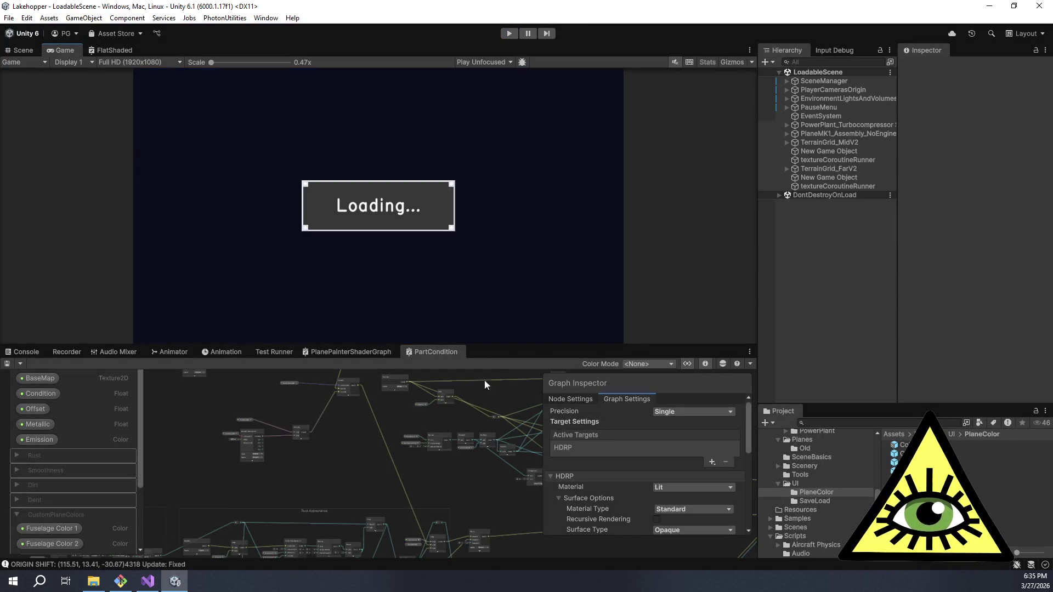
- Delete the fuselage colorspace conversions and wire Fuselage Color 1 and 2 into the upper Lerp's A and B
drag(558, 343, 548, 137)
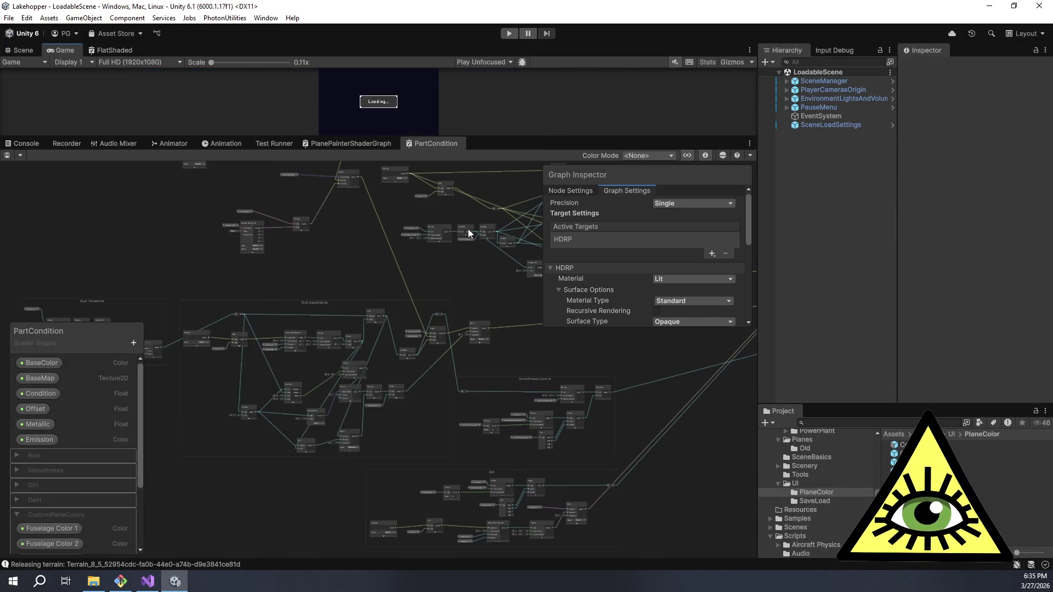
scroll(453, 289, up, 3)
scroll(475, 389, down, 2)
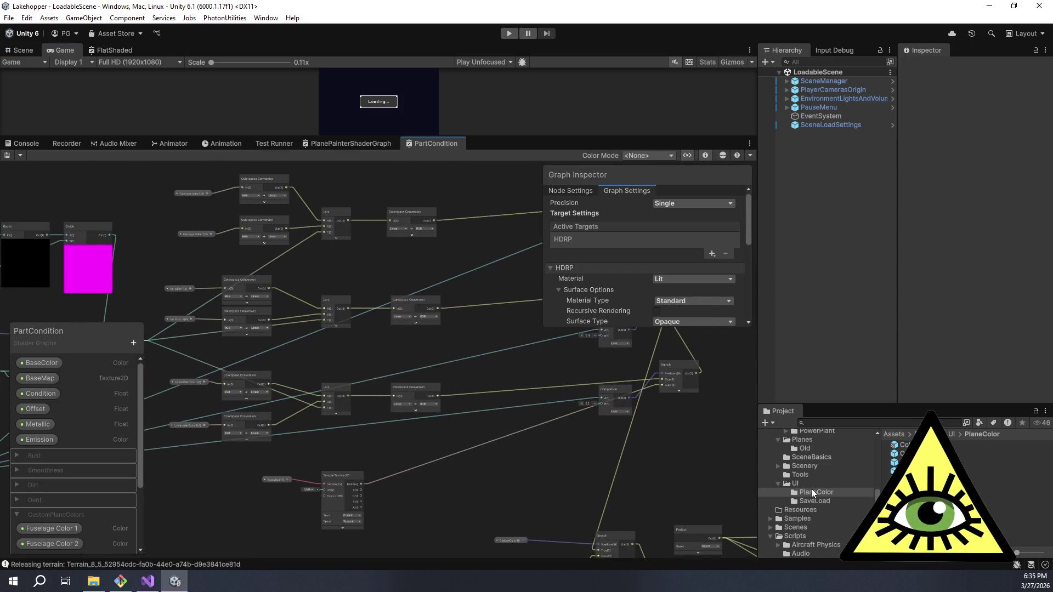
scroll(446, 365, up, 3)
scroll(498, 361, up, 3)
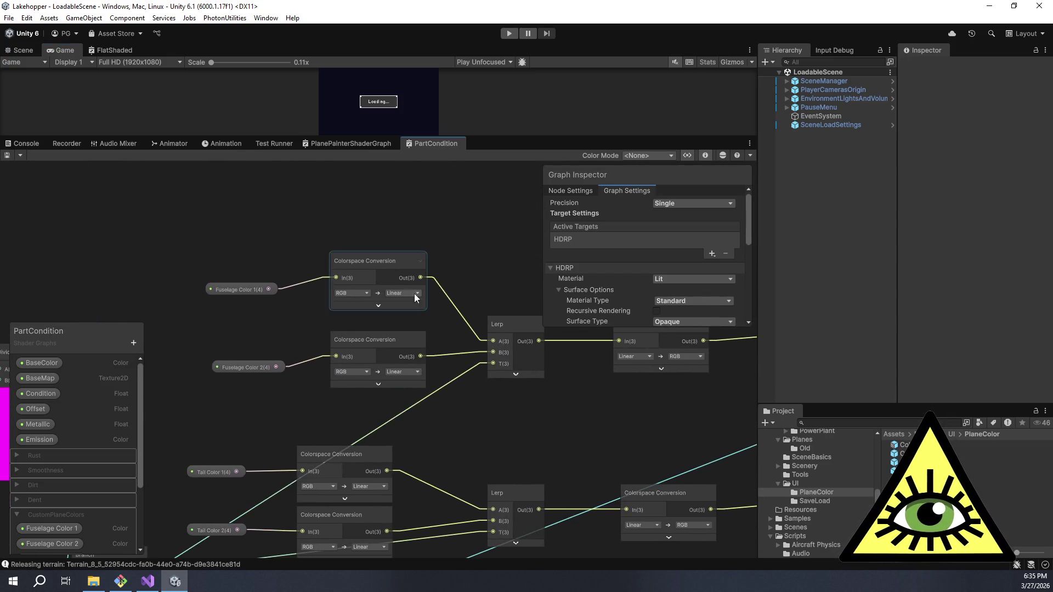
scroll(363, 195, down, 2)
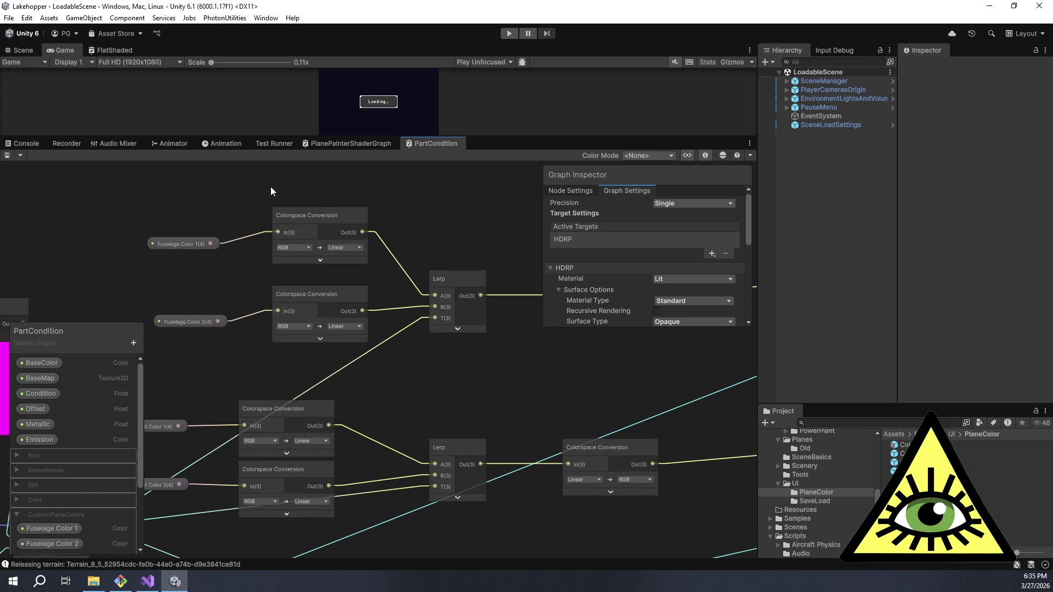
drag(351, 357, 369, 344)
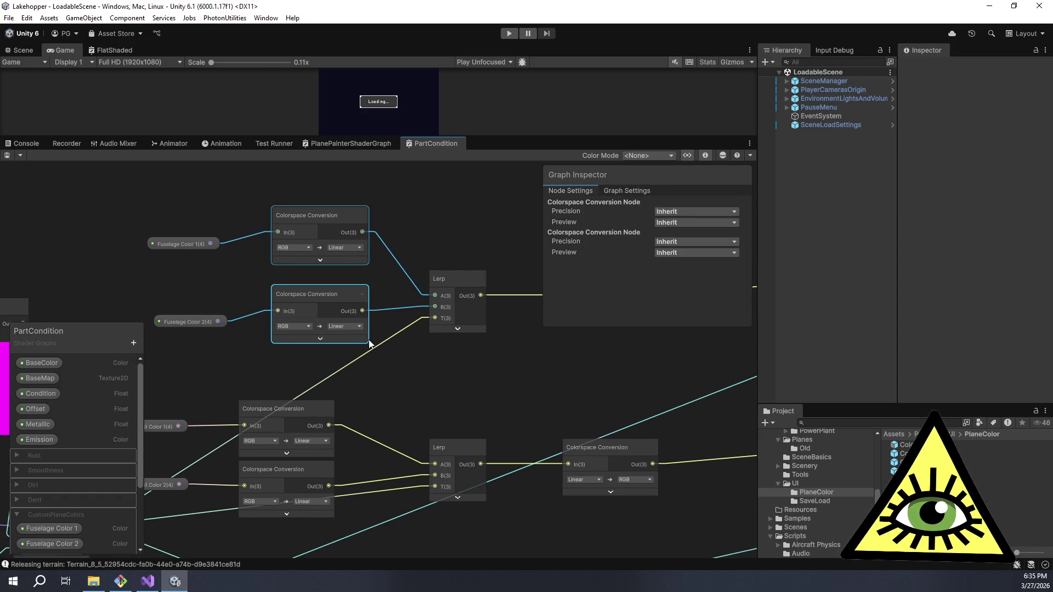
key(Delete)
drag(211, 243, 433, 295)
drag(218, 321, 437, 306)
- Delete the tail conversion nodes, wire Tail Color 1 and 2 into the lower Lerp, and check Tail Color 2's default
drag(438, 366, 491, 294)
click(360, 341)
key(Delete)
click(351, 387)
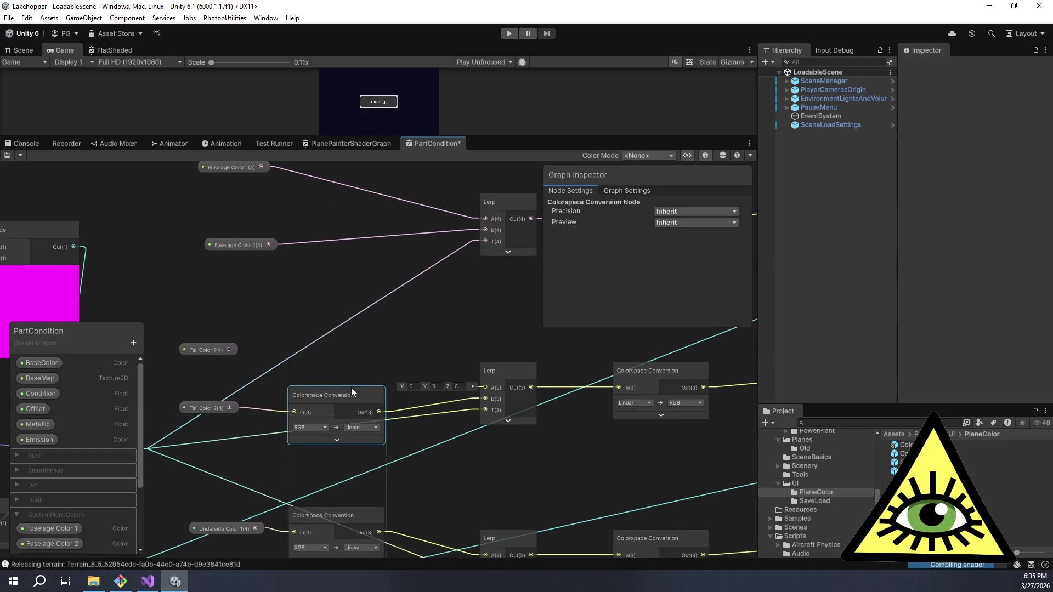
key(Delete)
drag(229, 349, 486, 388)
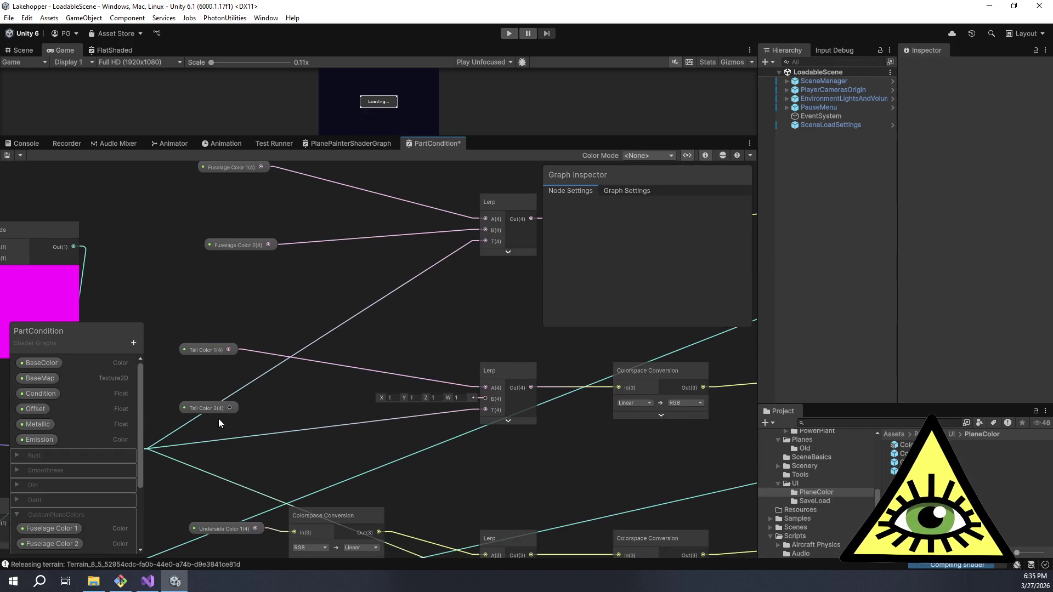
mouse_move(231, 407)
mouse_down()
mouse_move(498, 397)
mouse_move(486, 398)
mouse_up()
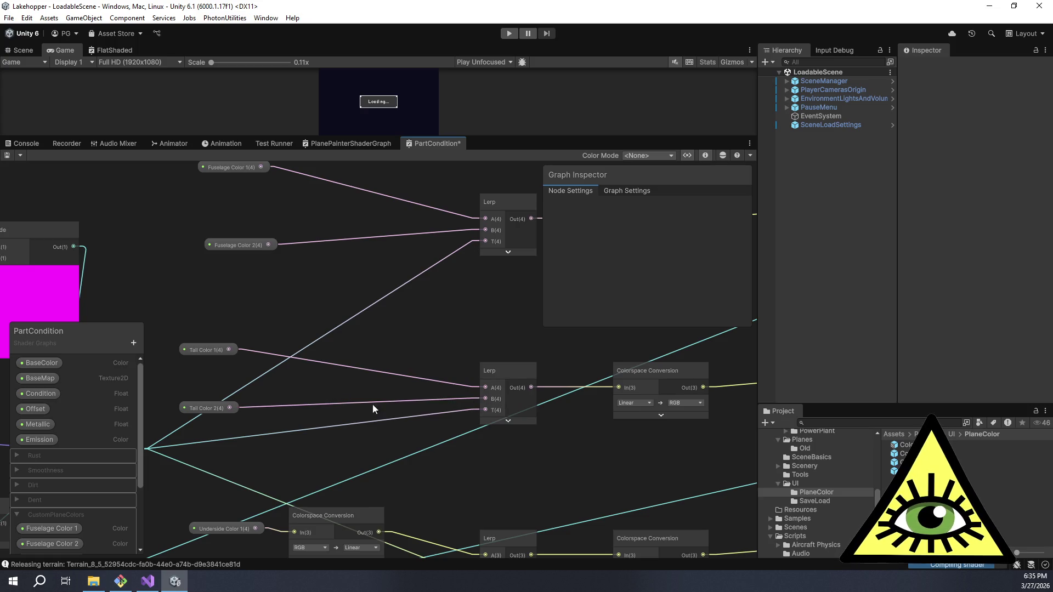
click(202, 407)
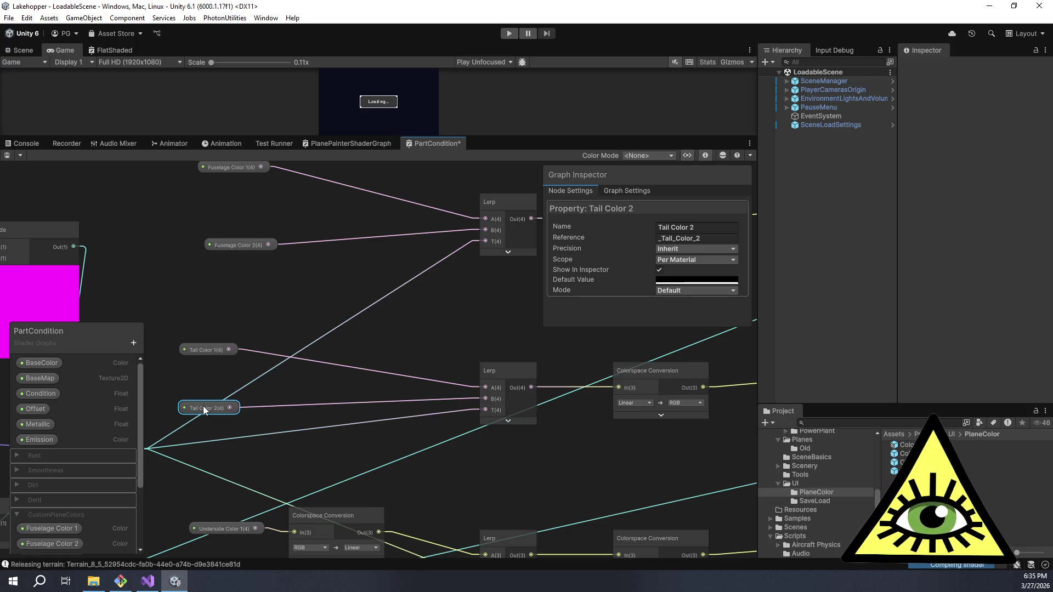
click(670, 281)
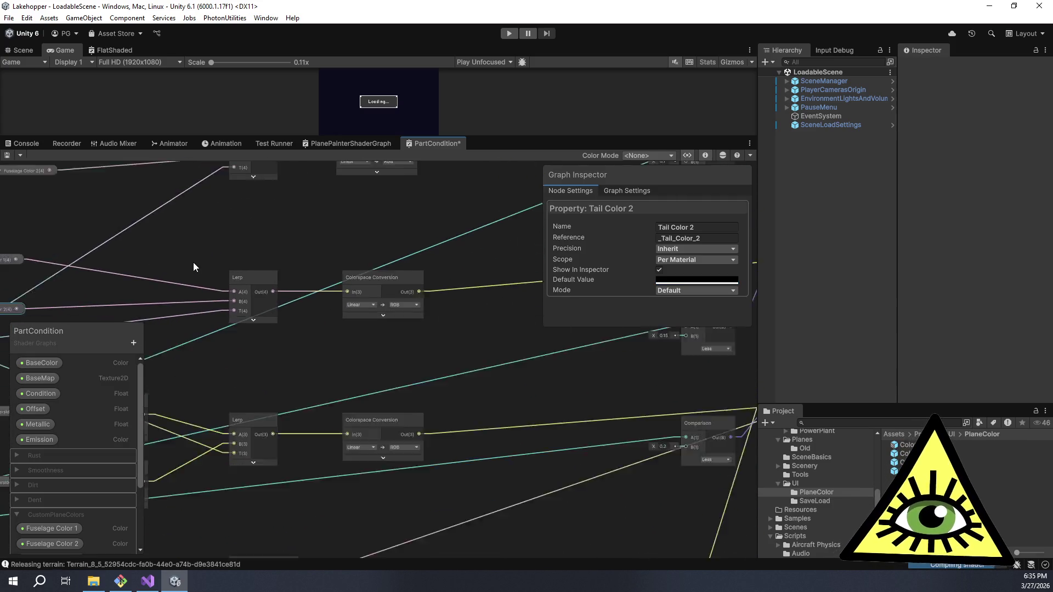
- Route the Lerp outputs straight into the Branch True inputs and delete the bypassed conversion nodes
scroll(192, 262, down, 3)
scroll(446, 249, down, 2)
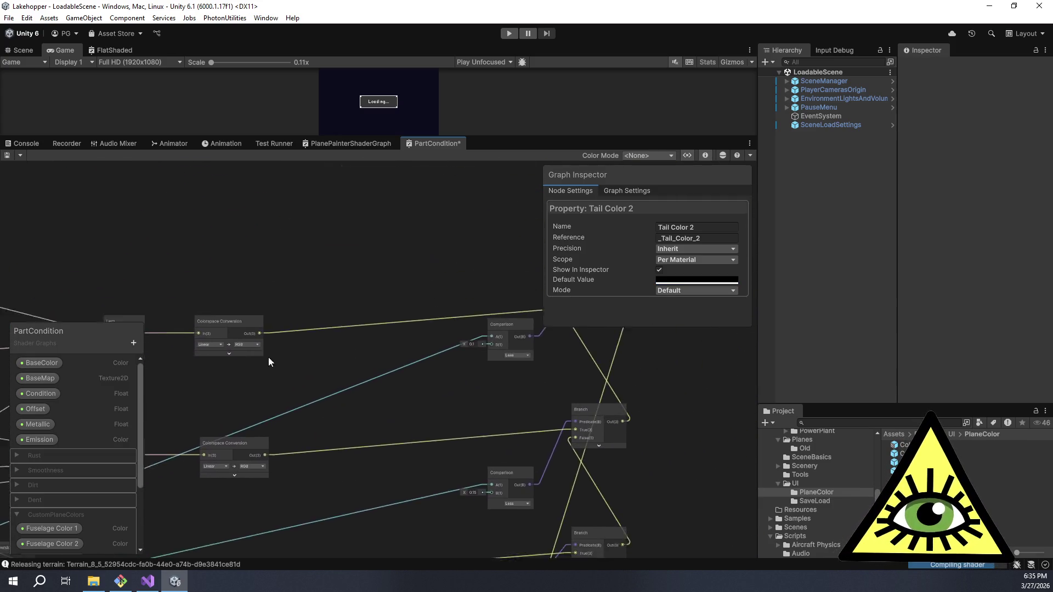
scroll(308, 403, left, 1)
mouse_move(226, 389)
mouse_down()
mouse_move(616, 360)
mouse_move(592, 368)
mouse_up()
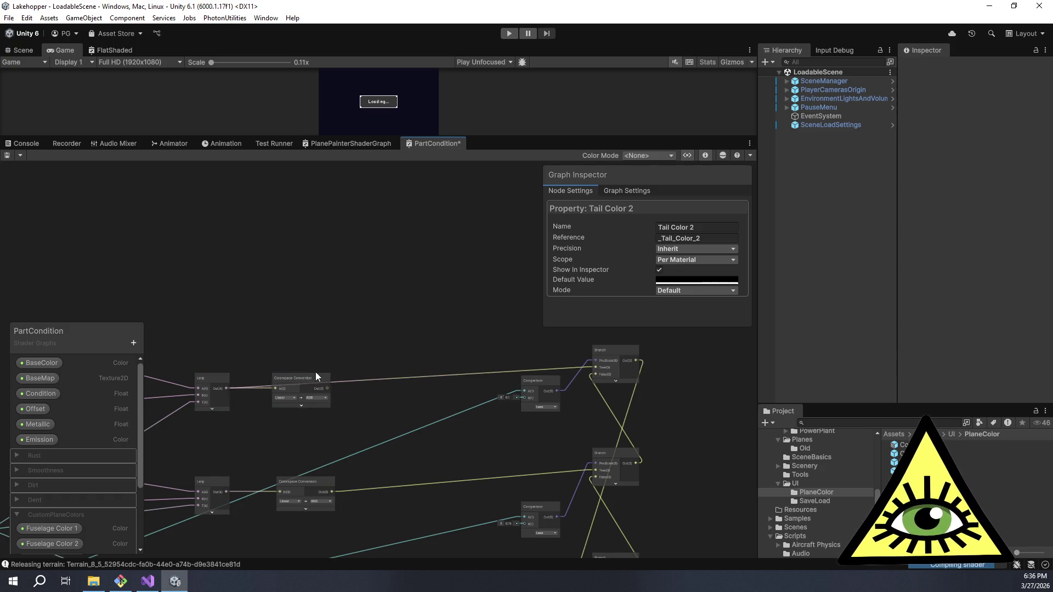
drag(311, 380, 314, 406)
key(Delete)
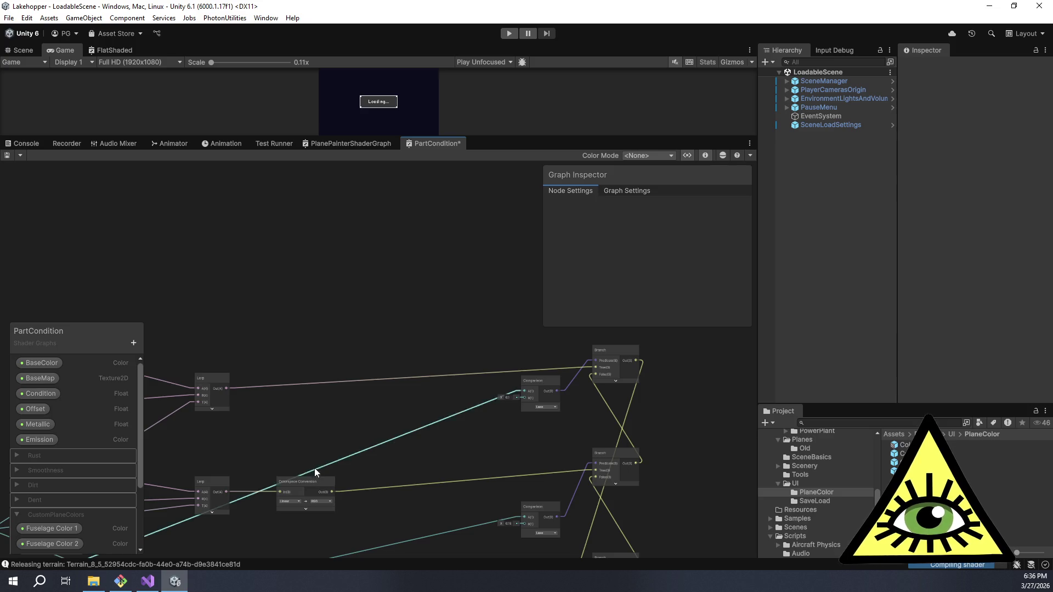
scroll(314, 472, down, 3)
drag(248, 439, 616, 417)
click(317, 430)
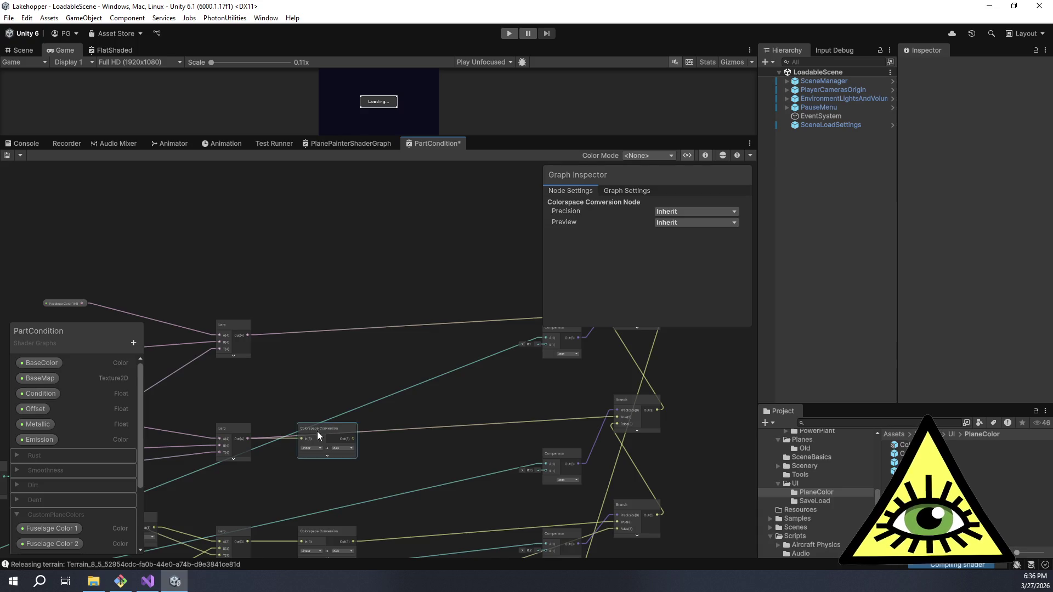
key(Delete)
scroll(463, 331, down, 7)
drag(464, 333, 397, 341)
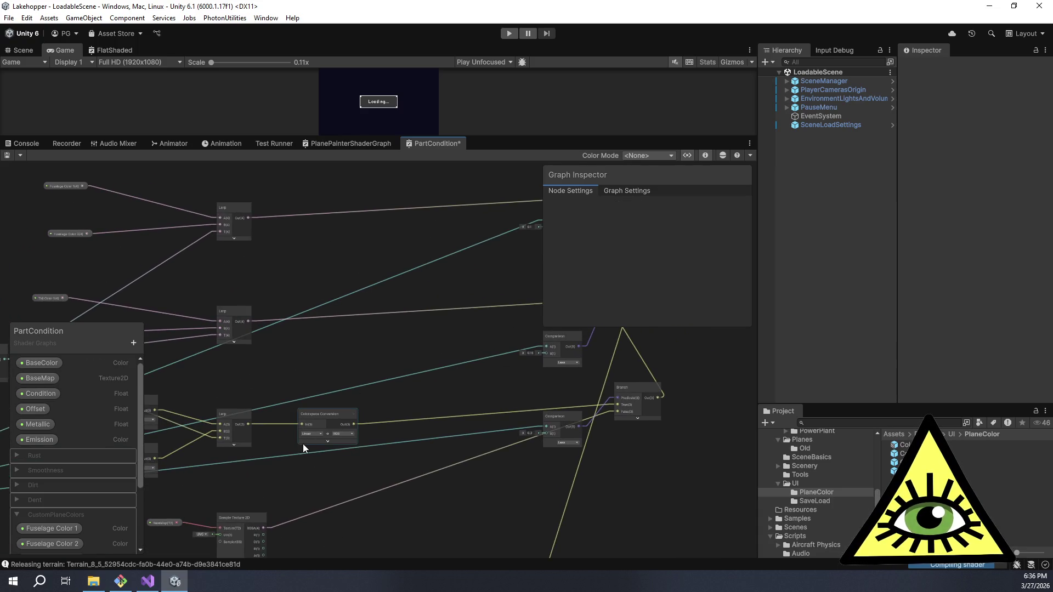
drag(249, 422, 618, 404)
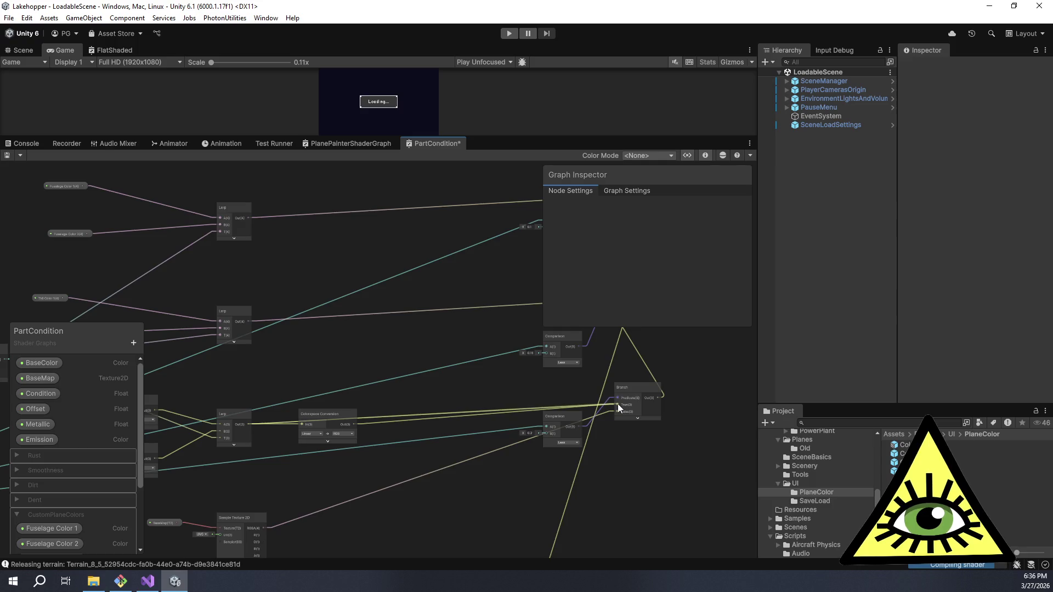
click(351, 417)
key(Delete)
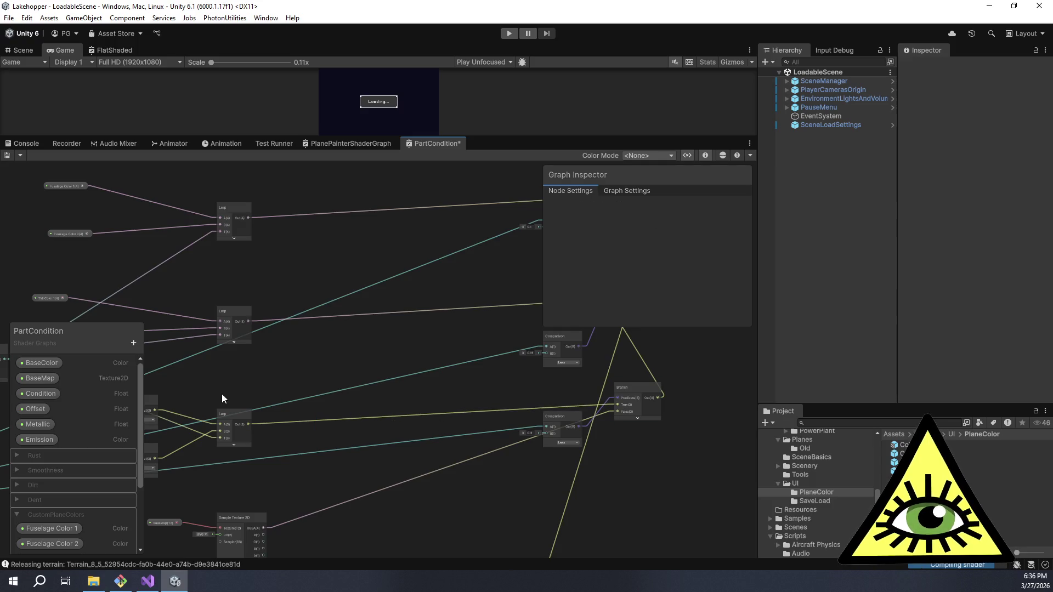
- Wire Underside Color 1 and 2 directly into the lower Lerp and delete their conversion nodes
drag(216, 392, 445, 383)
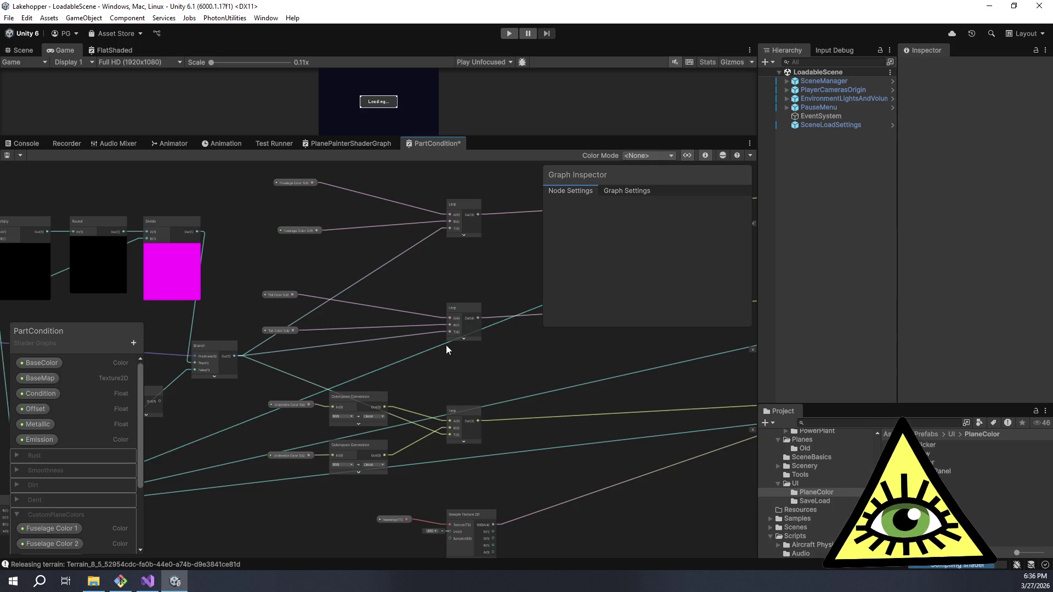
scroll(557, 411, up, 5)
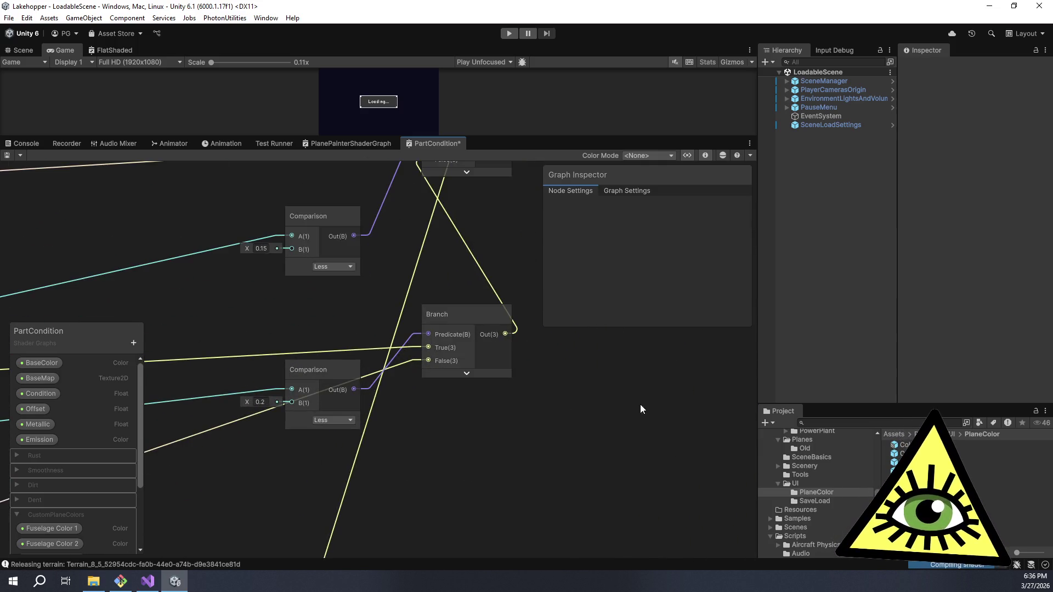
scroll(308, 374, down, 5)
scroll(680, 384, up, 2)
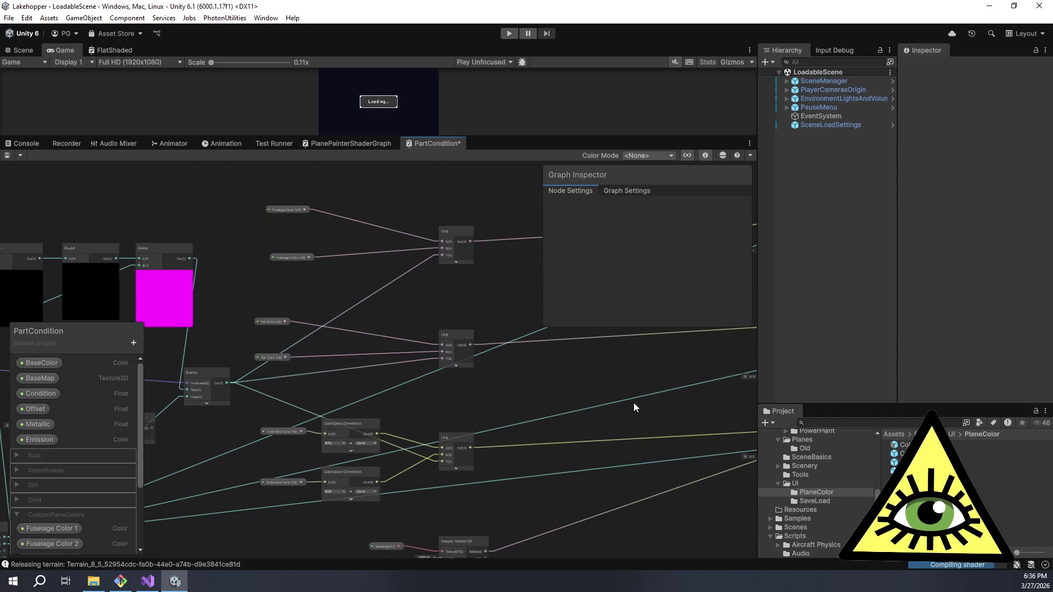
scroll(631, 405, up, 5)
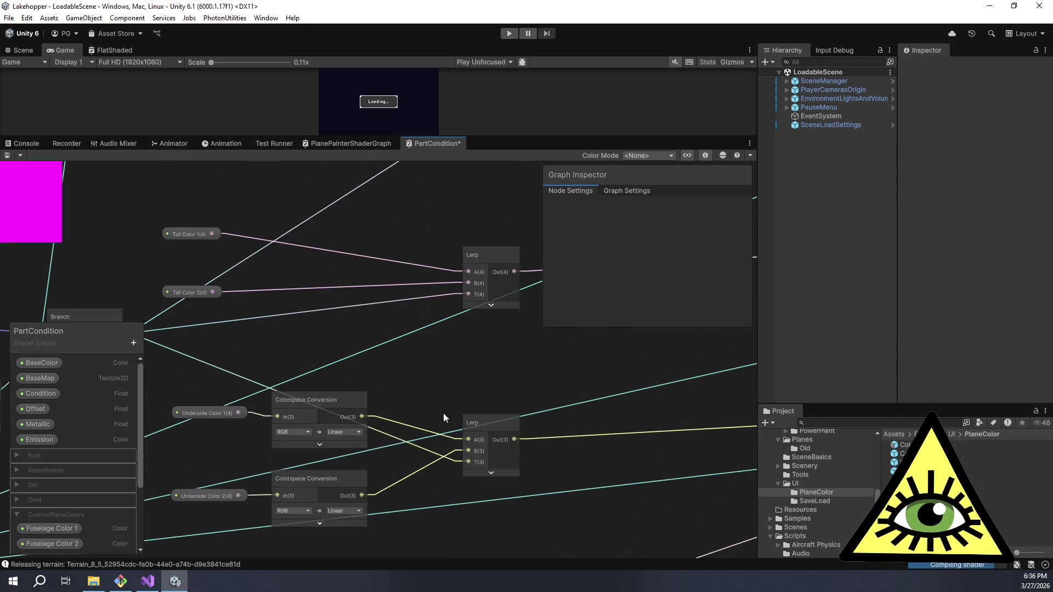
drag(267, 361, 498, 387)
click(373, 351)
key(Delete)
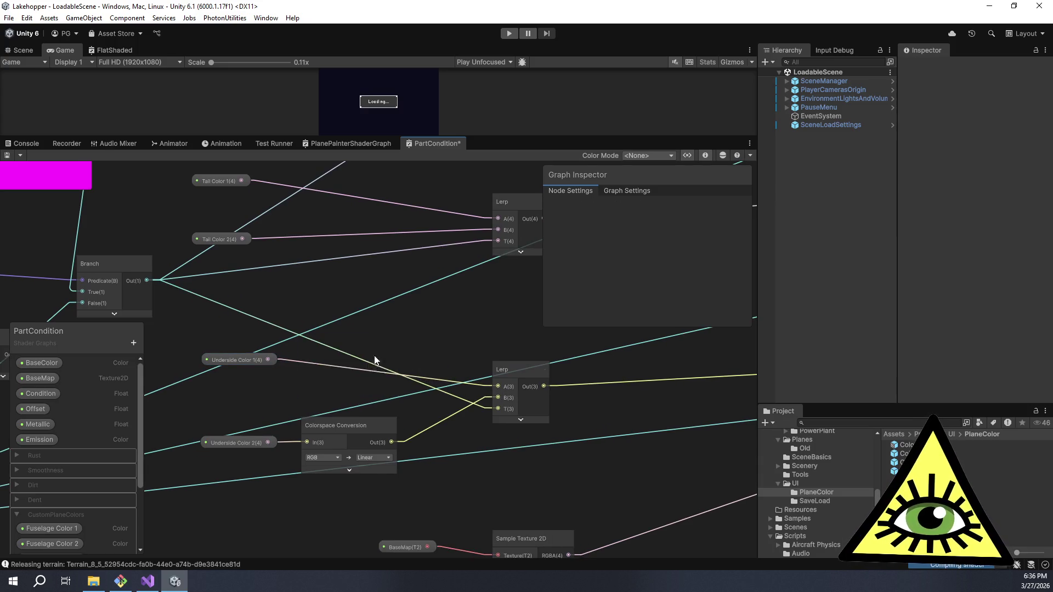
drag(268, 443, 497, 399)
click(348, 422)
key(Delete)
- Move the Fuselage Color property nodes to the right and select the Tail Color nodes
scroll(465, 423, down, 2)
scroll(465, 422, down, 2)
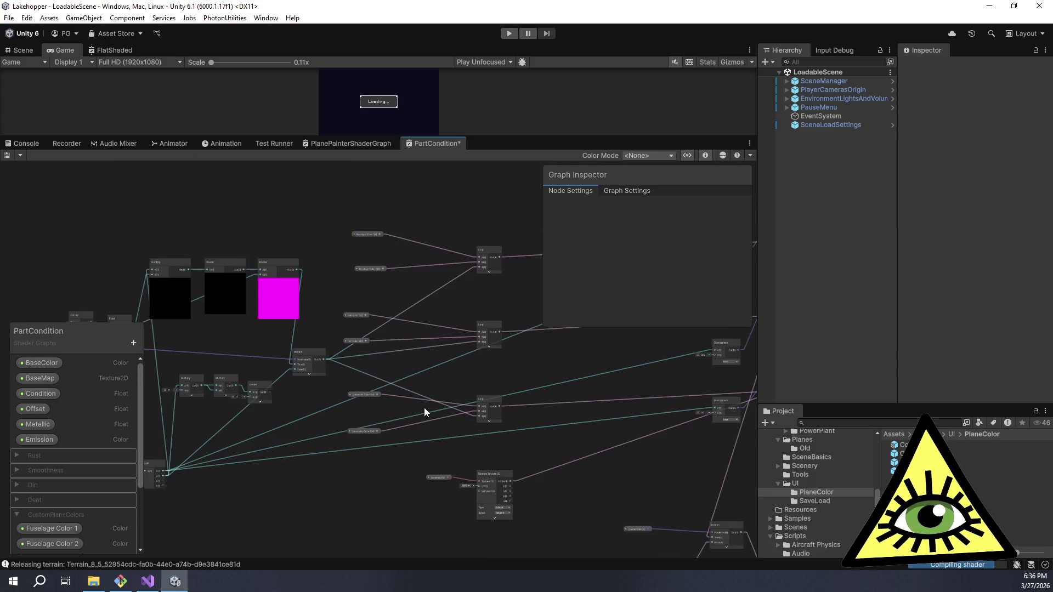
drag(329, 272, 390, 351)
drag(396, 315, 453, 310)
mouse_move(348, 377)
mouse_down()
mouse_move(377, 391)
mouse_move(370, 402)
mouse_move(386, 423)
mouse_move(442, 413)
mouse_move(403, 380)
mouse_up()
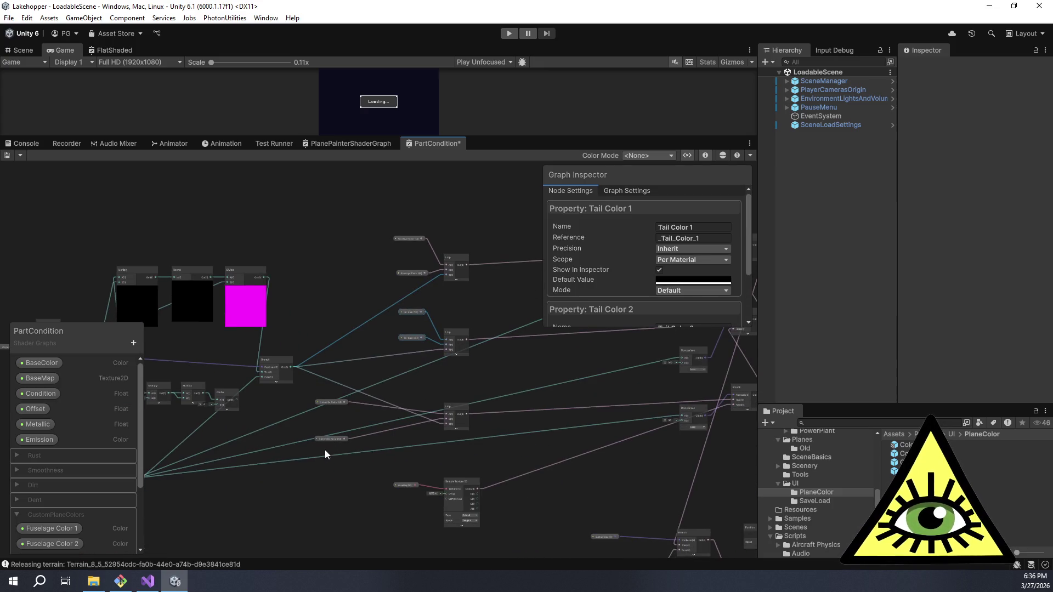
- Connect Divide Out(1) to the Branch False input, then drag the splitter to enlarge the Game view
scroll(447, 384, up, 5)
drag(415, 354, 471, 304)
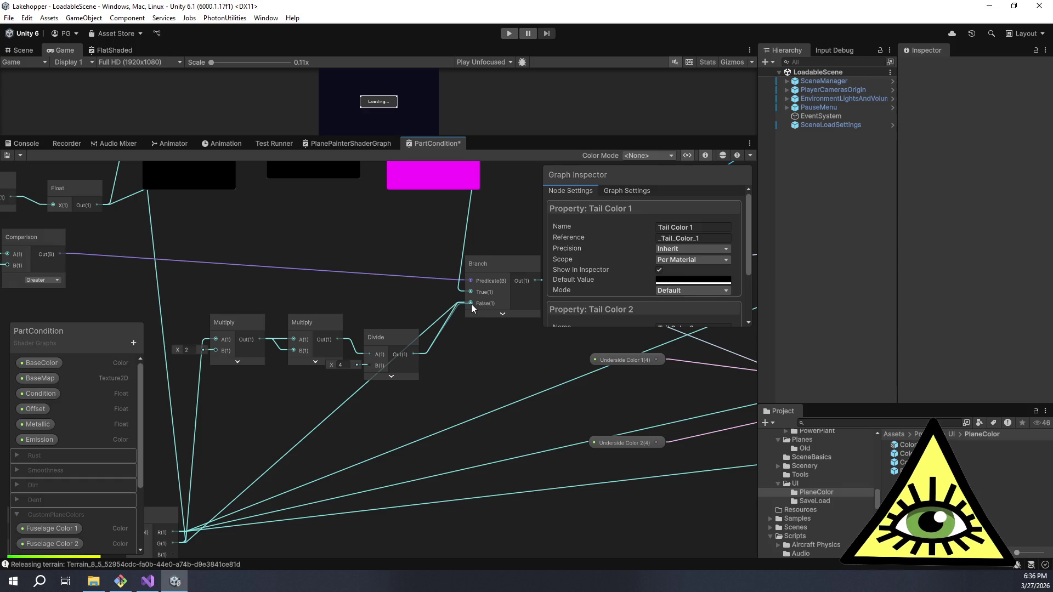
scroll(494, 347, down, 5)
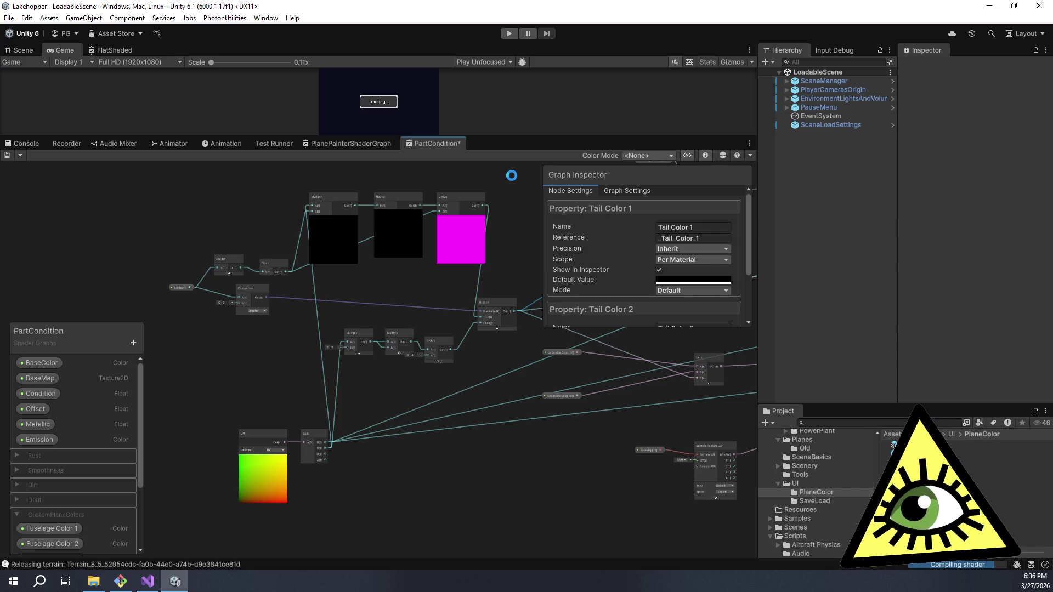
mouse_move(506, 139)
mouse_down()
mouse_move(542, 304)
mouse_move(592, 433)
mouse_up()
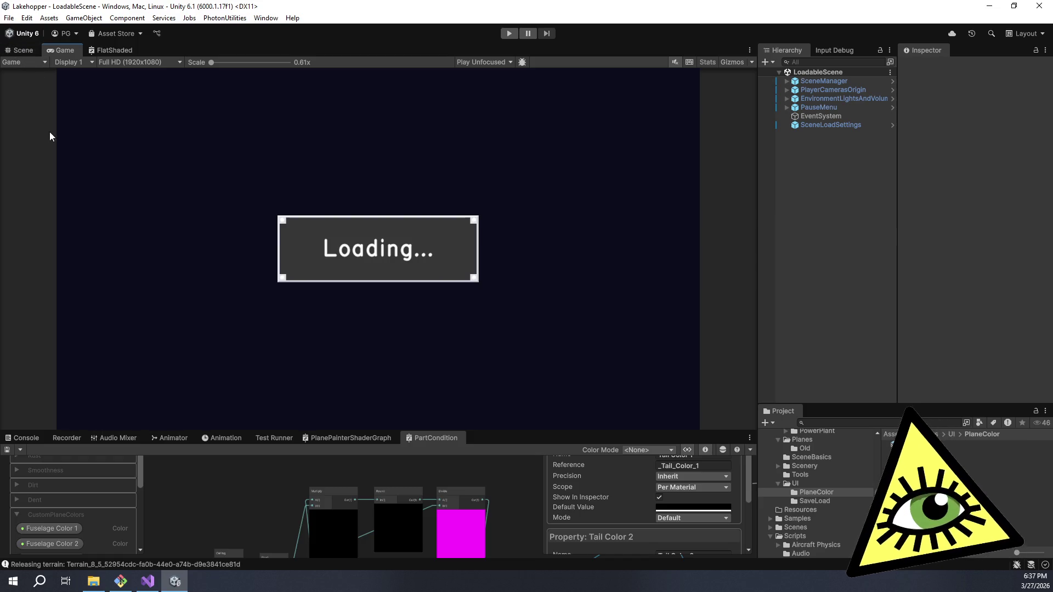
- Start play mode, leave the pilot seat, and use the cabin's plane paint station
click(509, 35)
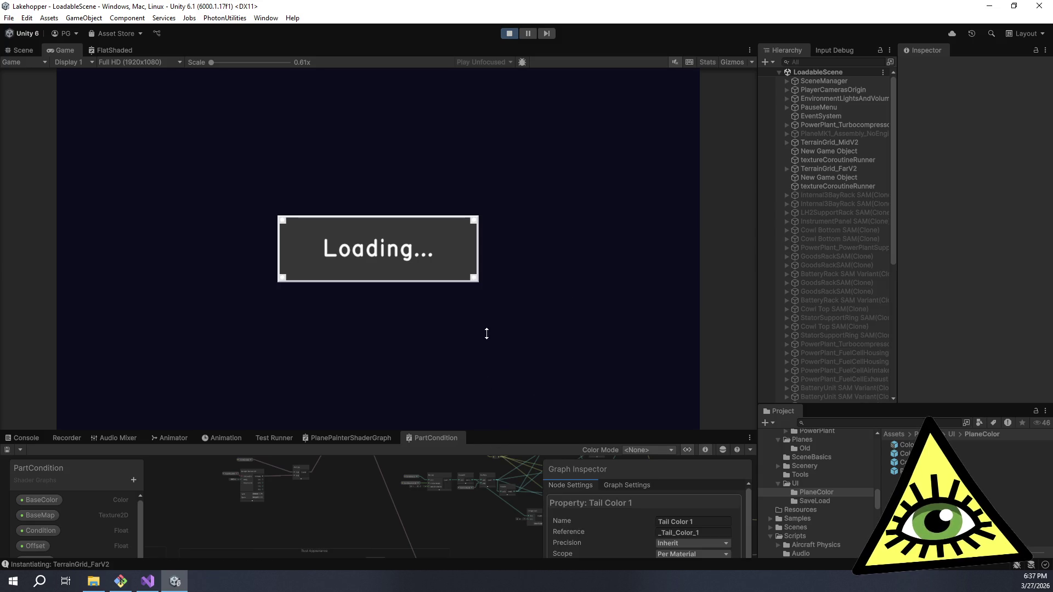
drag(499, 370, 498, 424)
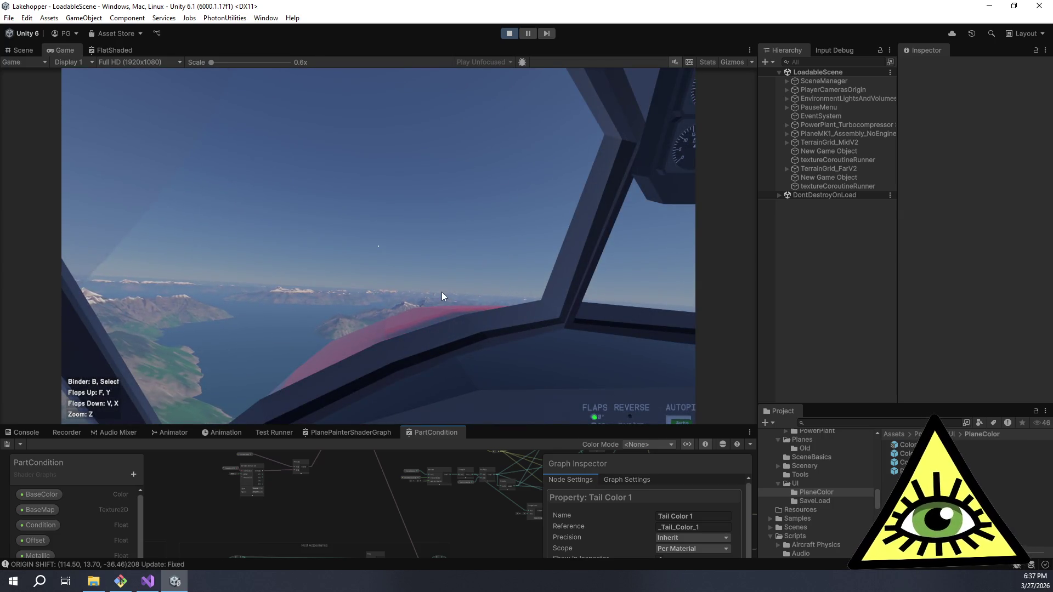
click(416, 302)
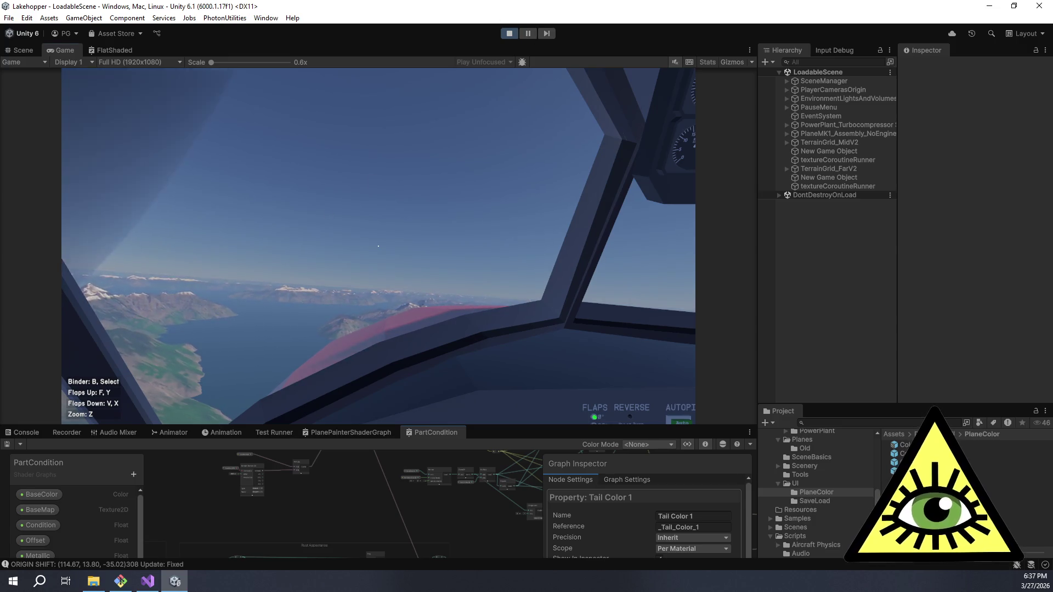
key(e)
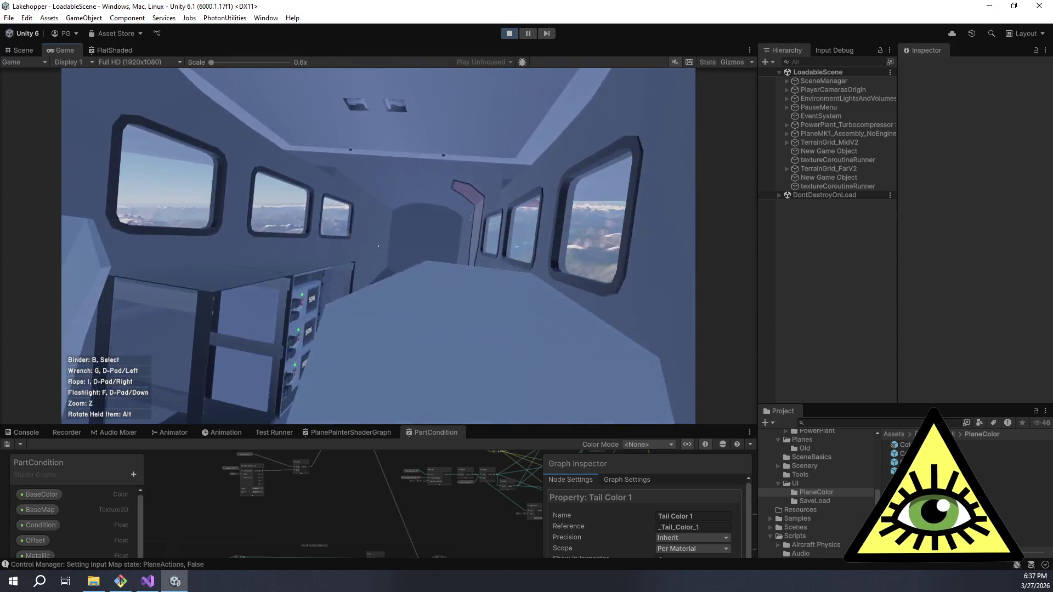
key(e)
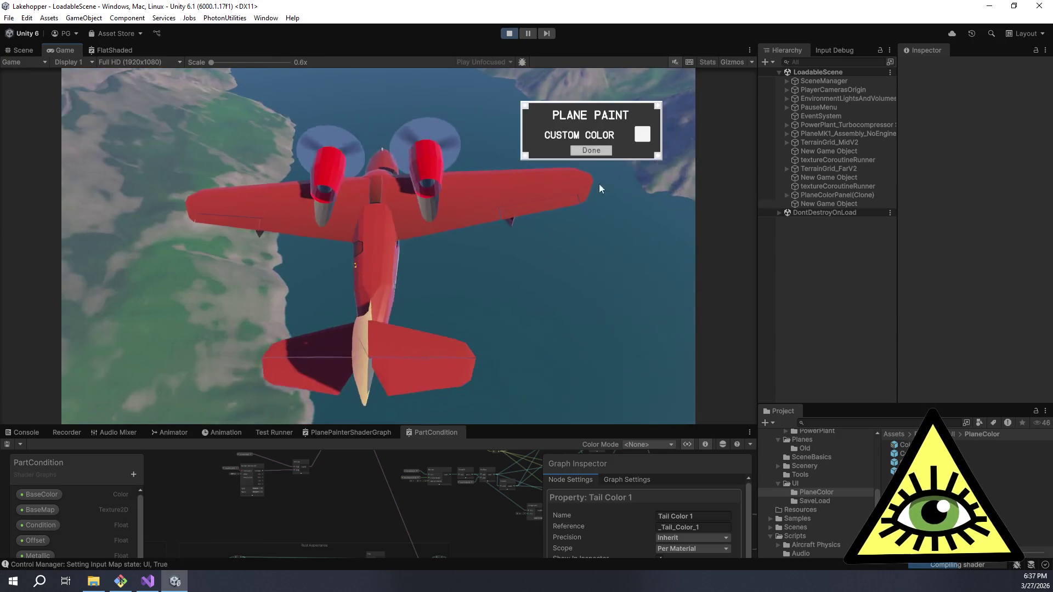
- Enable custom colours, remove red from Fuselage 1, and set Fuselage 2 to white
click(642, 137)
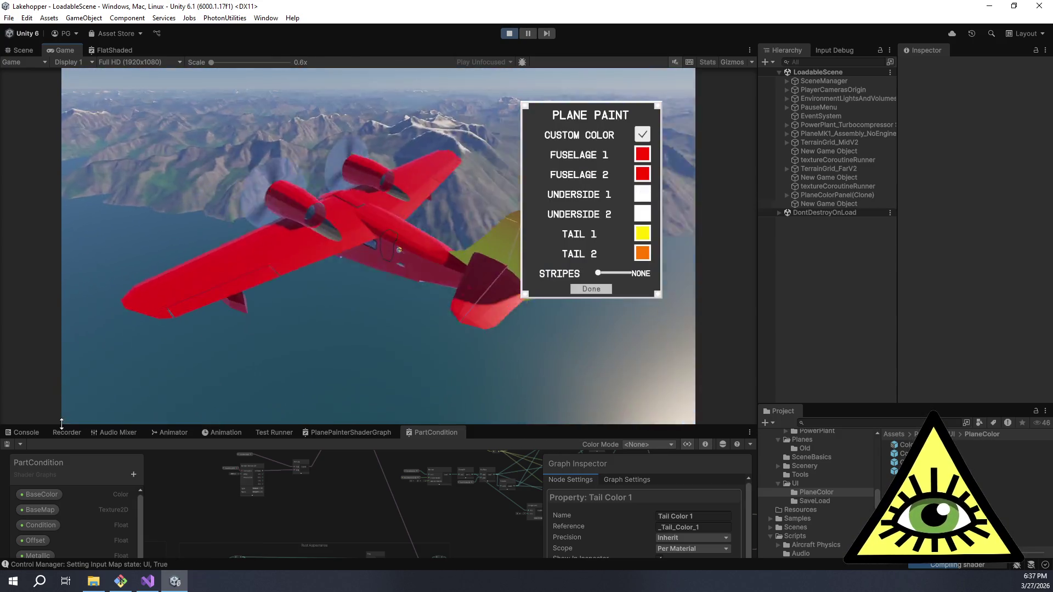
click(642, 155)
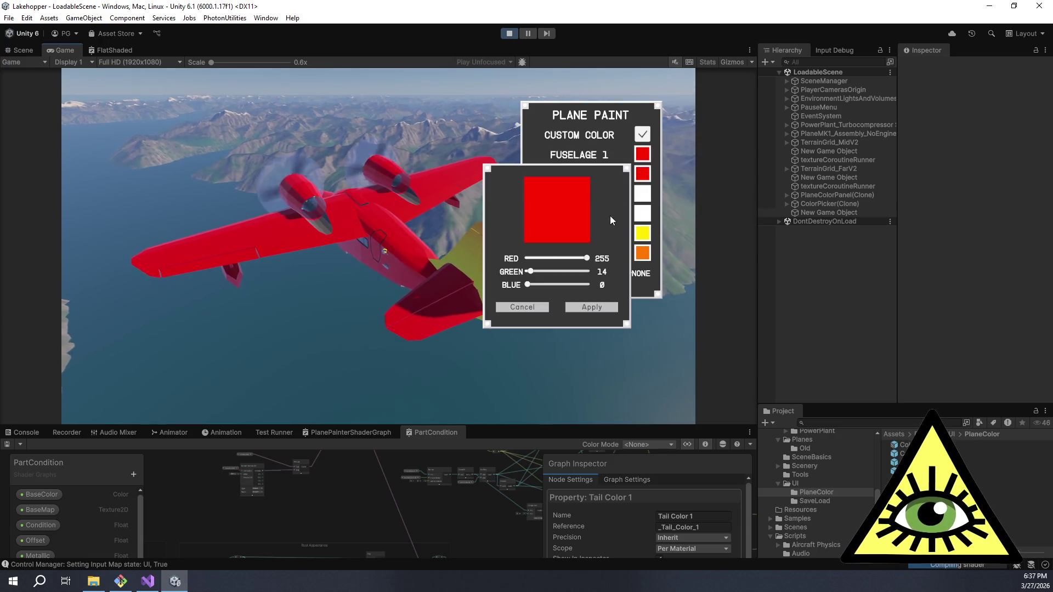
drag(580, 265, 526, 265)
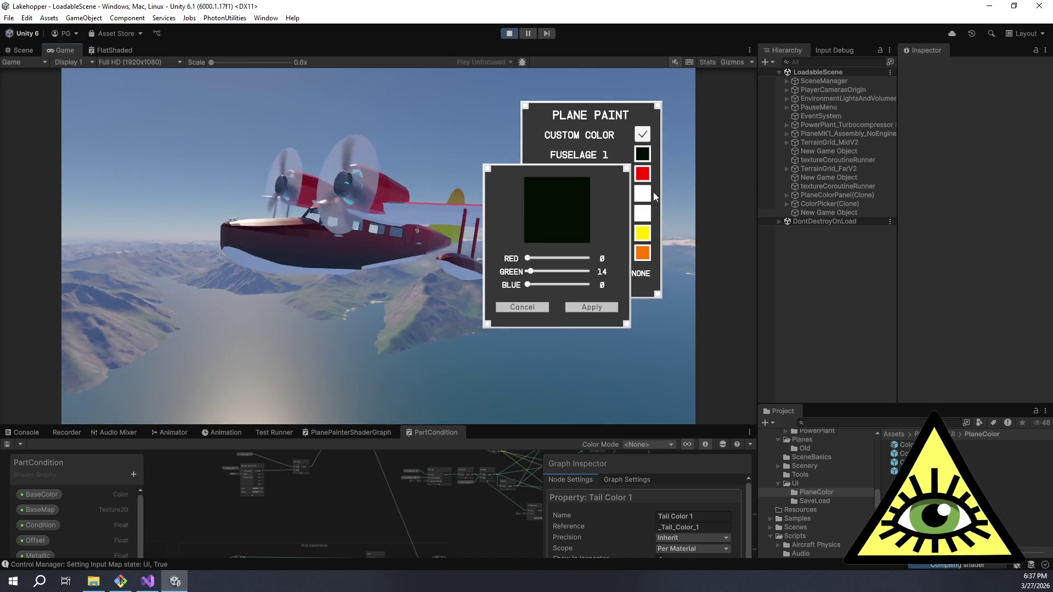
click(592, 307)
click(642, 174)
mouse_move(587, 258)
mouse_down()
mouse_move(525, 259)
mouse_move(587, 258)
mouse_up()
drag(527, 271, 588, 271)
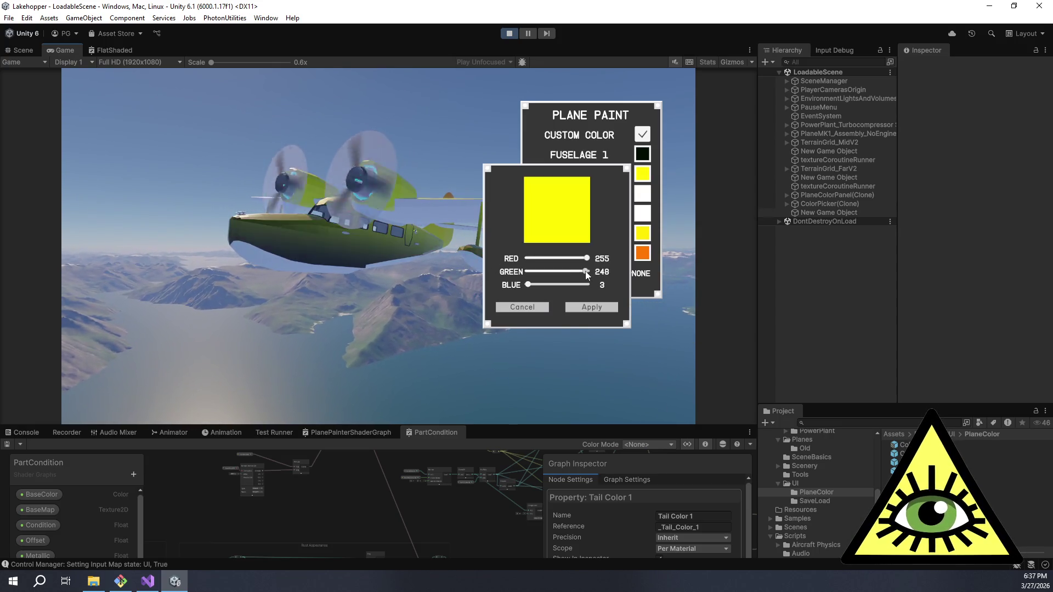
click(586, 285)
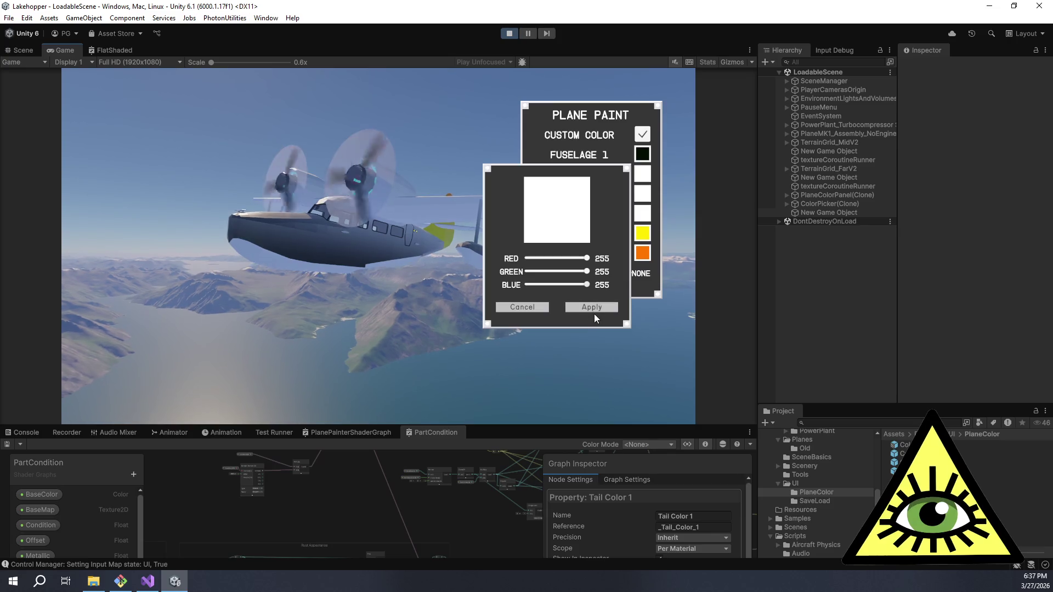
click(592, 308)
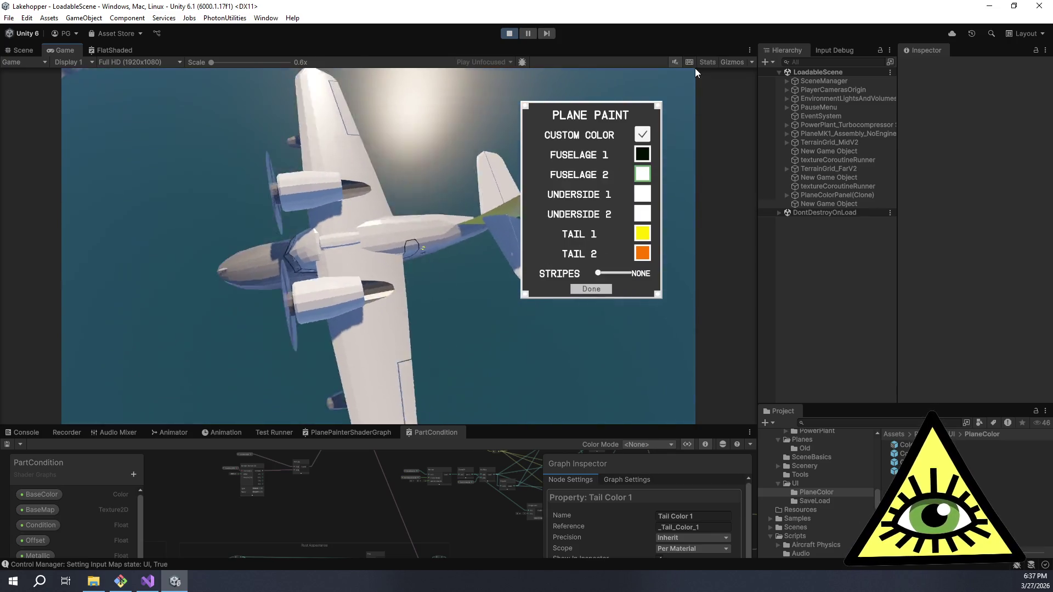
- Change Fuselage 2 to green and Fuselage 1 to full blue
click(644, 175)
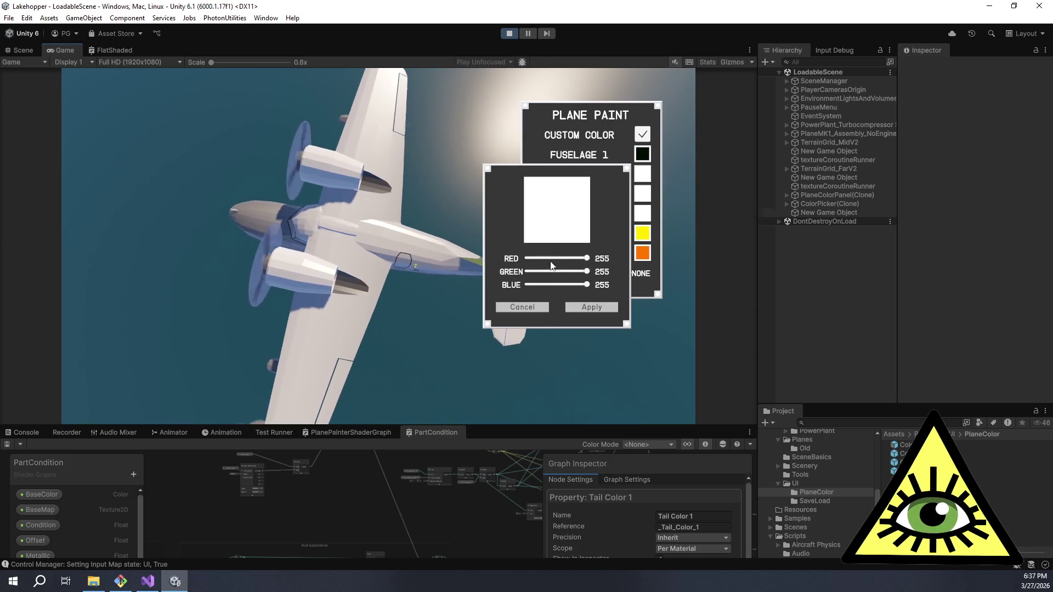
click(525, 260)
click(525, 285)
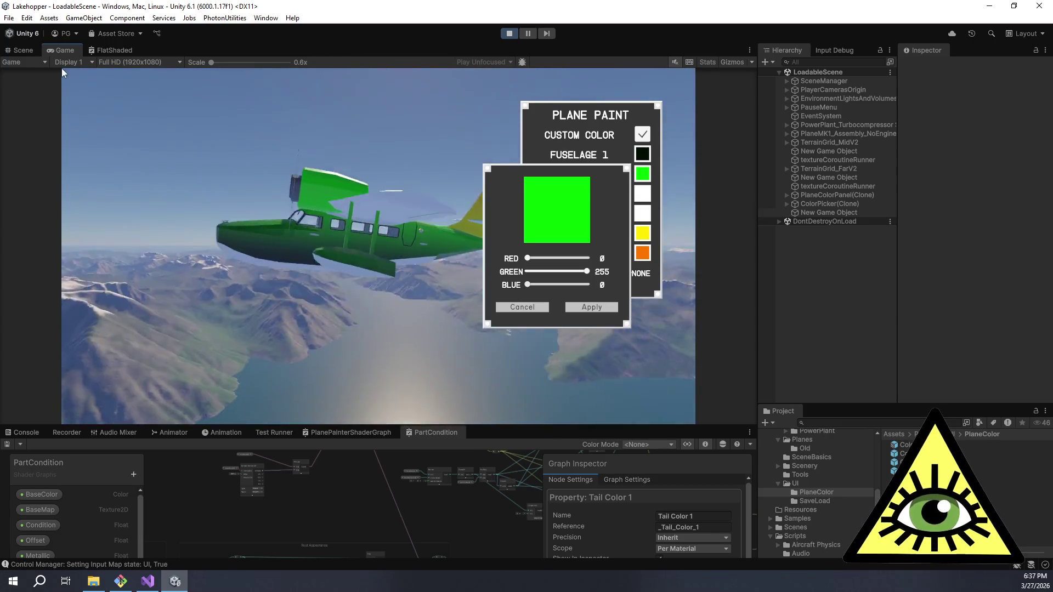
click(605, 309)
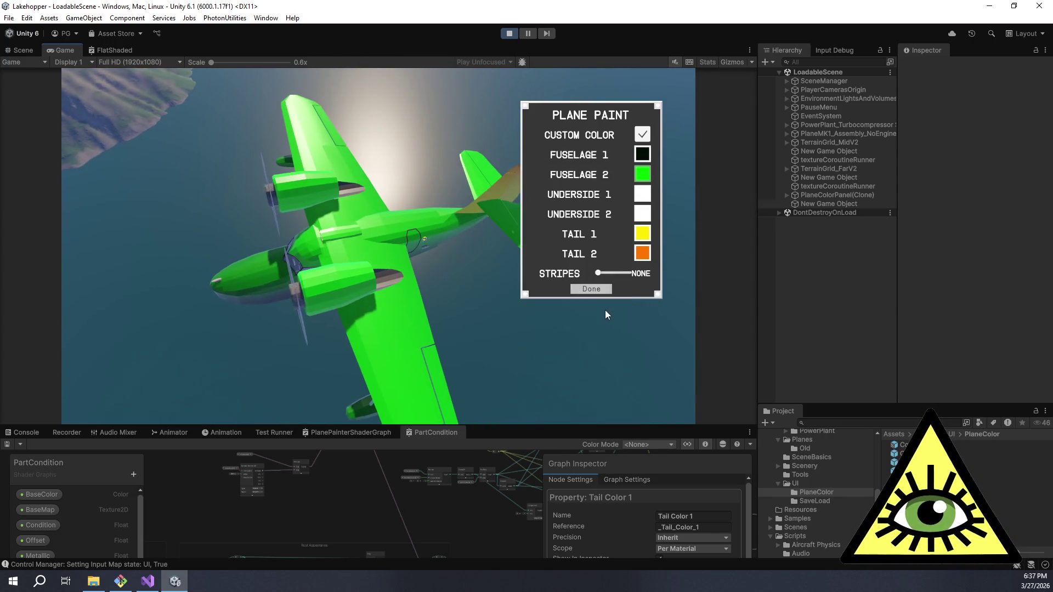
click(642, 154)
click(587, 285)
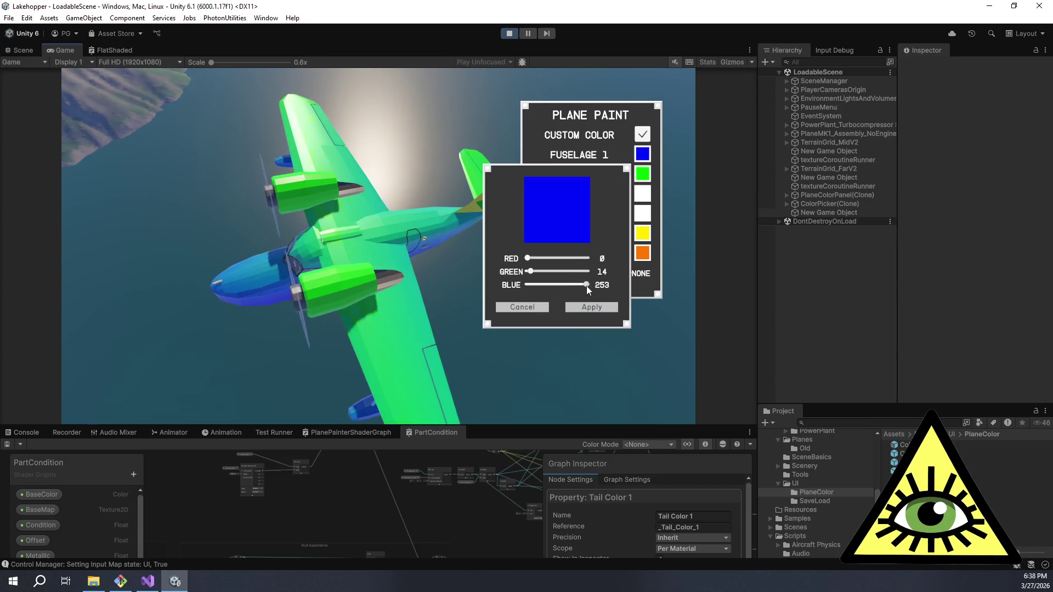
click(599, 310)
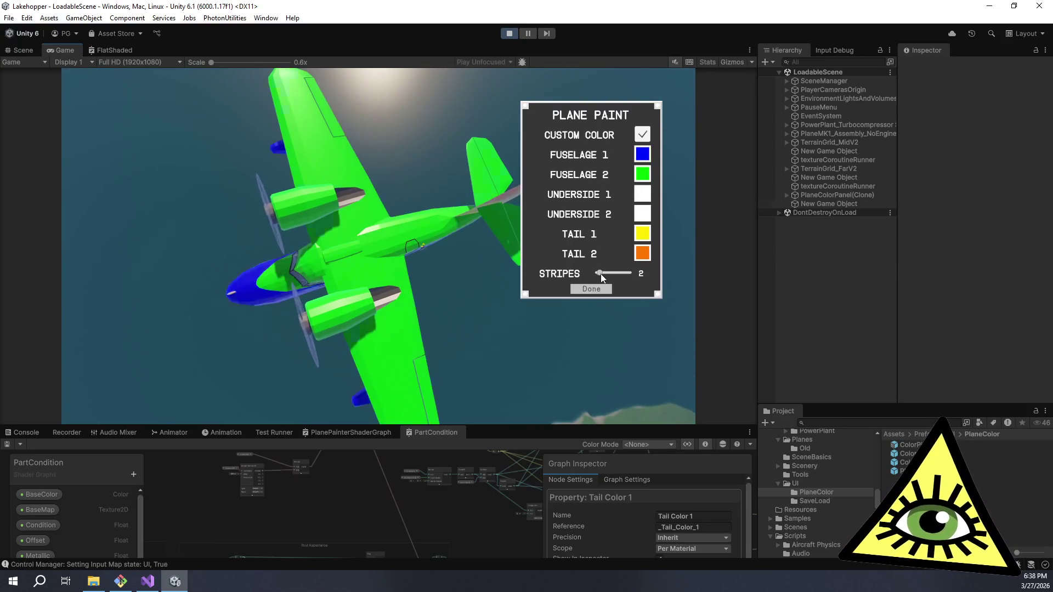
- Set Stripes to none and orbit to side and front three-quarter views of the plane
drag(598, 274, 597, 276)
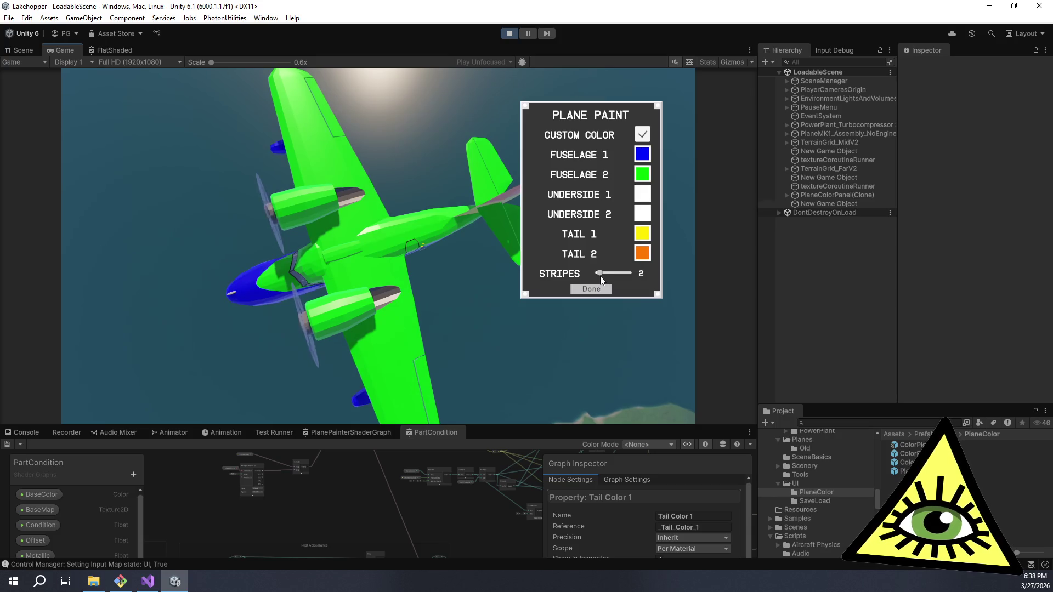
drag(599, 278, 603, 279)
mouse_move(602, 281)
mouse_down()
mouse_move(519, 348)
mouse_move(289, 72)
mouse_move(696, 68)
mouse_move(153, 68)
mouse_up()
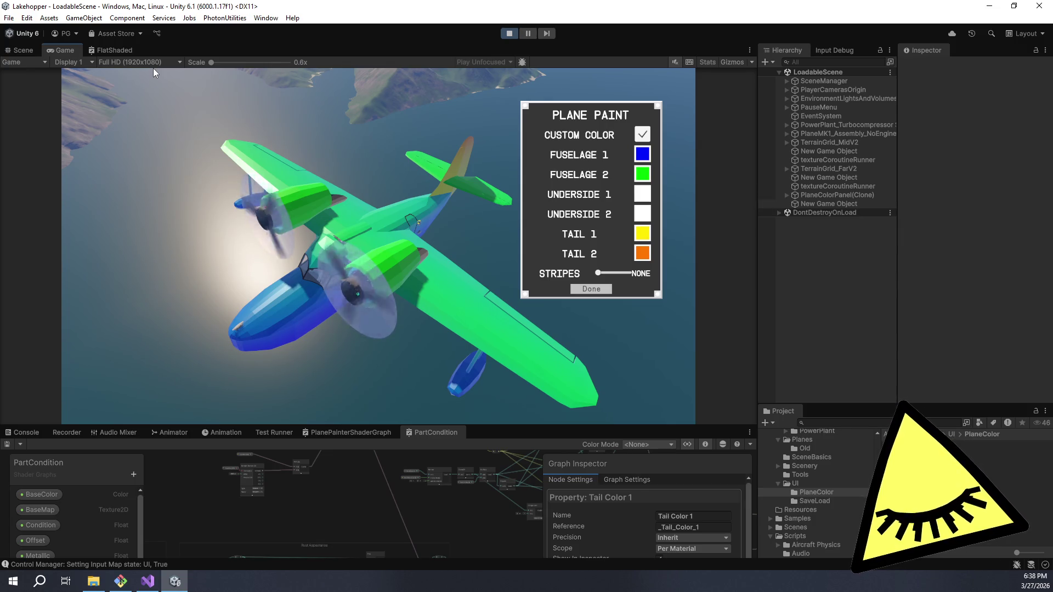
mouse_move(153, 68)
mouse_down()
mouse_move(696, 381)
mouse_move(695, 278)
mouse_move(693, 401)
mouse_move(696, 68)
mouse_up()
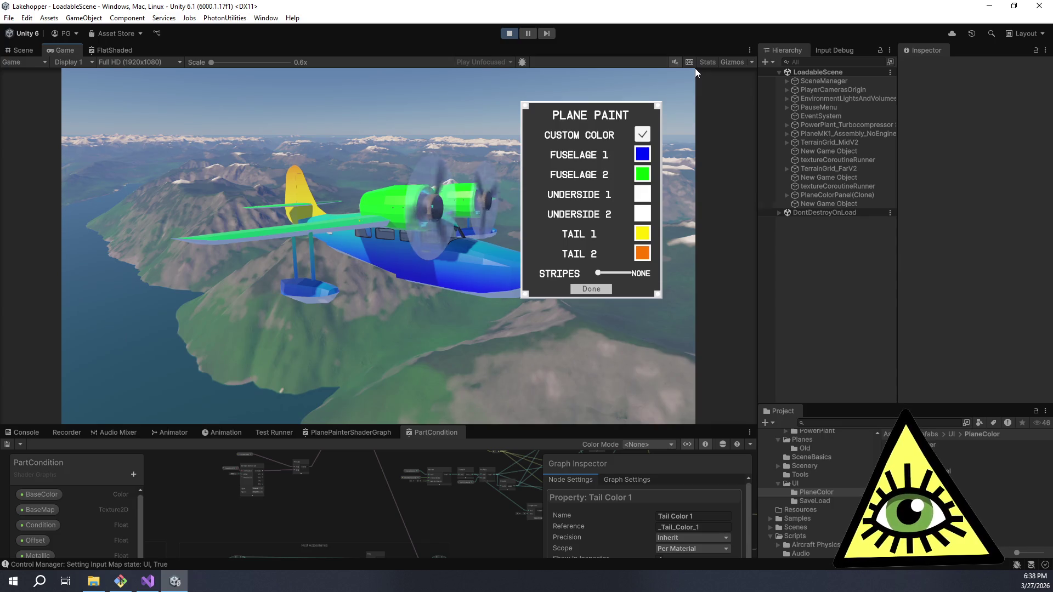
mouse_move(695, 68)
mouse_down()
mouse_move(696, 77)
mouse_move(634, 77)
mouse_move(696, 68)
mouse_move(664, 68)
mouse_move(695, 68)
mouse_move(674, 344)
mouse_move(456, 414)
mouse_move(328, 287)
mouse_move(463, 278)
mouse_move(510, 79)
mouse_move(695, 68)
mouse_move(150, 69)
mouse_move(284, 372)
mouse_move(324, 423)
mouse_move(236, 386)
mouse_move(61, 68)
mouse_up()
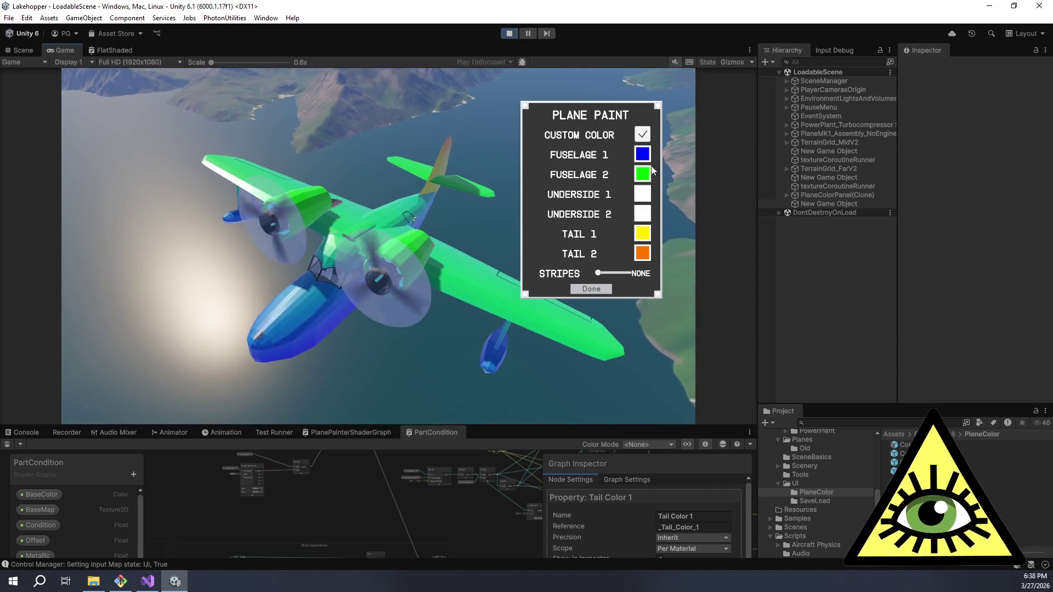
- Add red to Fuselage 1 to turn it purple and apply
click(642, 156)
drag(528, 258, 579, 259)
click(591, 307)
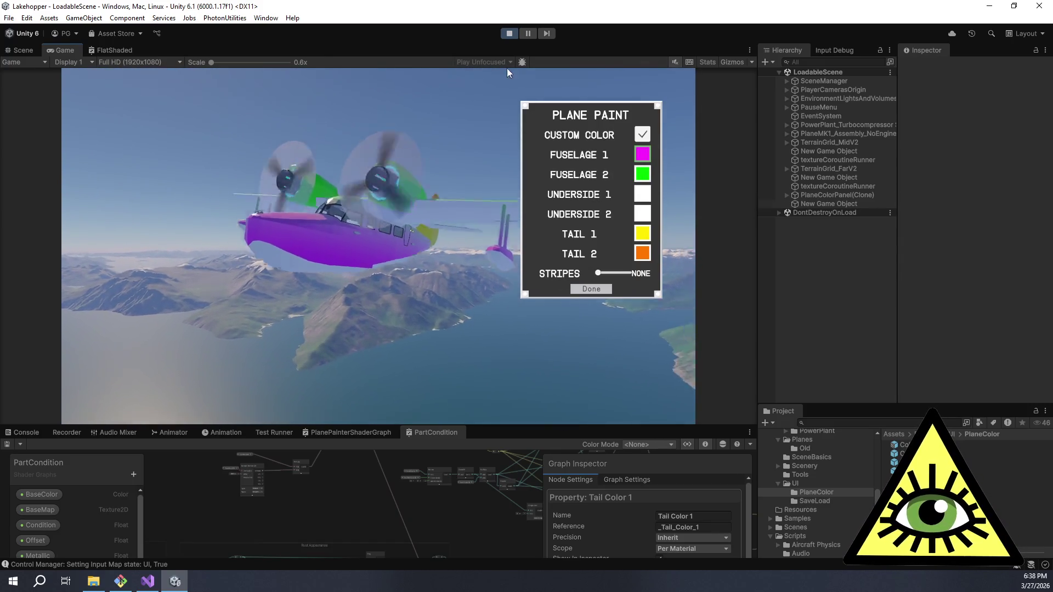
- Change Fuselage 2 to red via yellow and apply it
click(642, 174)
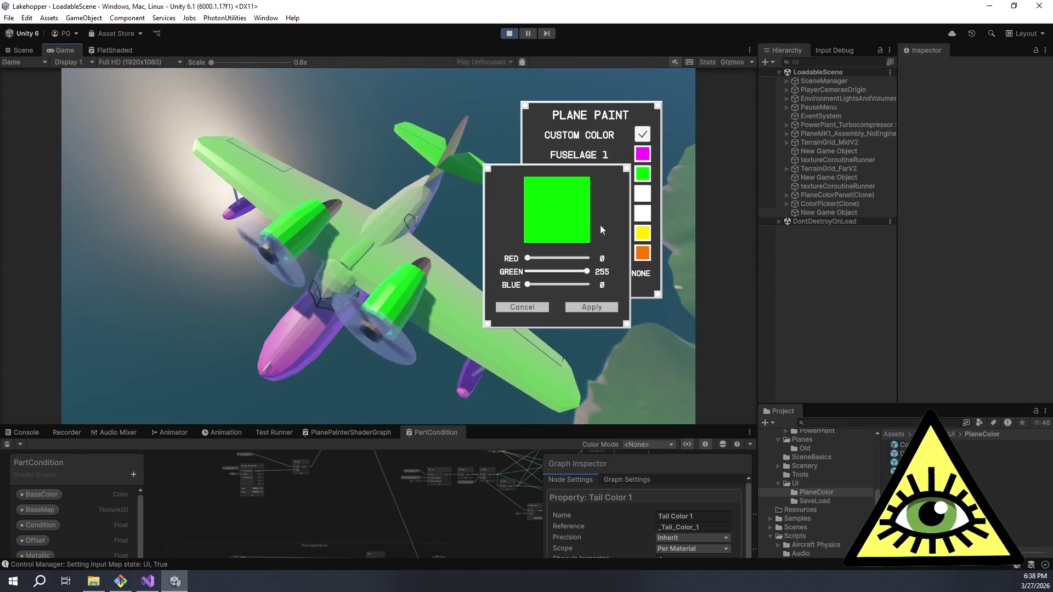
drag(534, 257, 624, 252)
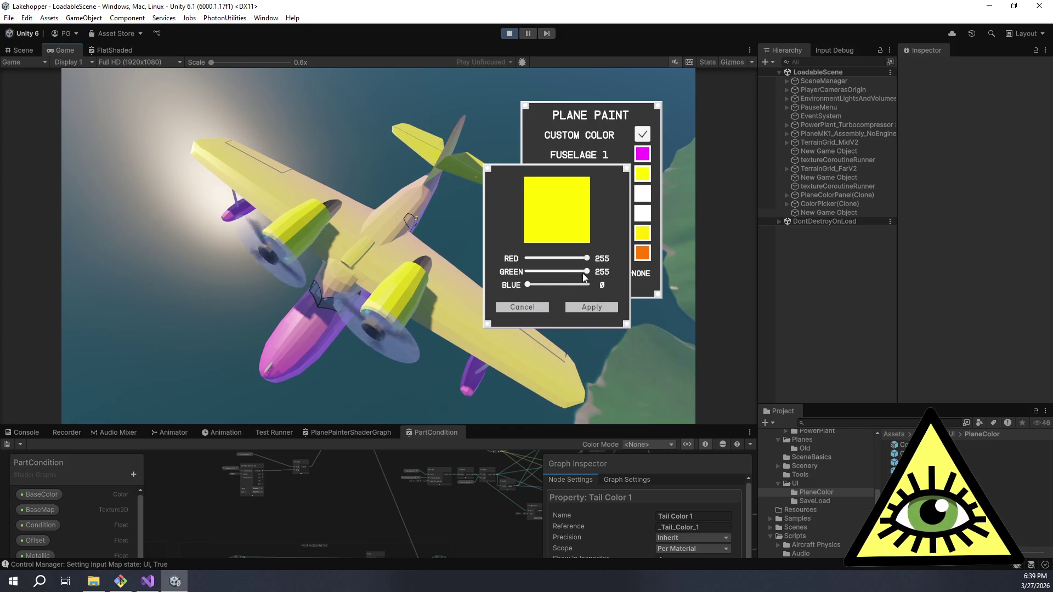
mouse_move(585, 273)
mouse_down()
mouse_move(390, 259)
mouse_move(61, 384)
mouse_move(61, 423)
mouse_up()
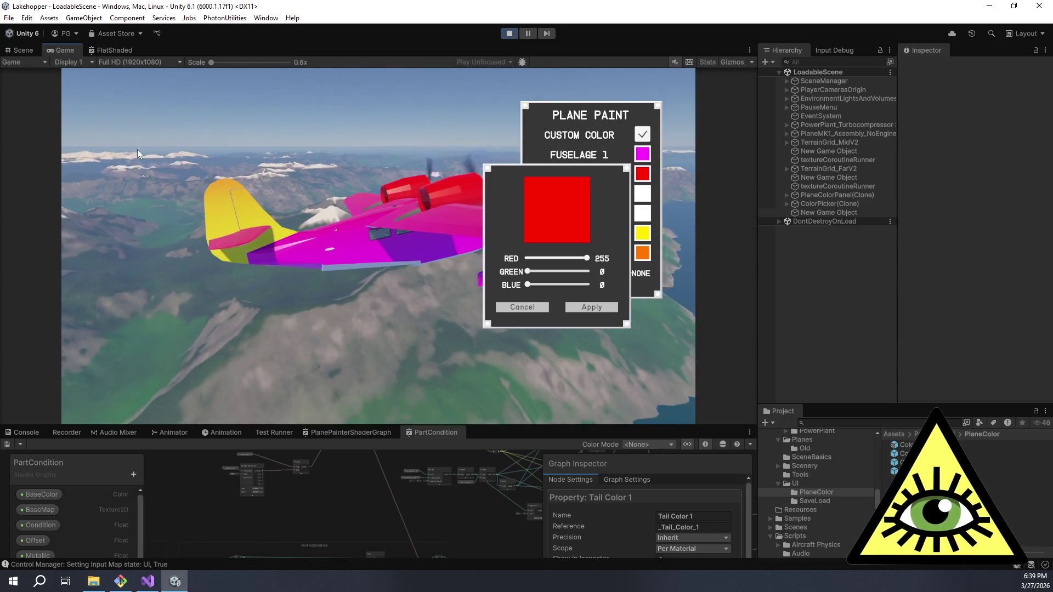
click(590, 306)
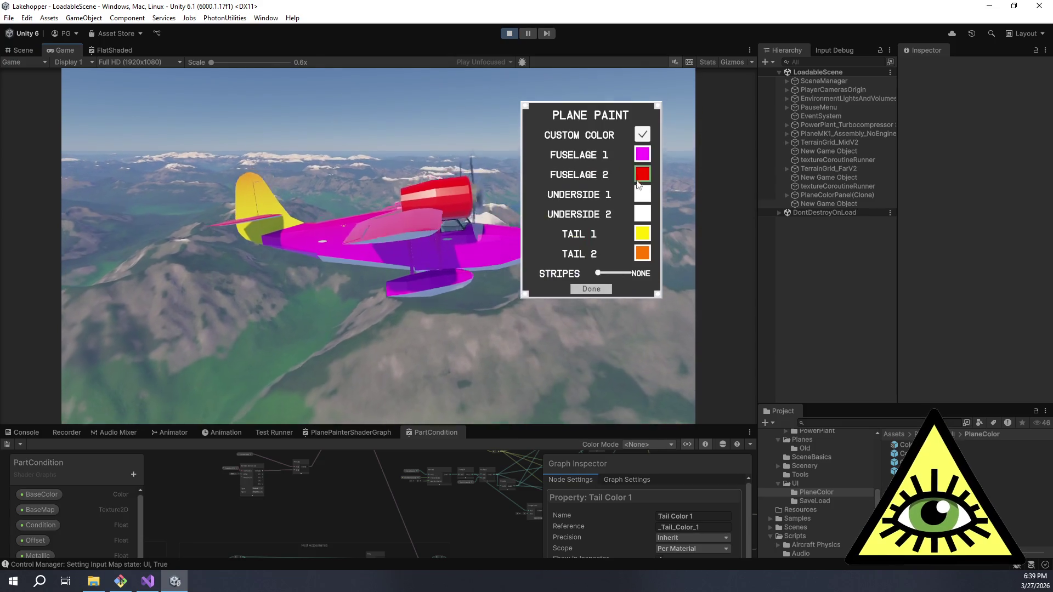
- Drop Fuselage 1's red to 0 so it turns pure blue and apply
click(640, 159)
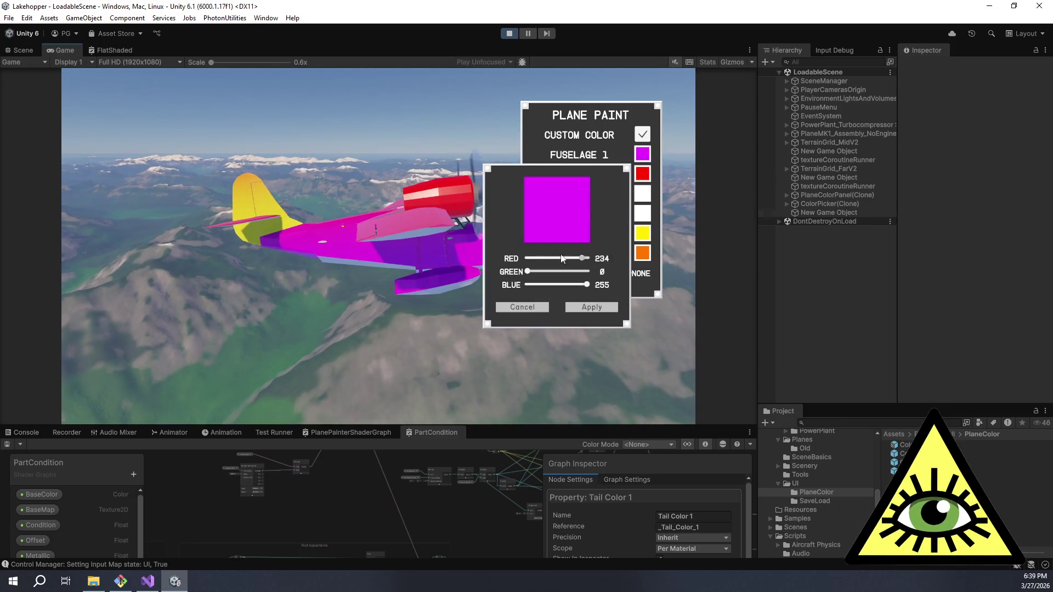
drag(587, 258, 495, 254)
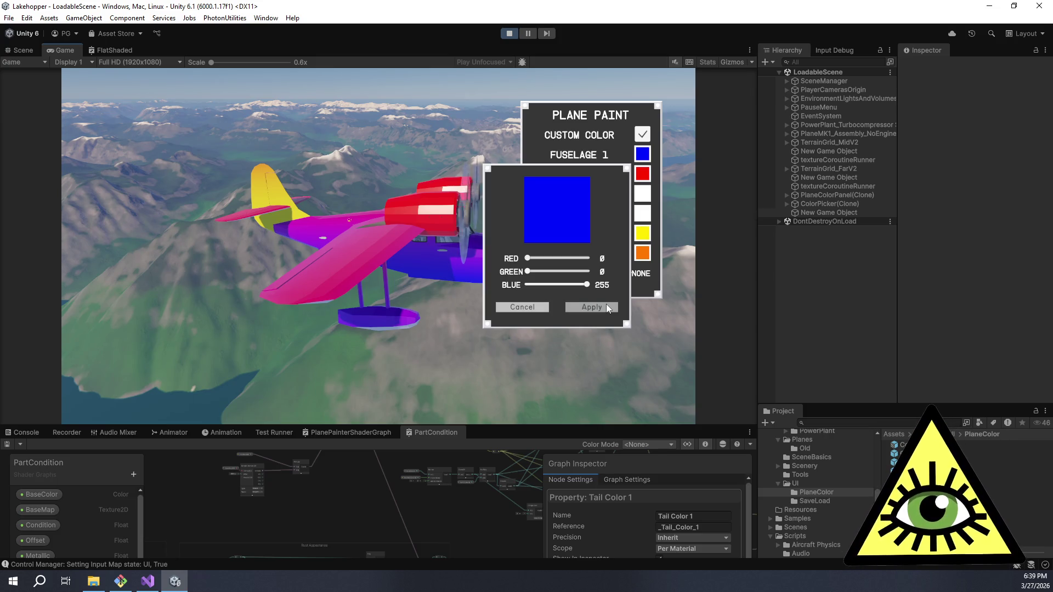
mouse_move(607, 304)
mouse_down()
mouse_move(570, 68)
mouse_move(560, 74)
mouse_up()
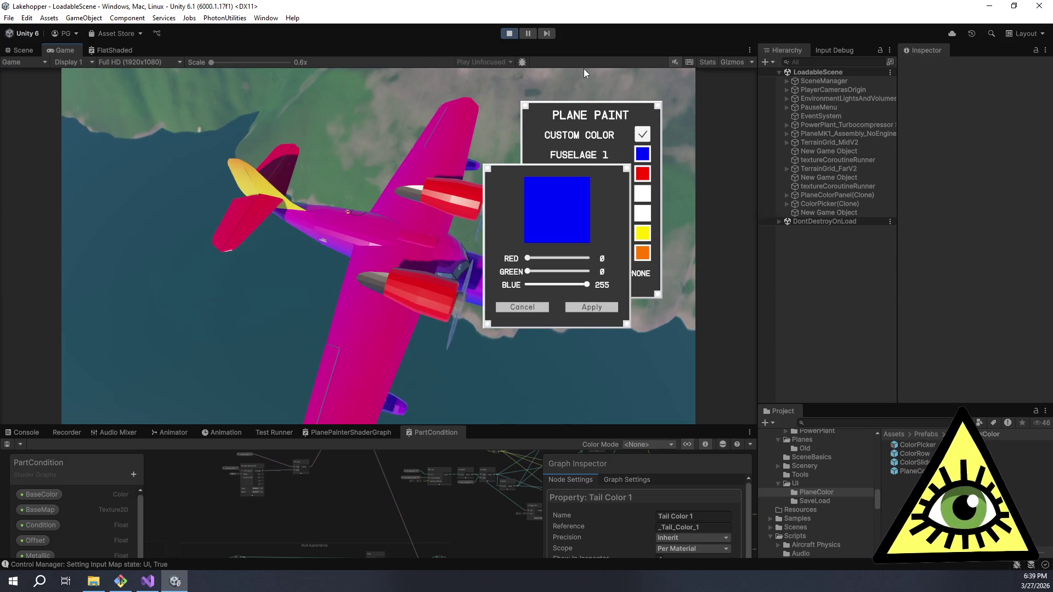
click(602, 308)
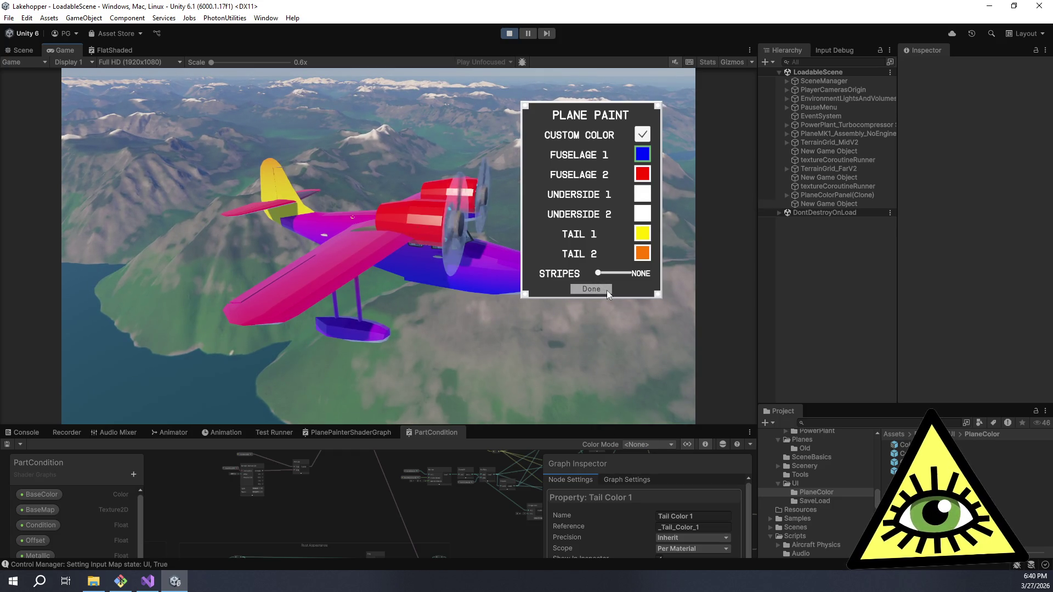
- Set the Fuselage 2 colour to black (RGB 0) and apply it
click(642, 175)
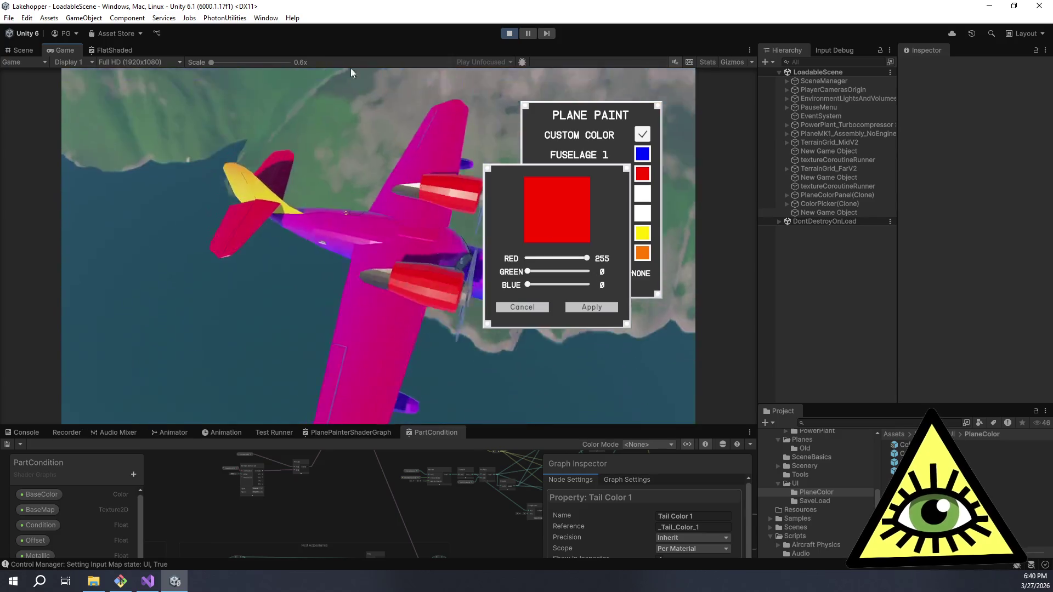
drag(554, 258, 518, 260)
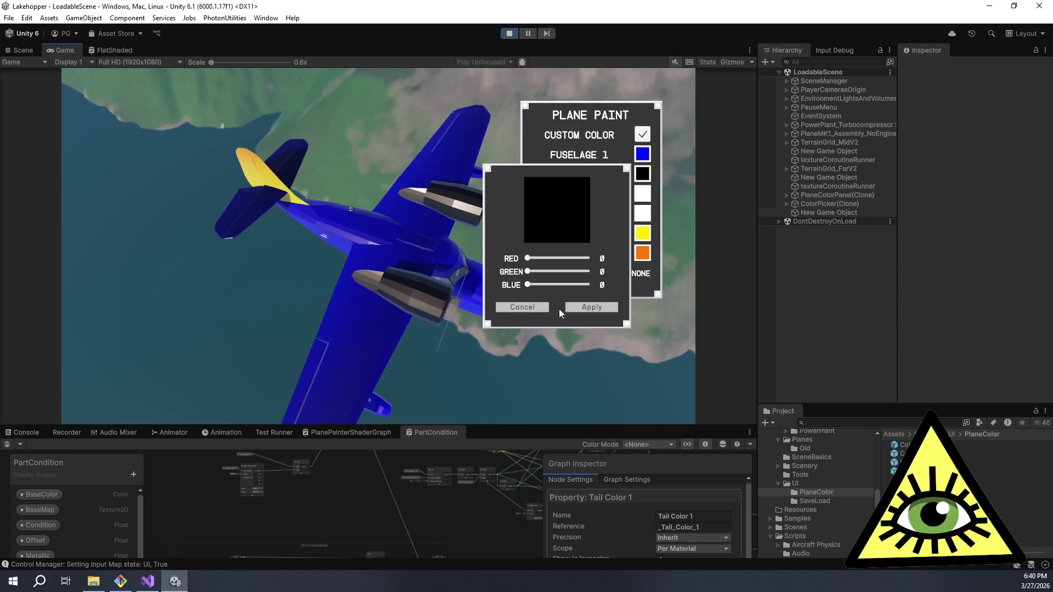
click(581, 307)
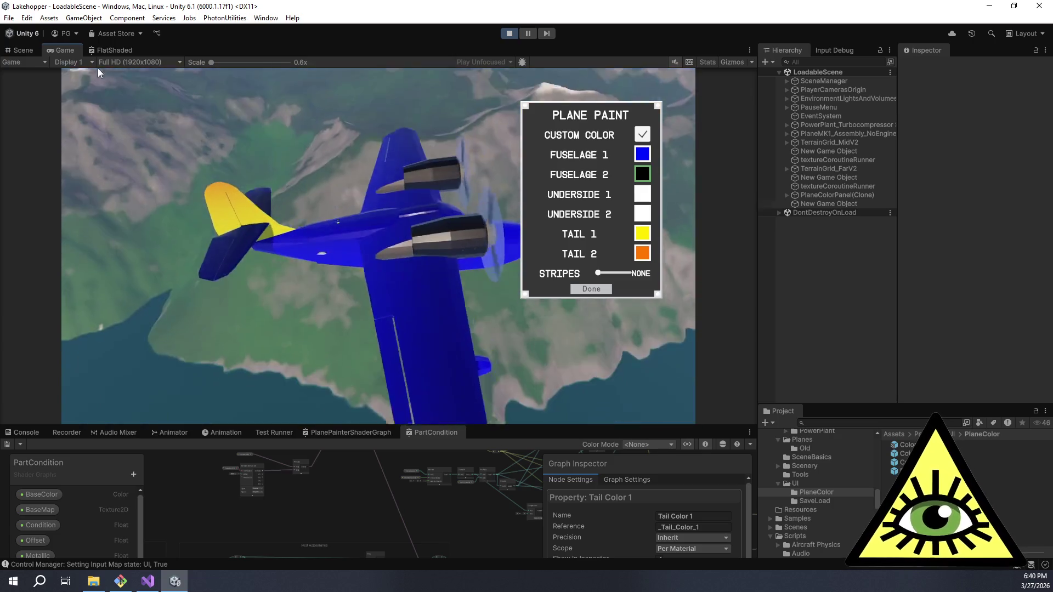
- Set the Fuselage 1 colour to white, all RGB sliders at 255, and apply it
click(642, 154)
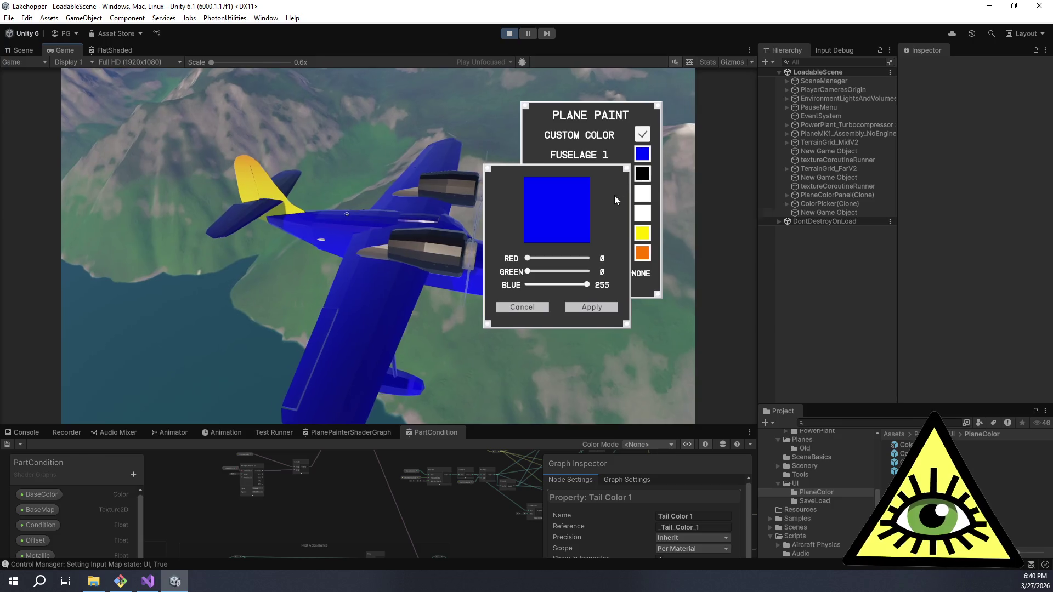
mouse_move(556, 285)
mouse_down()
mouse_move(490, 281)
mouse_move(680, 287)
mouse_up()
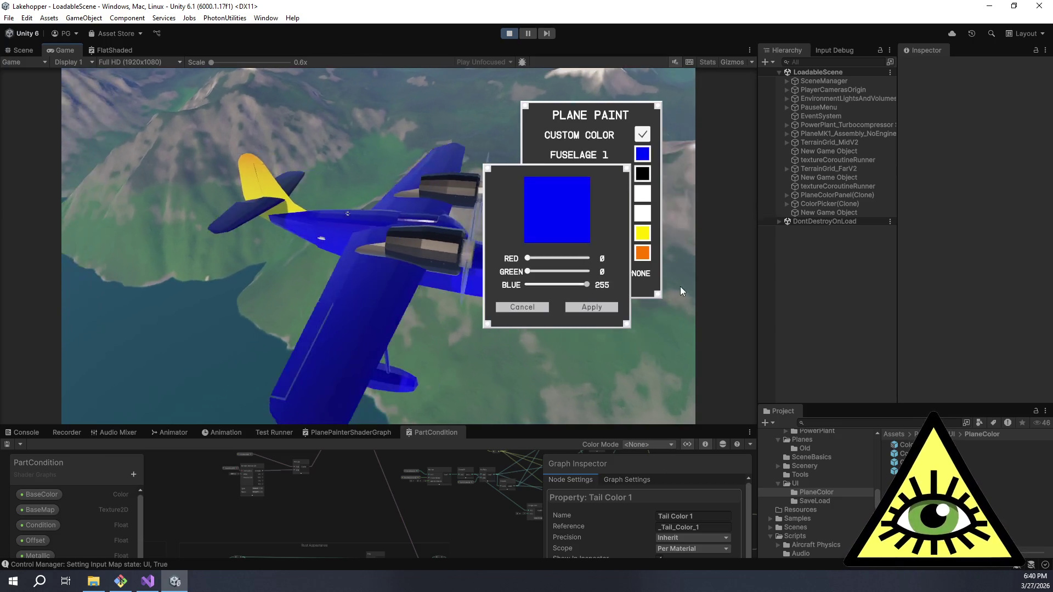
click(589, 271)
click(583, 258)
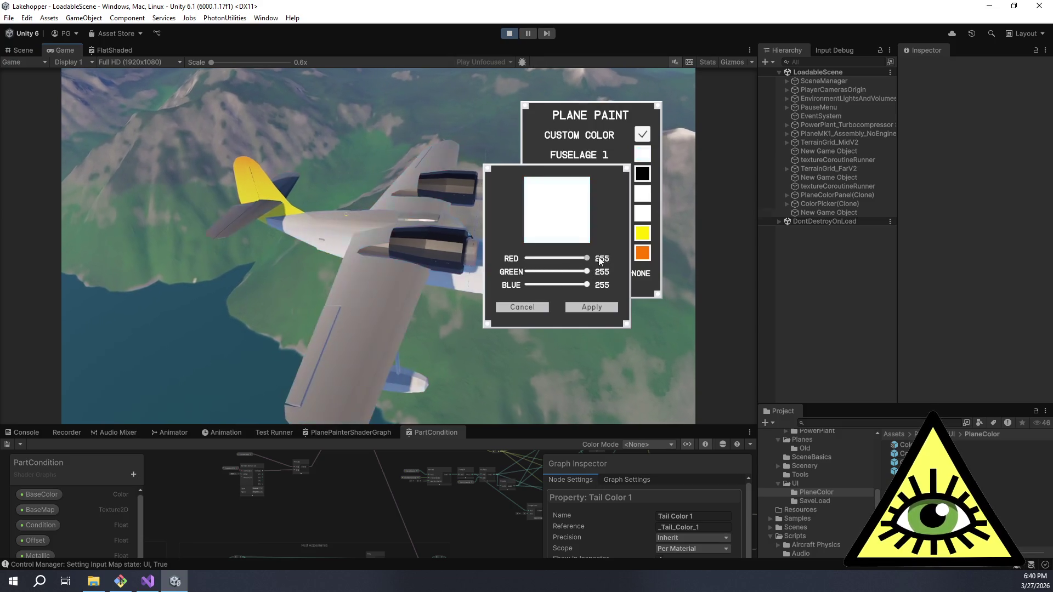
click(593, 307)
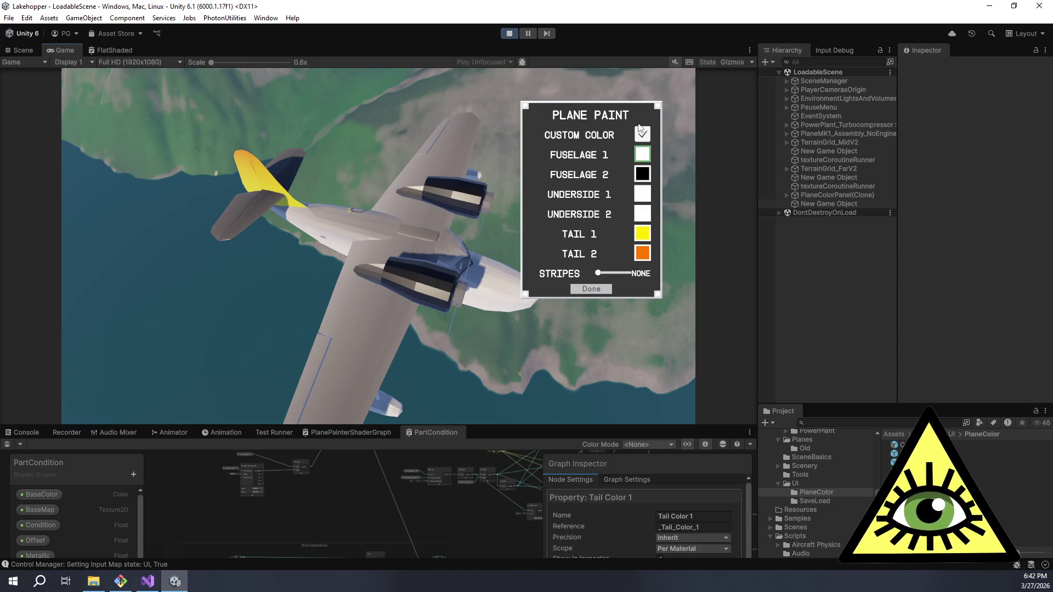
- Stop play mode with Ctrl+P and bring Visual Studio to the front
key(ctrl+p)
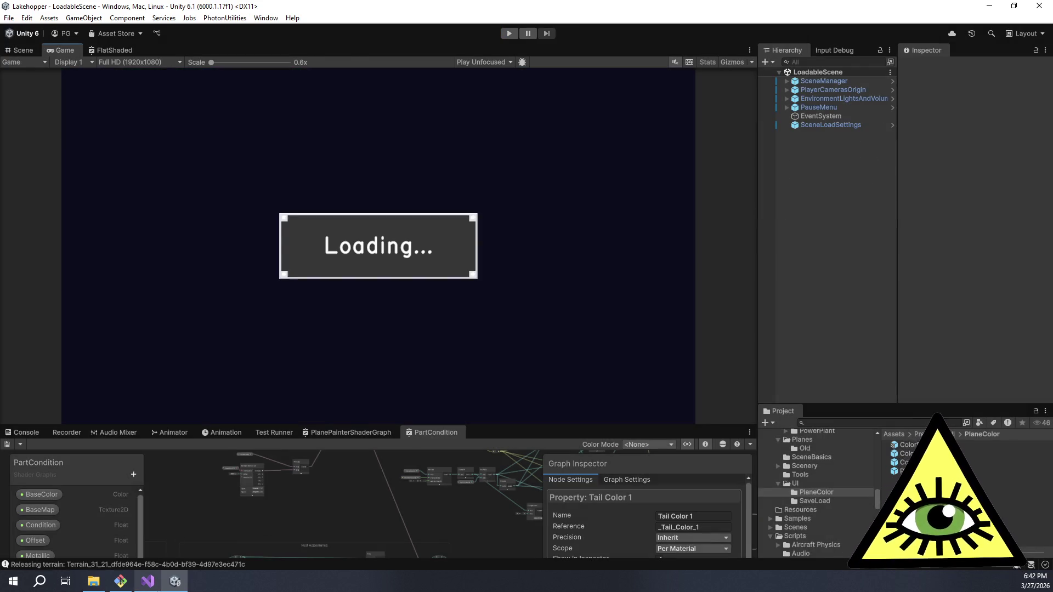
mouse_move(152, 585)
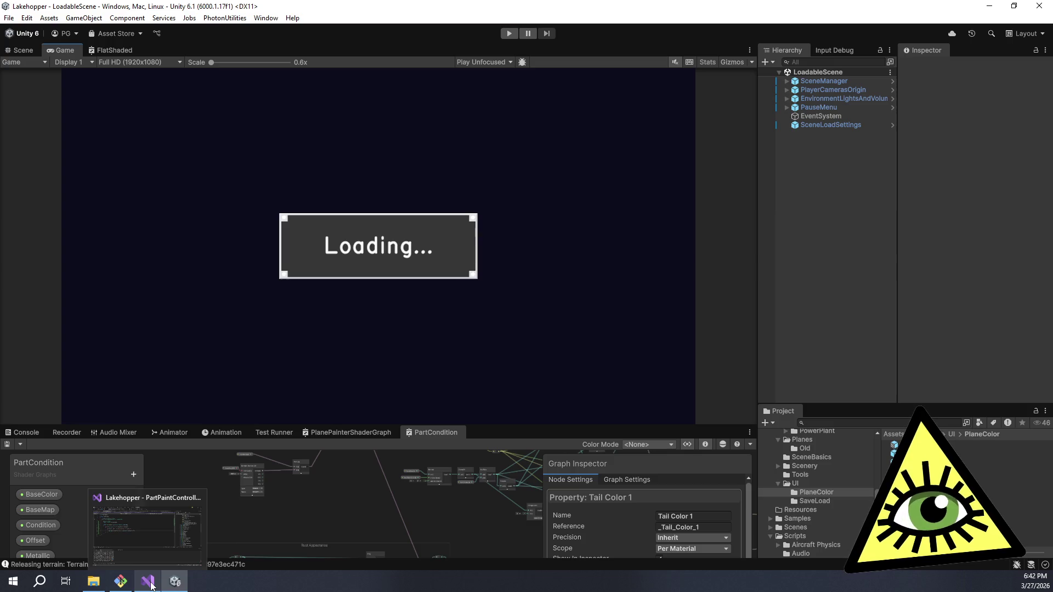
click(148, 582)
- Back in Unity, drag the splitter up to enlarge the Shader Graph panel
click(175, 581)
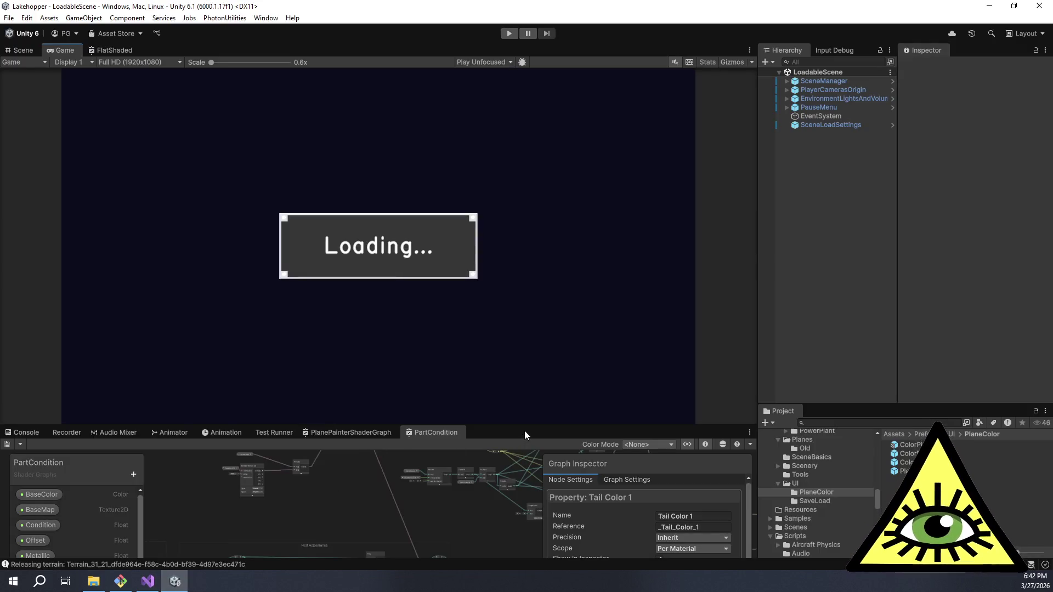
drag(524, 425, 525, 184)
scroll(258, 317, up, 5)
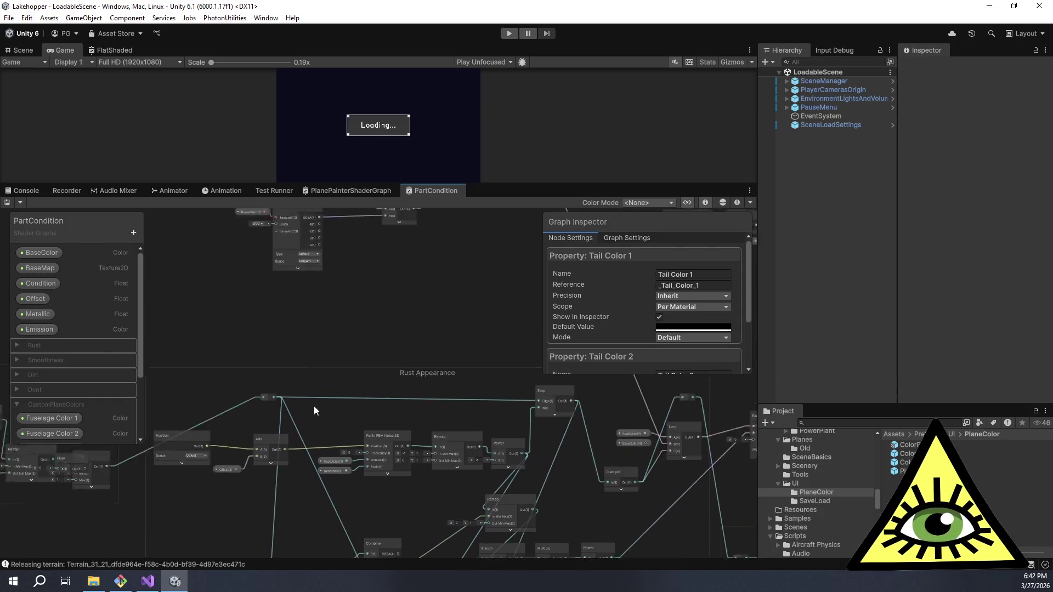
scroll(257, 539, down, 4)
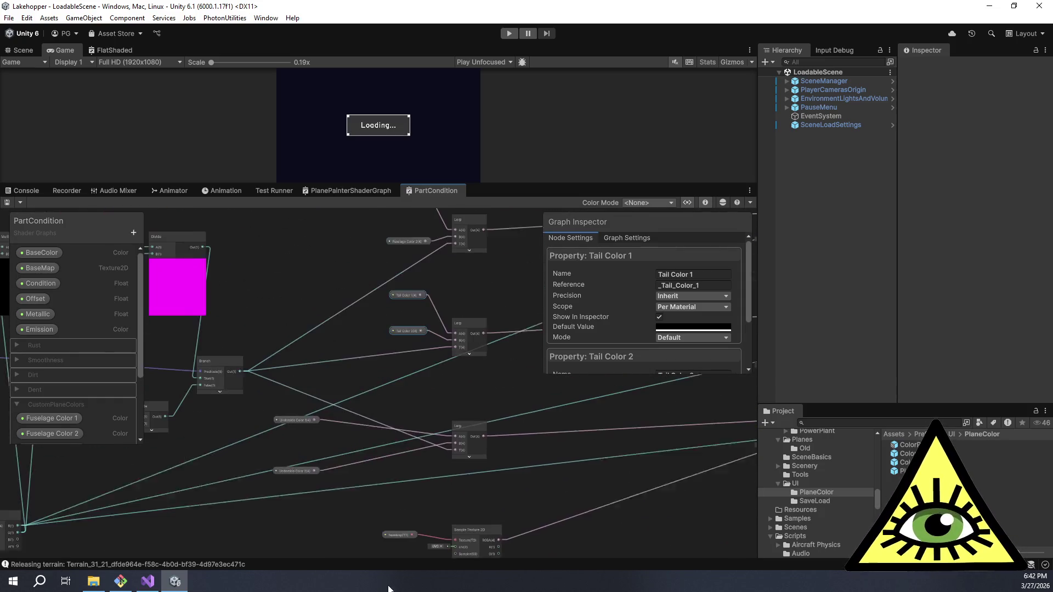
- Box-select the UV and Split nodes and move them to the graph's lower left
drag(245, 479, 470, 431)
scroll(439, 423, up, 4)
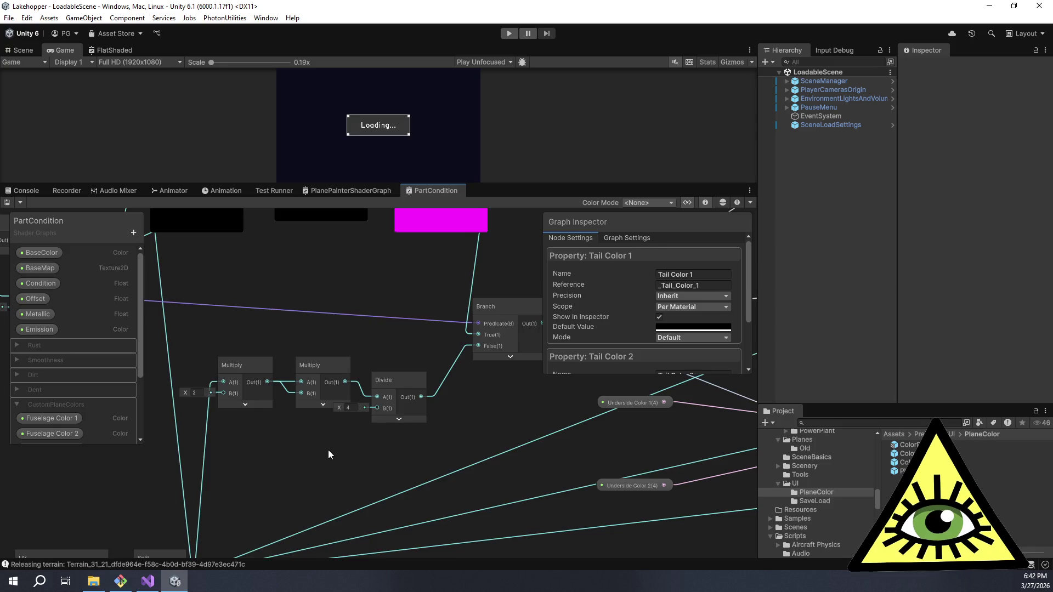
drag(325, 450, 388, 458)
scroll(334, 440, down, 3)
drag(170, 408, 338, 506)
mouse_move(321, 442)
mouse_down()
mouse_move(271, 438)
mouse_move(253, 448)
mouse_up()
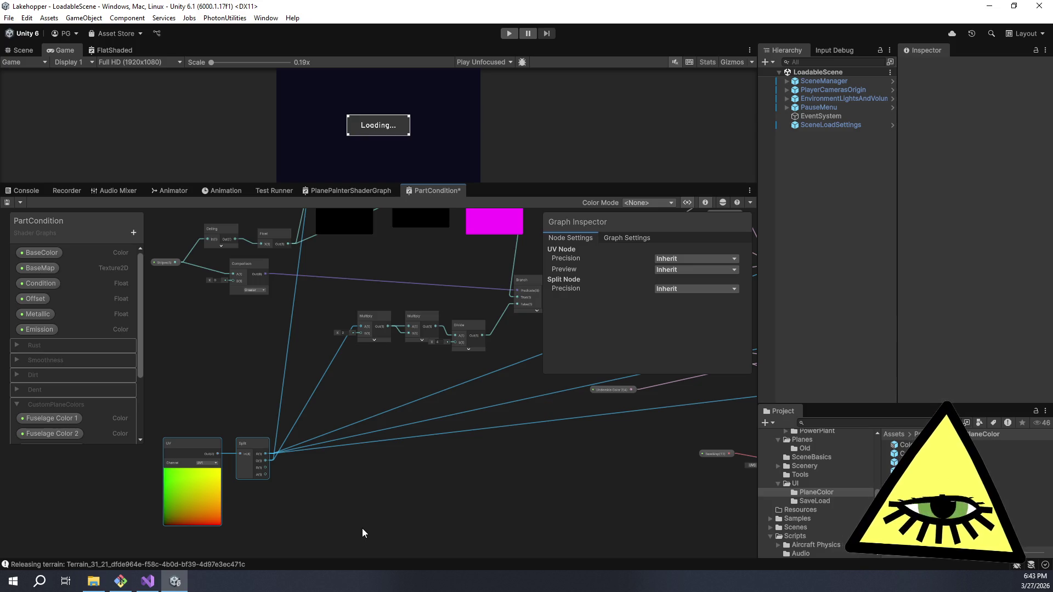
- Dismiss the Create Node list and place the Sigmoid function article window at the upper left
click(422, 486)
key(space)
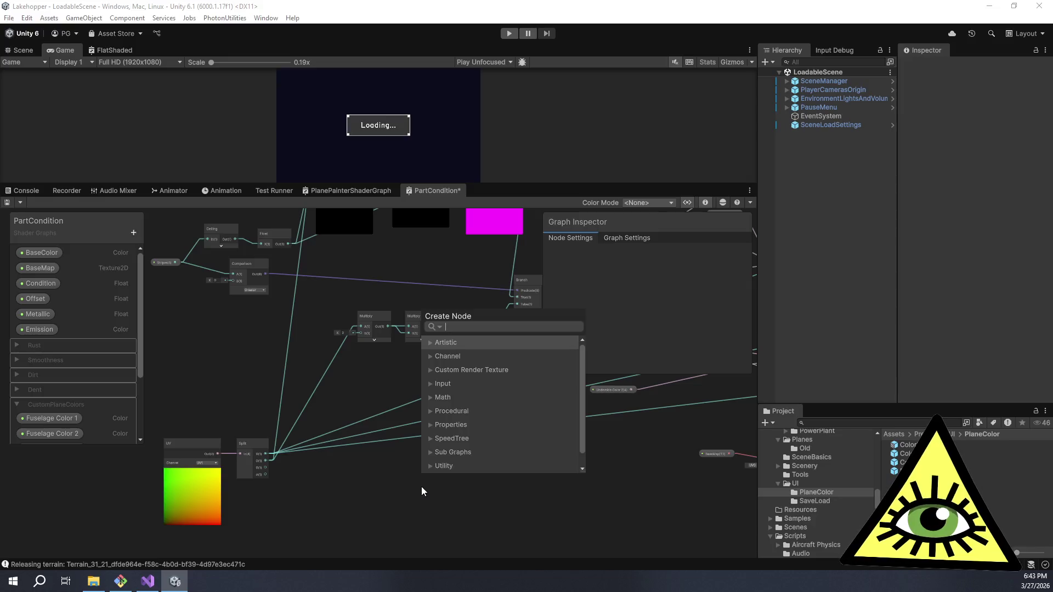
click(368, 489)
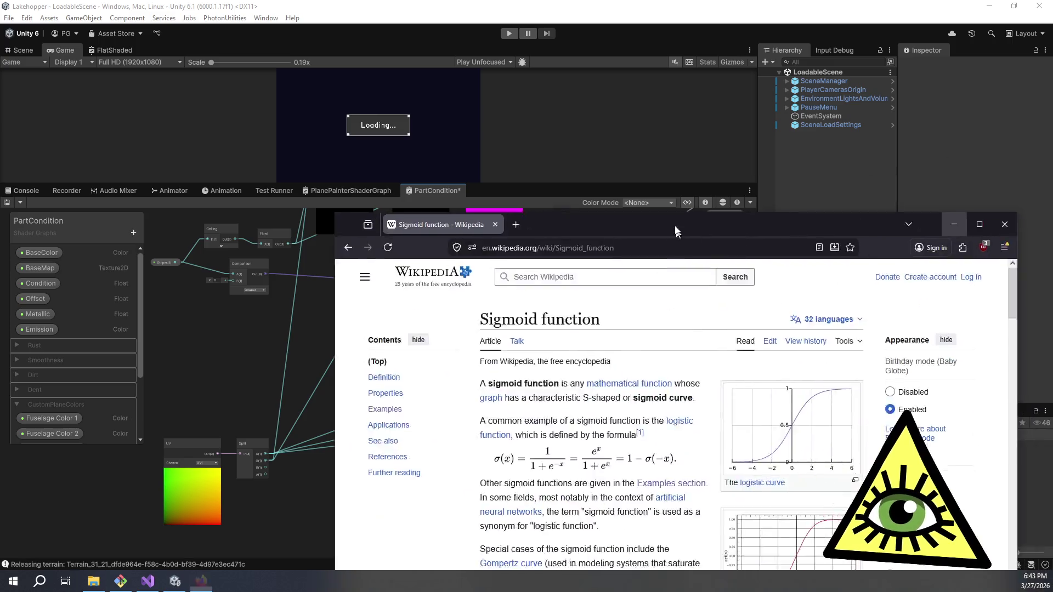
mouse_move(672, 232)
mouse_down()
mouse_move(438, 38)
mouse_move(457, 61)
mouse_up()
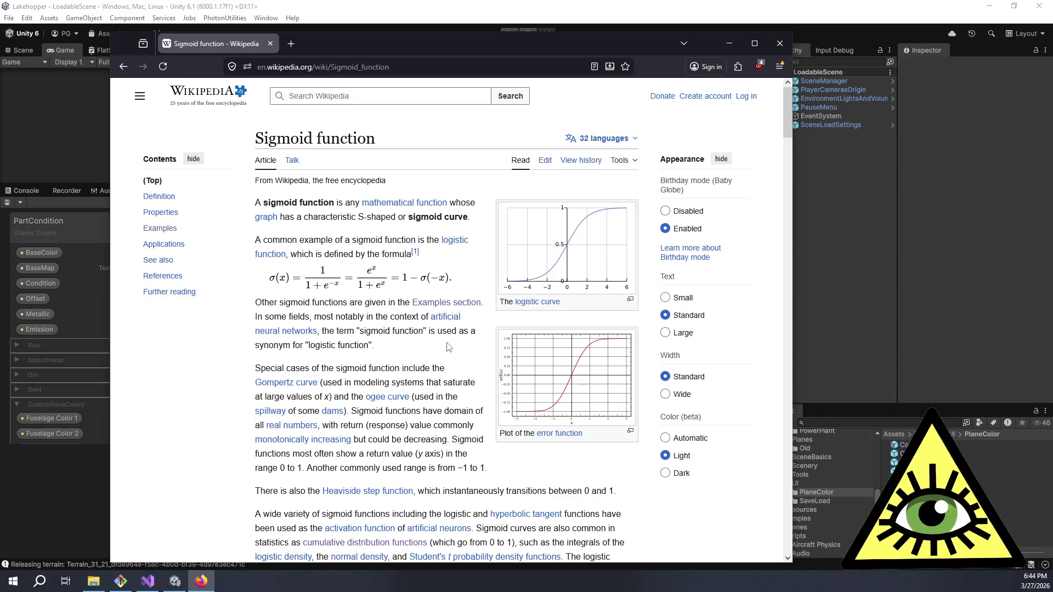
- Enlarge the sigmoid functions comparison chart under Examples, then close Firefox
scroll(449, 346, down, 3)
scroll(449, 344, down, 8)
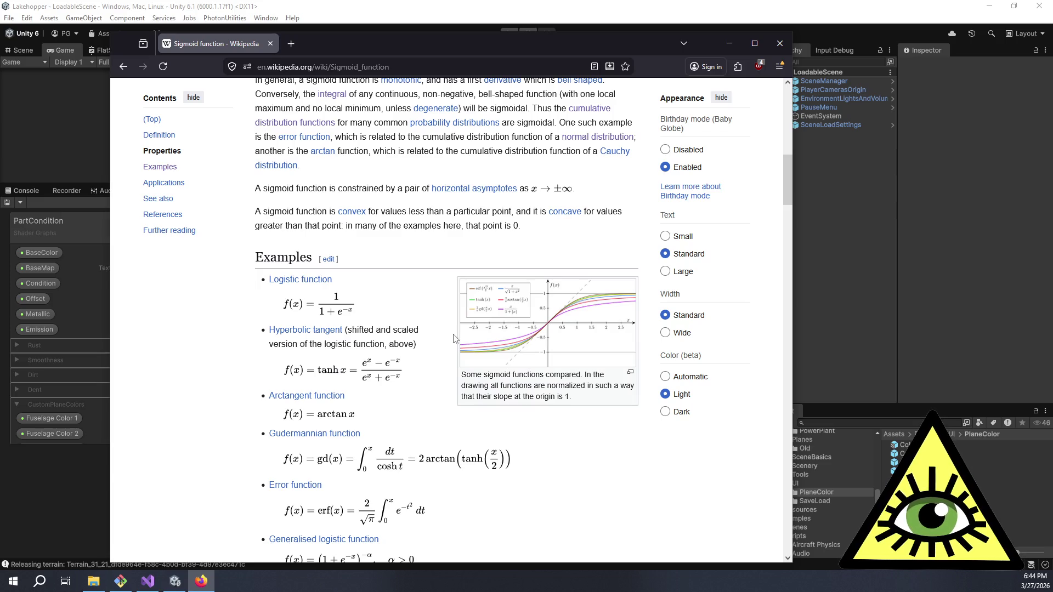
click(559, 318)
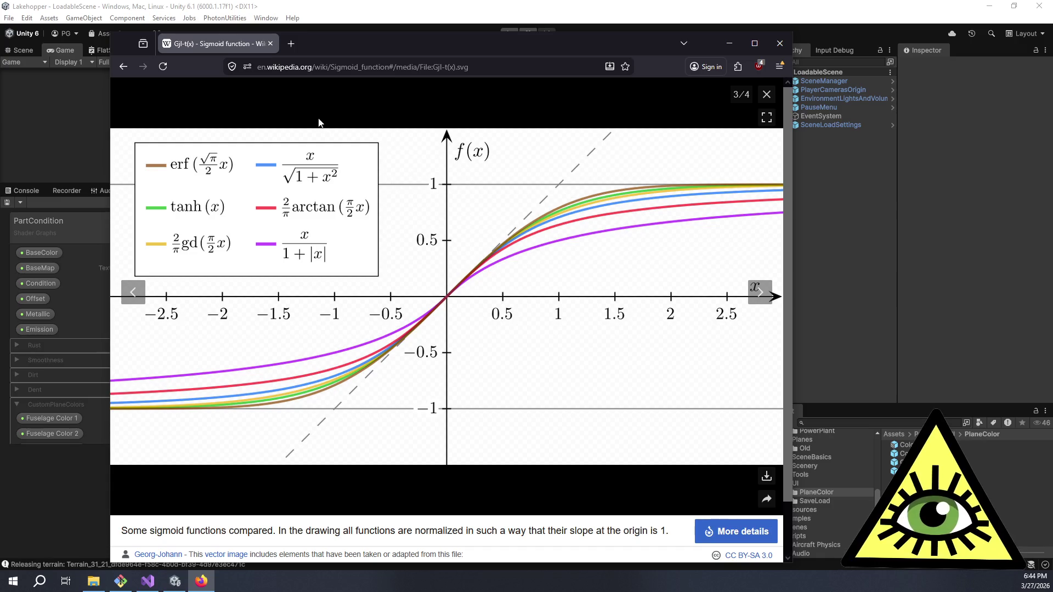
click(270, 44)
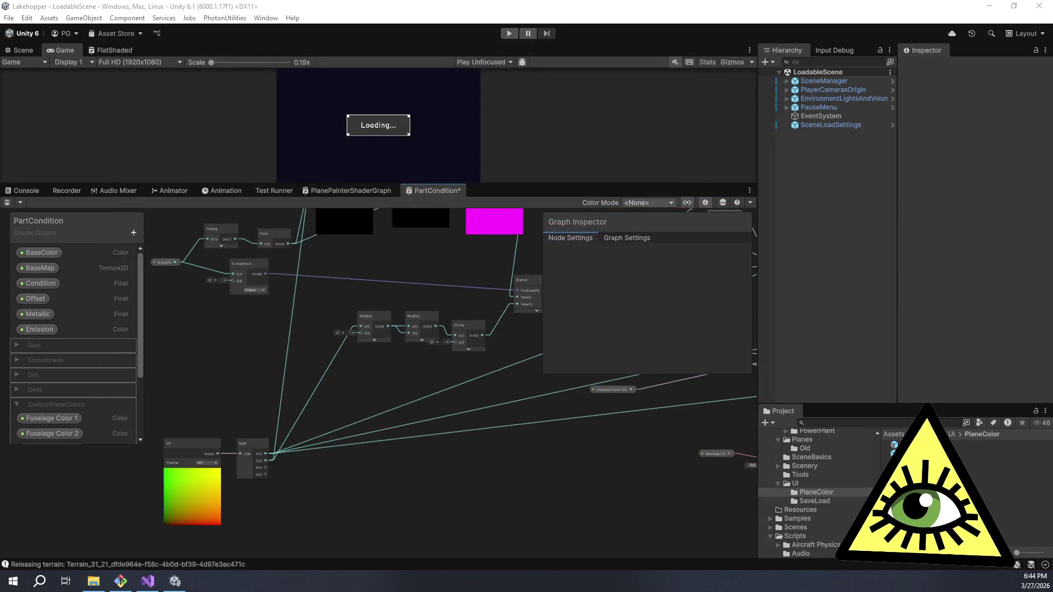
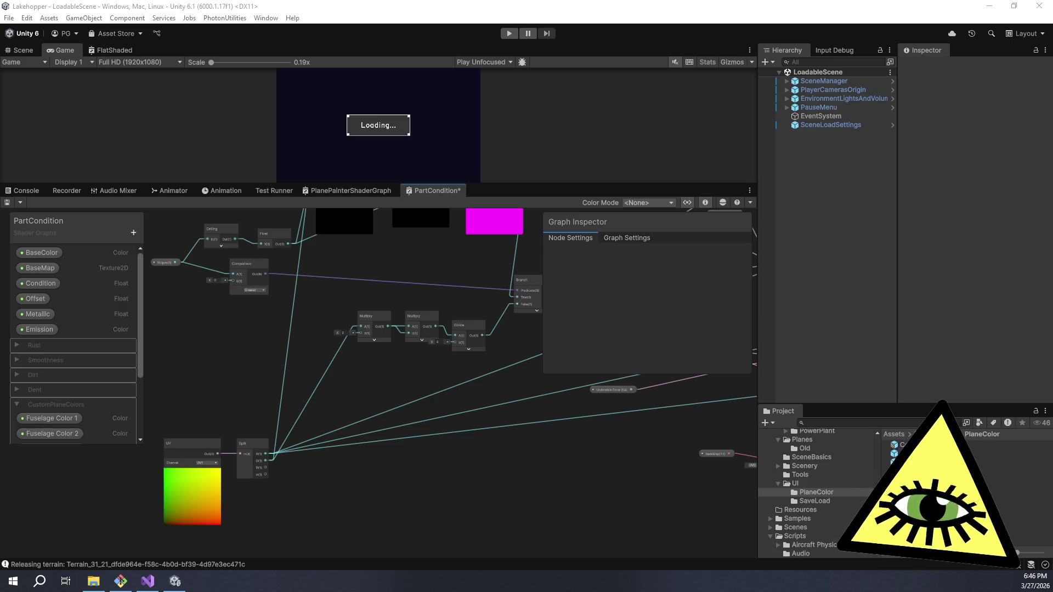
- Delete the two Multiply nodes and the Divide node from the graph
scroll(456, 427, up, 5)
scroll(376, 499, down, 3)
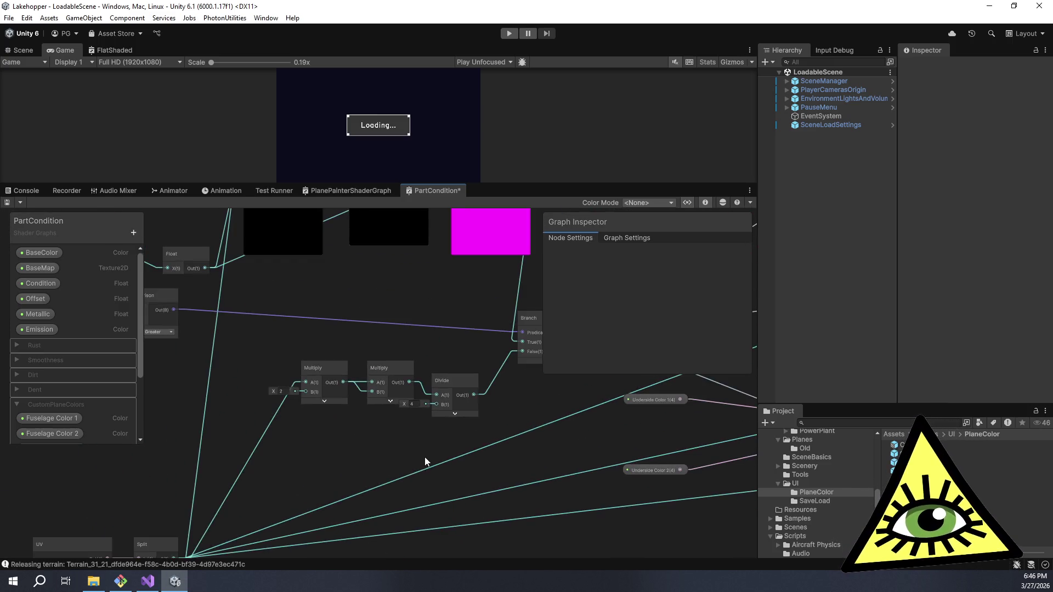
mouse_move(271, 289)
mouse_down()
mouse_move(315, 345)
mouse_move(416, 367)
mouse_up()
key(Delete)
- Add a Comparison node near the others and feed it the Split node's G output
drag(283, 397, 349, 347)
key(space)
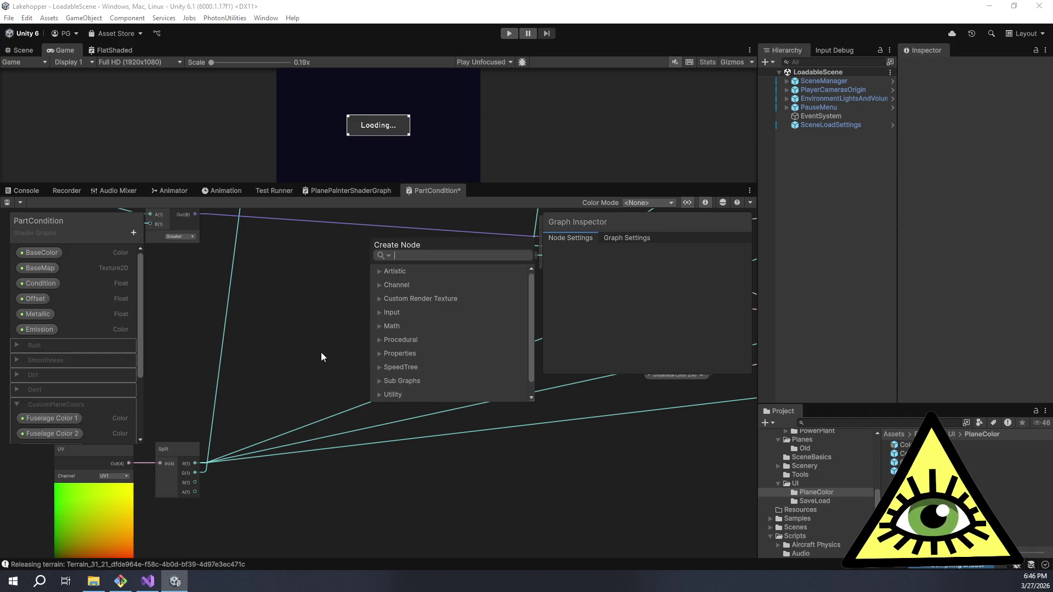
text(comp)
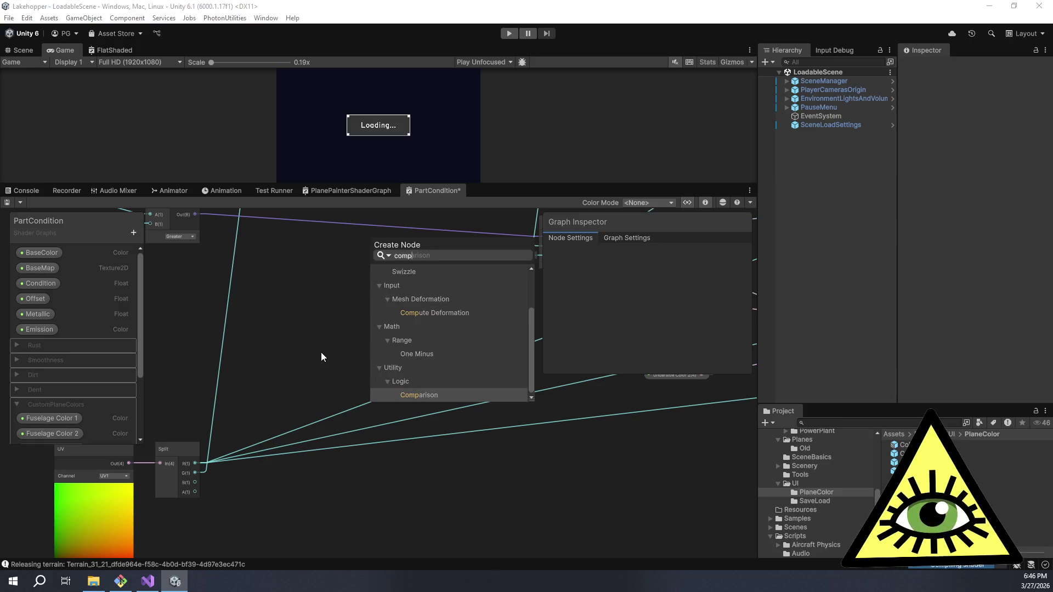
click(436, 393)
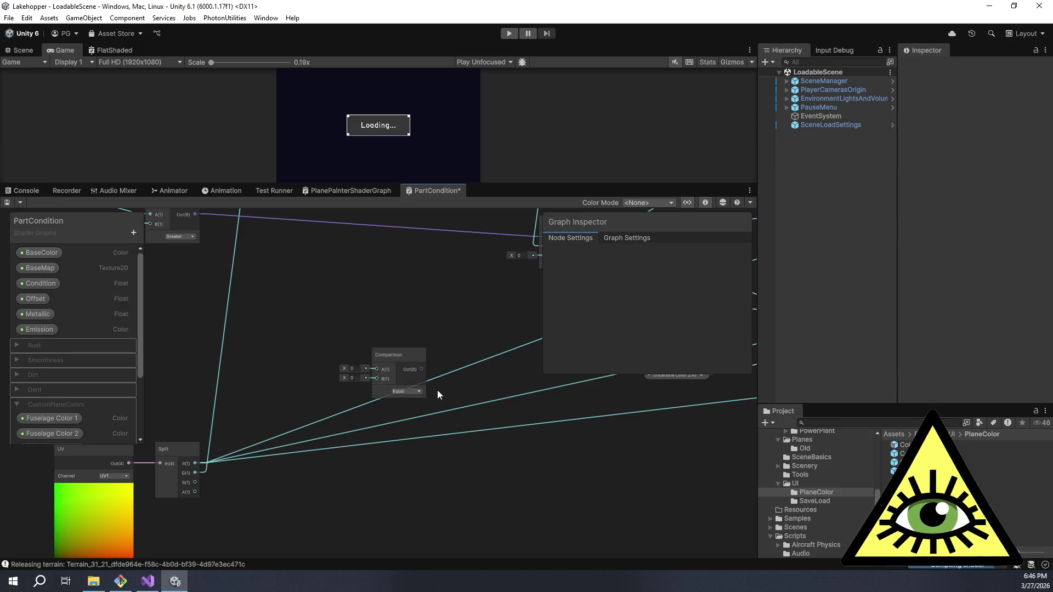
mouse_move(416, 363)
mouse_down()
mouse_move(402, 275)
mouse_move(388, 248)
mouse_up()
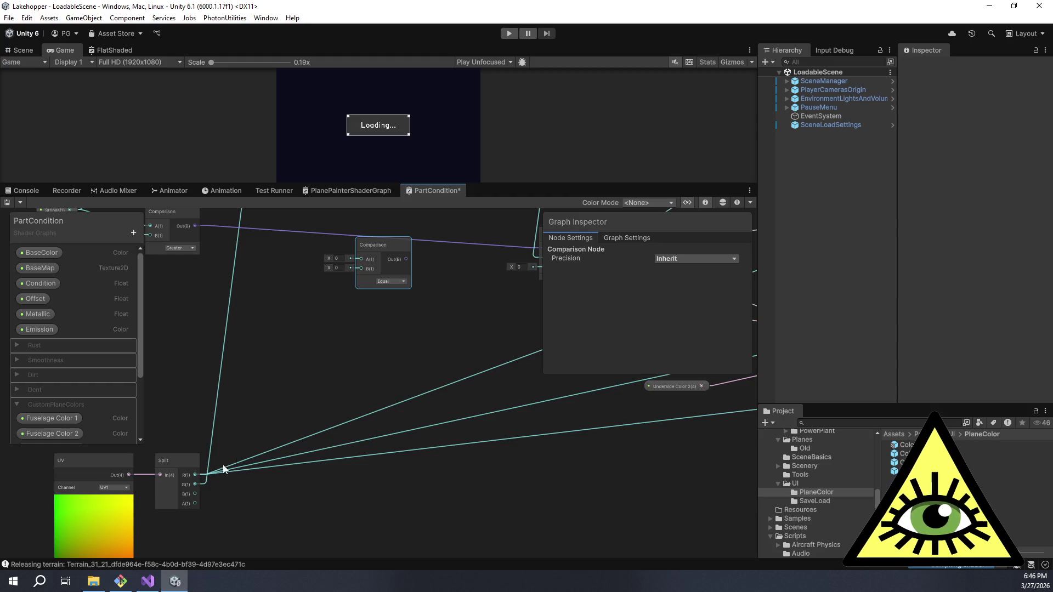
mouse_move(195, 485)
mouse_down()
mouse_move(324, 285)
mouse_move(360, 282)
mouse_up()
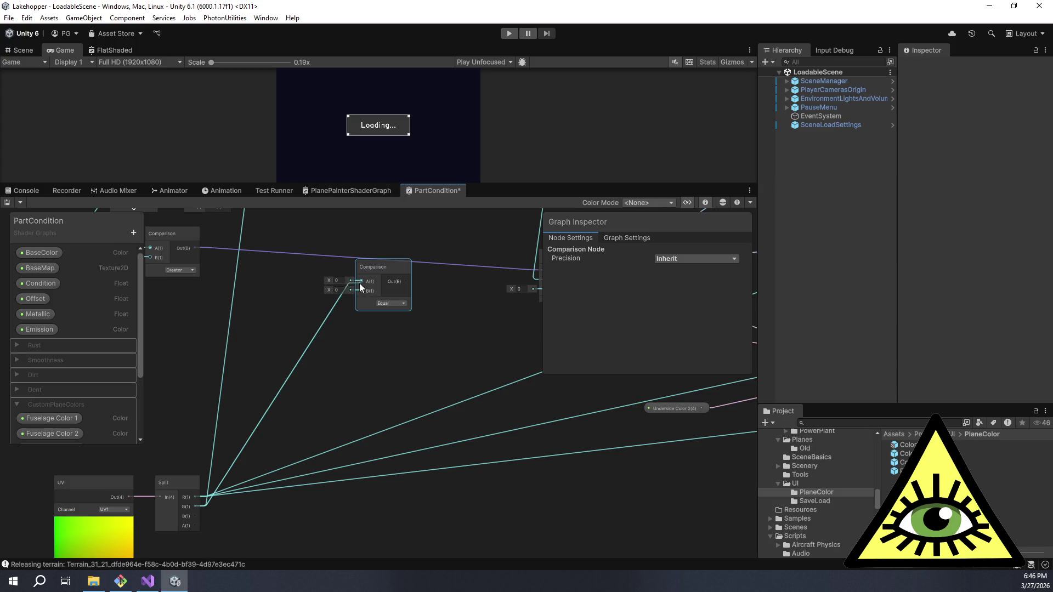
click(383, 304)
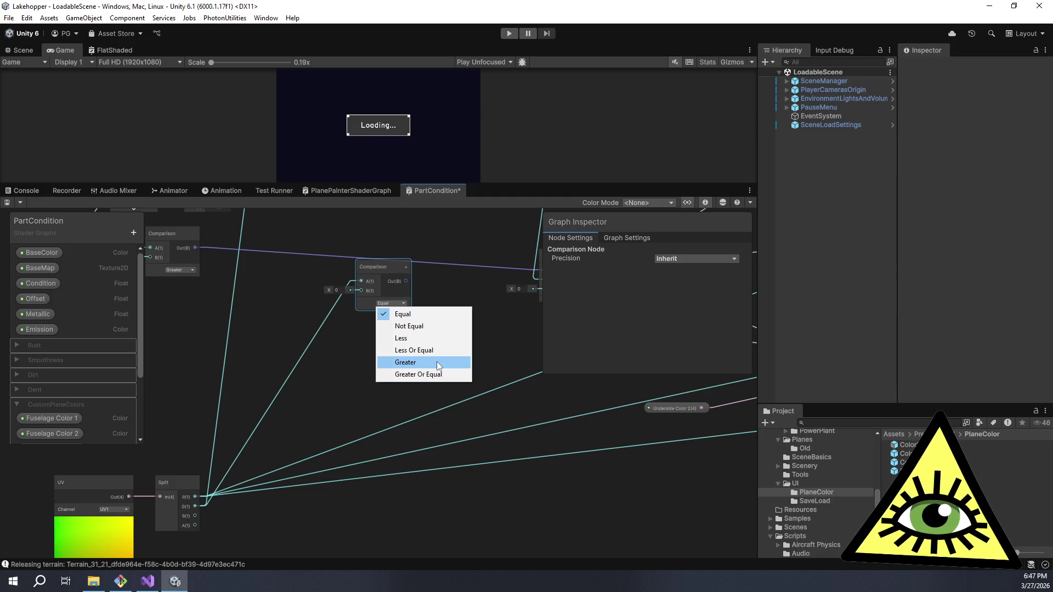
- Set the new Comparison node to Greater with its B value at 0.5
click(437, 360)
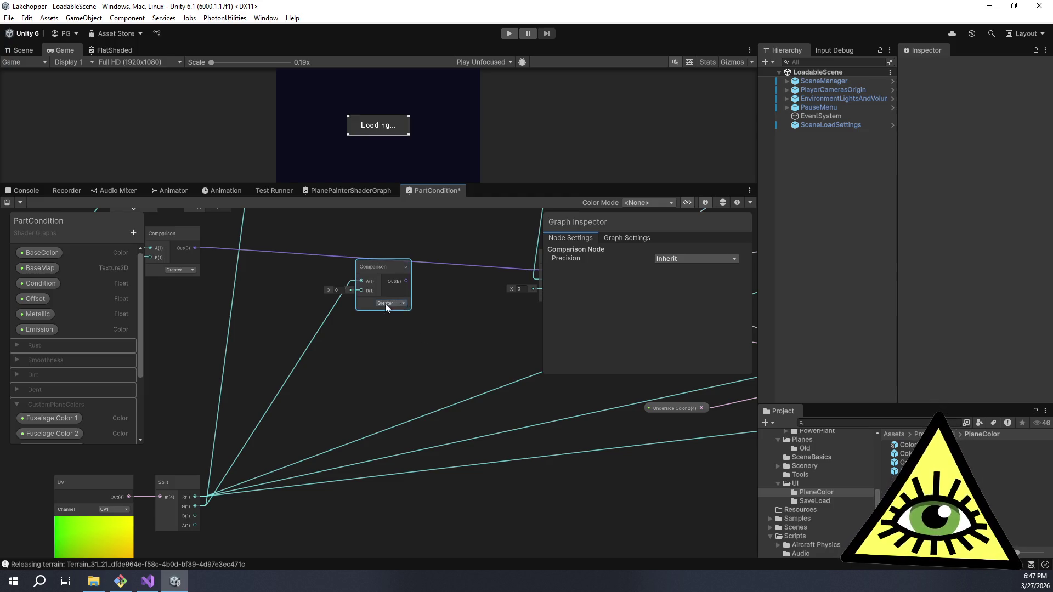
scroll(386, 304, up, 5)
click(288, 274)
text(0.5)
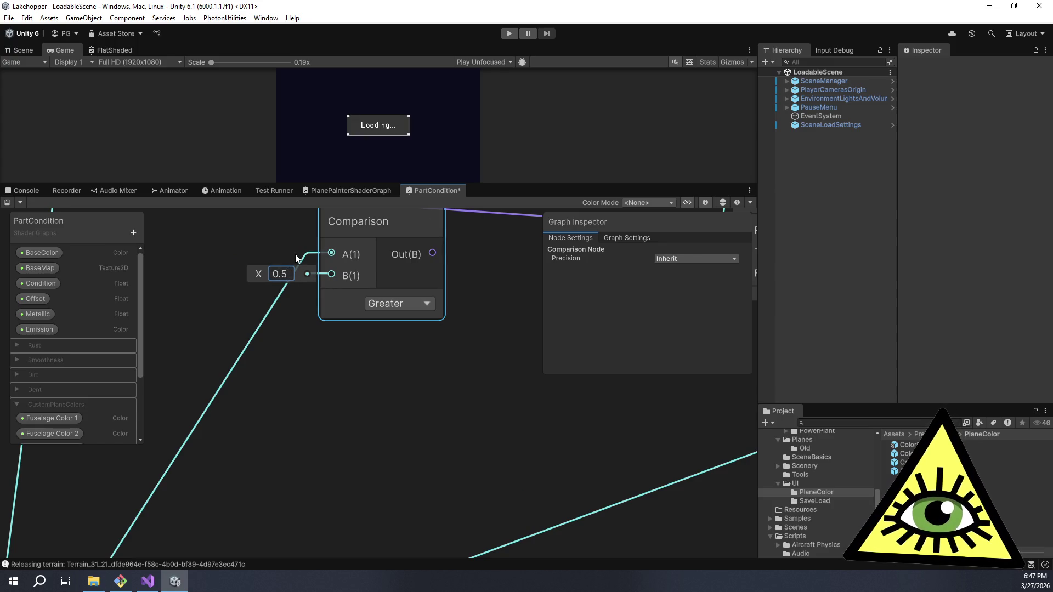
- Move the Comparison node left and pan the graph over to the Branch node
scroll(400, 242, down, 5)
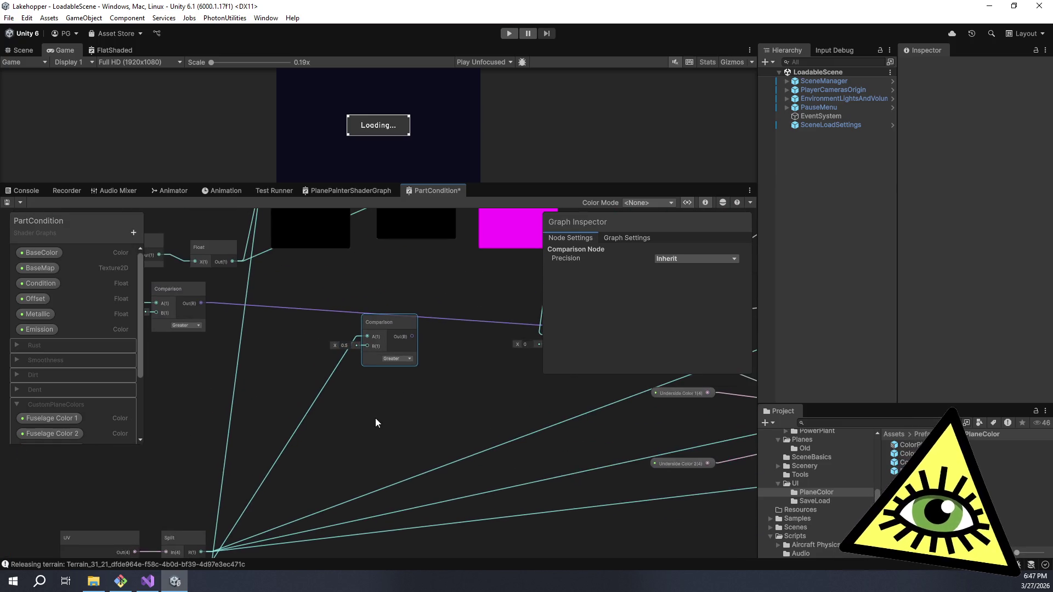
drag(377, 429, 379, 385)
drag(402, 288, 336, 289)
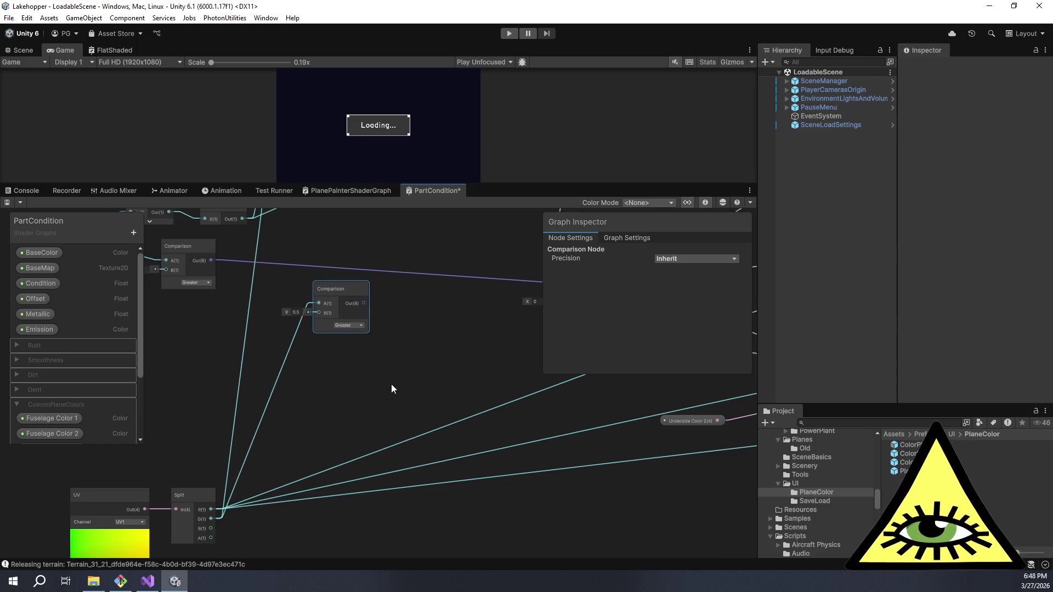
drag(388, 387, 429, 377)
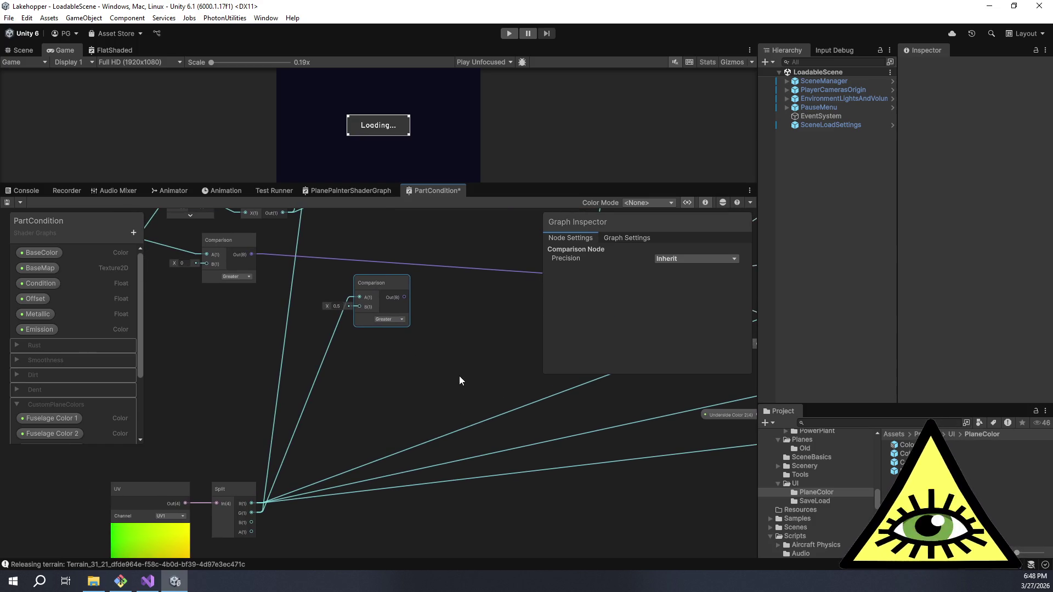
drag(407, 404, 390, 385)
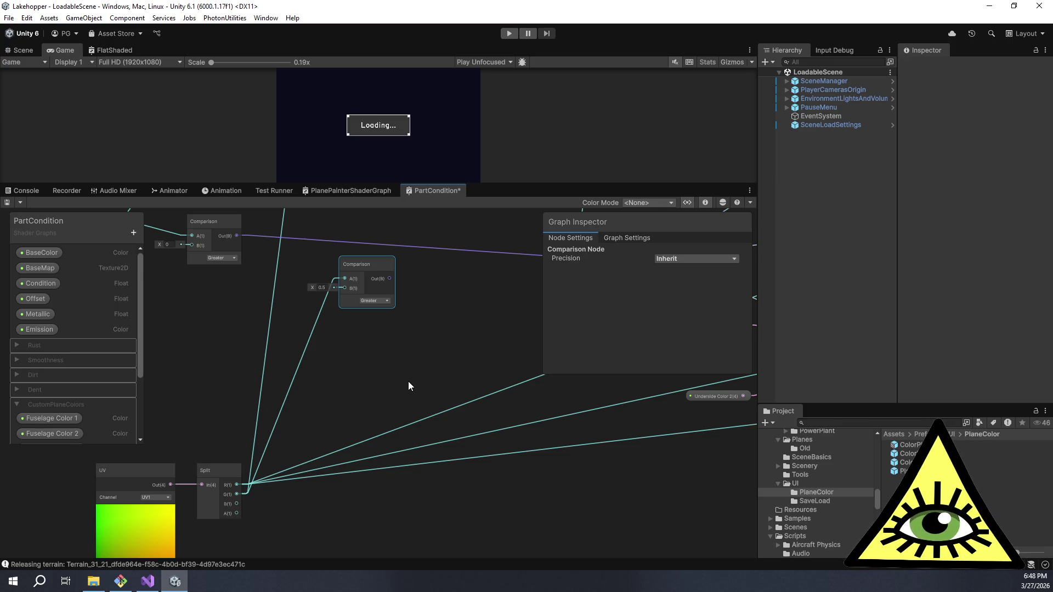
scroll(409, 382, up, 2)
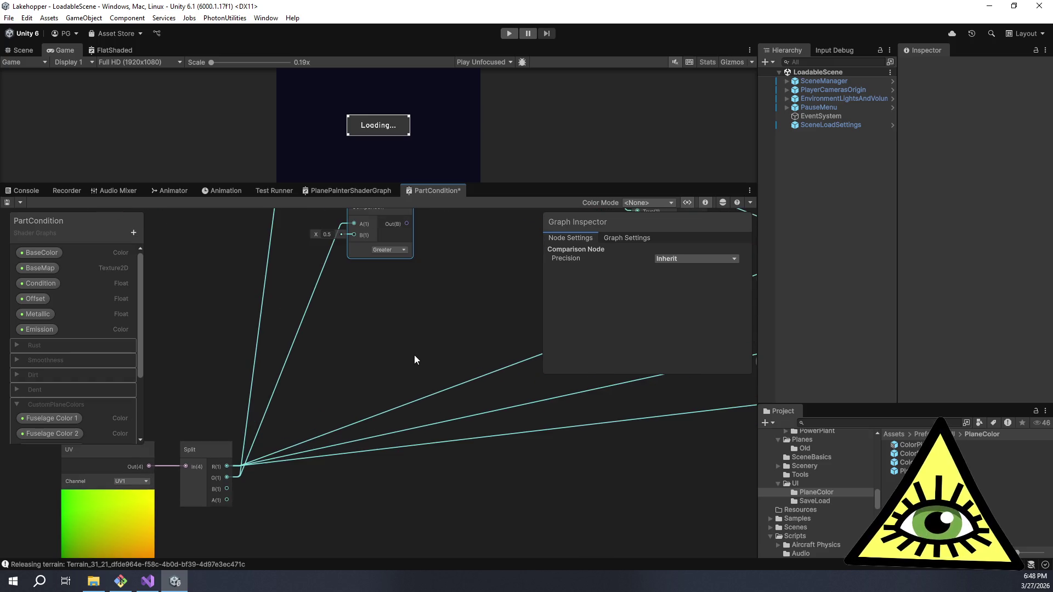
drag(301, 299, 269, 281)
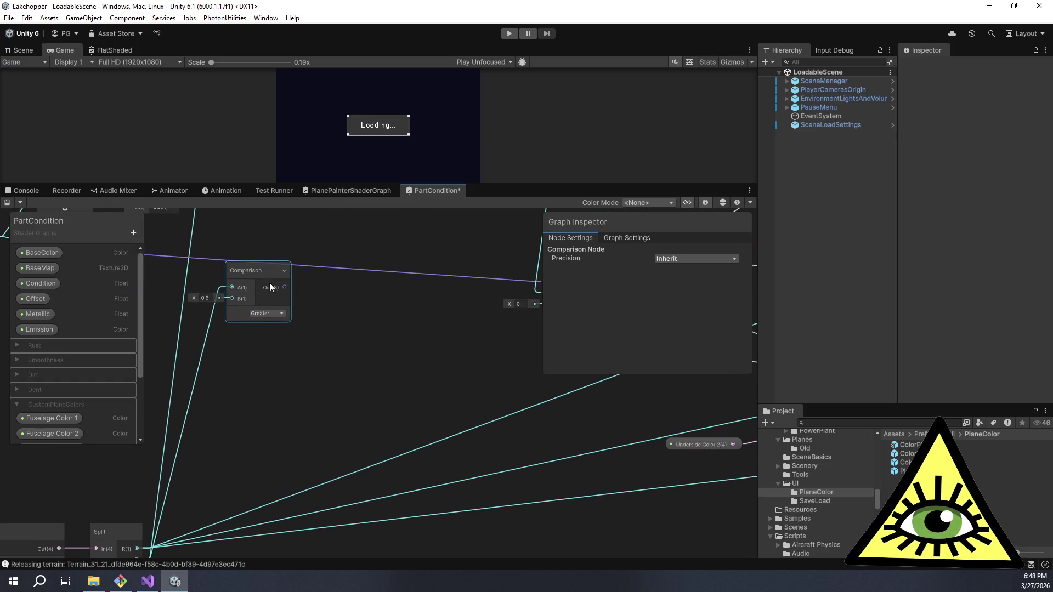
key(space)
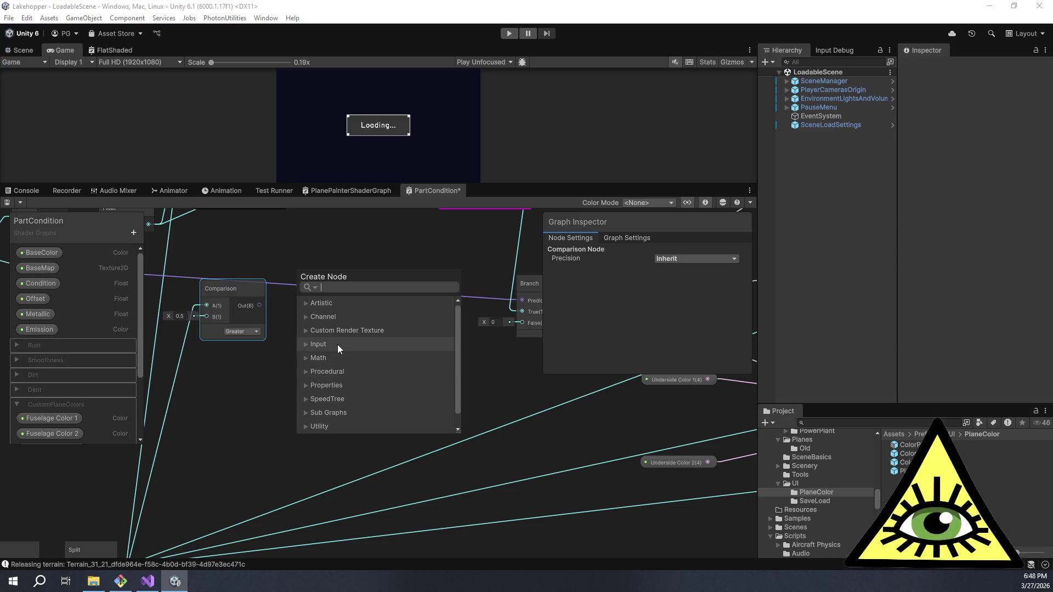
- Add a Multiply node fed by Split outputs in A and G in B, preview collapsed
text(mul)
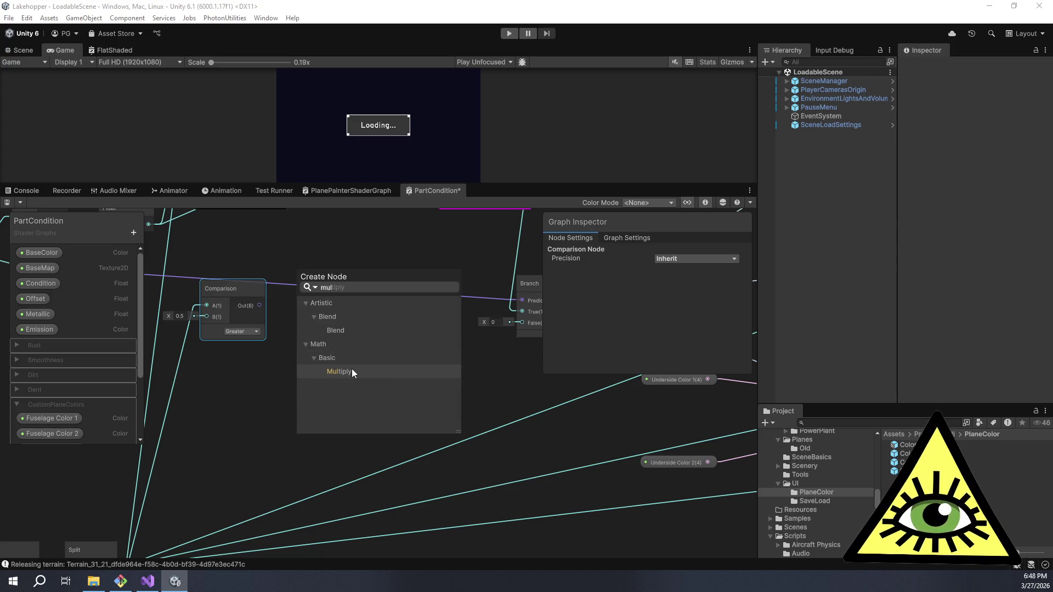
click(351, 369)
drag(336, 389, 348, 335)
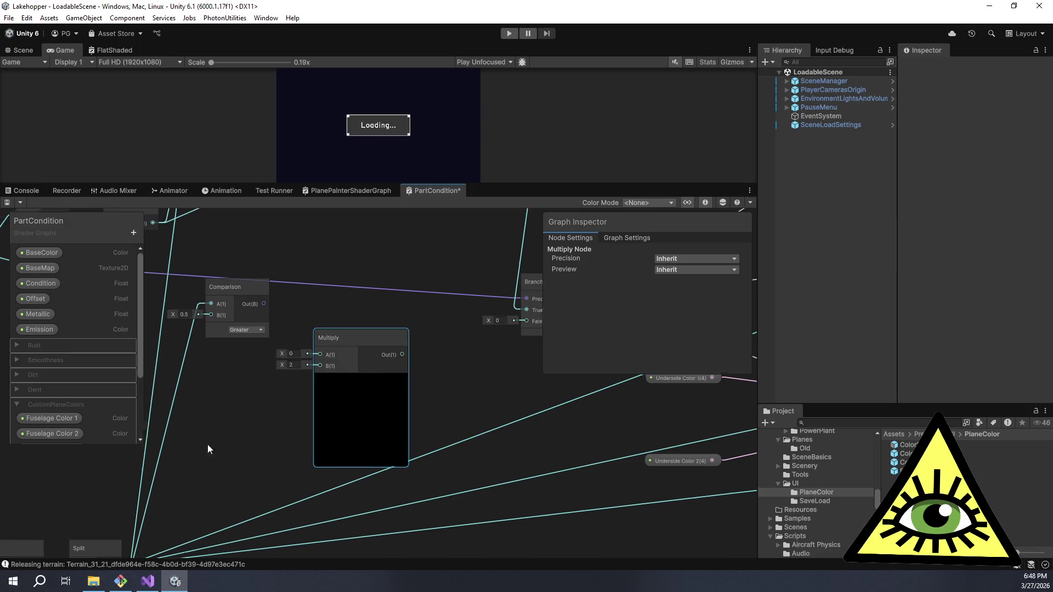
drag(168, 506, 373, 284)
mouse_move(171, 505)
mouse_down()
mouse_move(339, 351)
mouse_move(374, 300)
mouse_up()
mouse_move(374, 300)
mouse_down()
mouse_move(284, 340)
mouse_move(281, 368)
mouse_move(325, 359)
mouse_move(304, 360)
mouse_up()
click(305, 364)
- Add a Branch using the Comparison as predicate and the Multiply result as False
key(space)
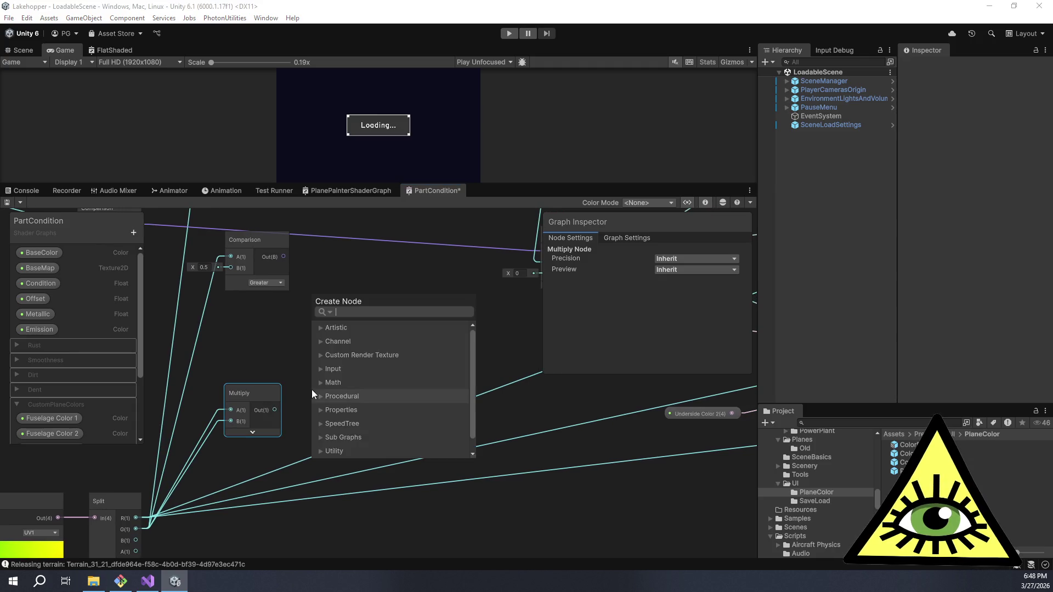
text(bran)
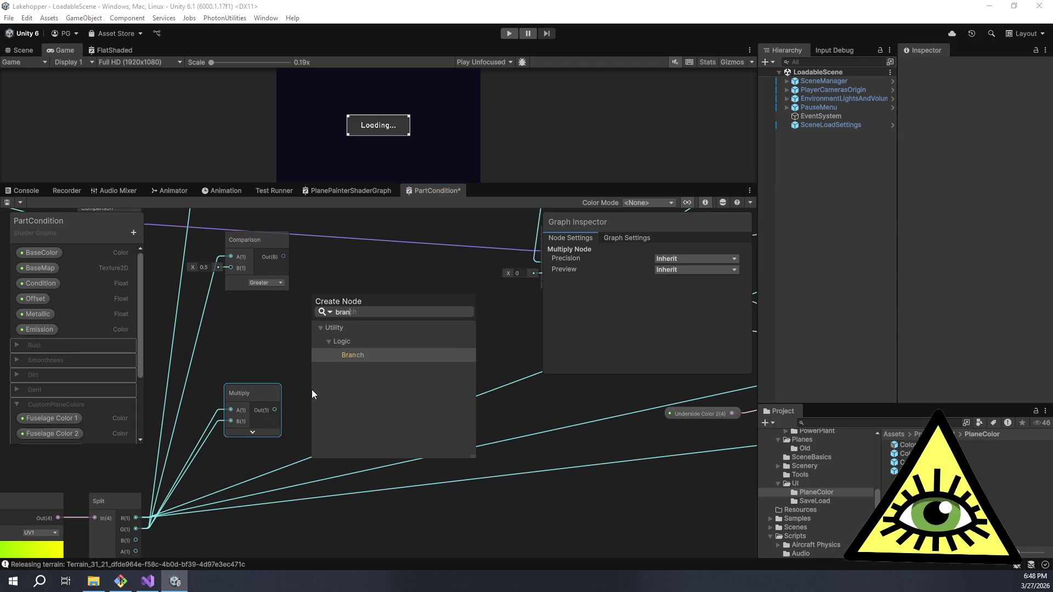
click(351, 359)
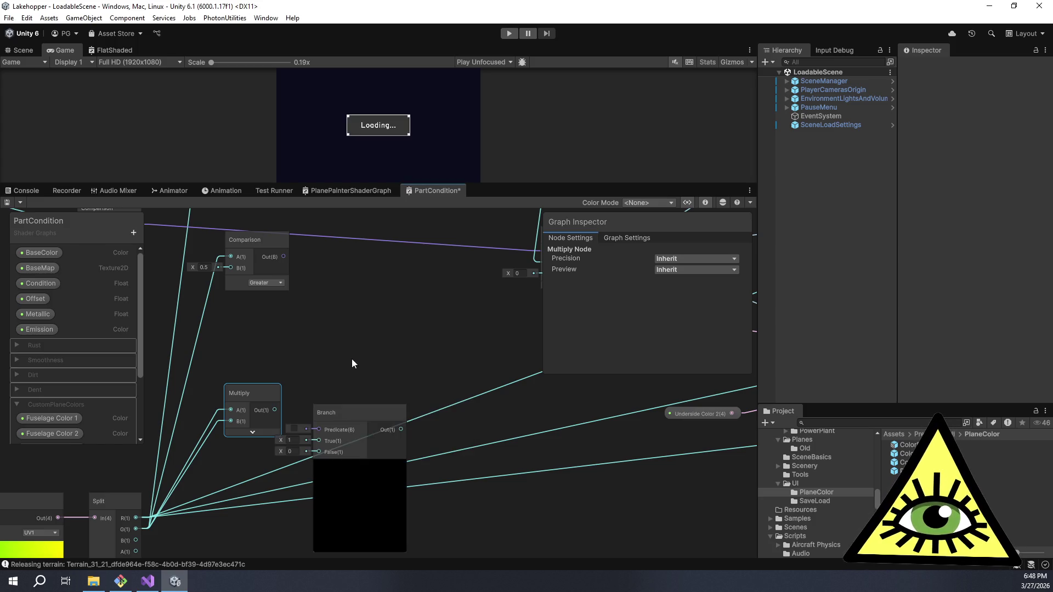
drag(361, 411, 463, 301)
drag(284, 257, 417, 318)
drag(275, 411, 425, 343)
- Rearrange the Multiply and Branch nodes so the Comparison stays in view
drag(249, 394, 219, 431)
drag(316, 400, 285, 419)
mouse_move(431, 329)
mouse_down()
mouse_move(423, 288)
mouse_move(411, 288)
mouse_up()
mouse_move(462, 334)
mouse_down()
mouse_move(367, 382)
mouse_move(403, 347)
mouse_up()
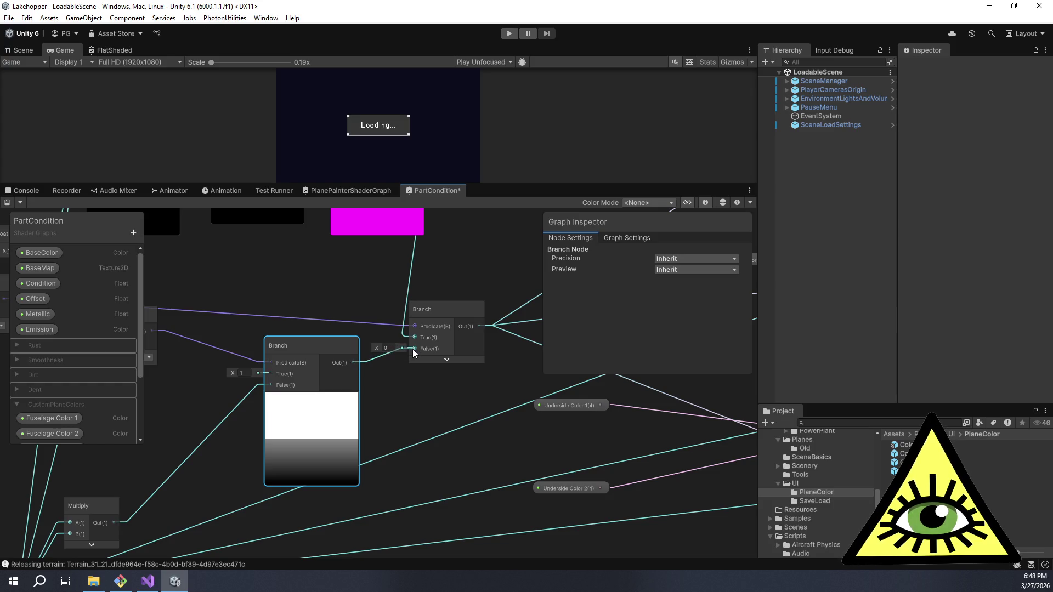
drag(352, 419, 472, 385)
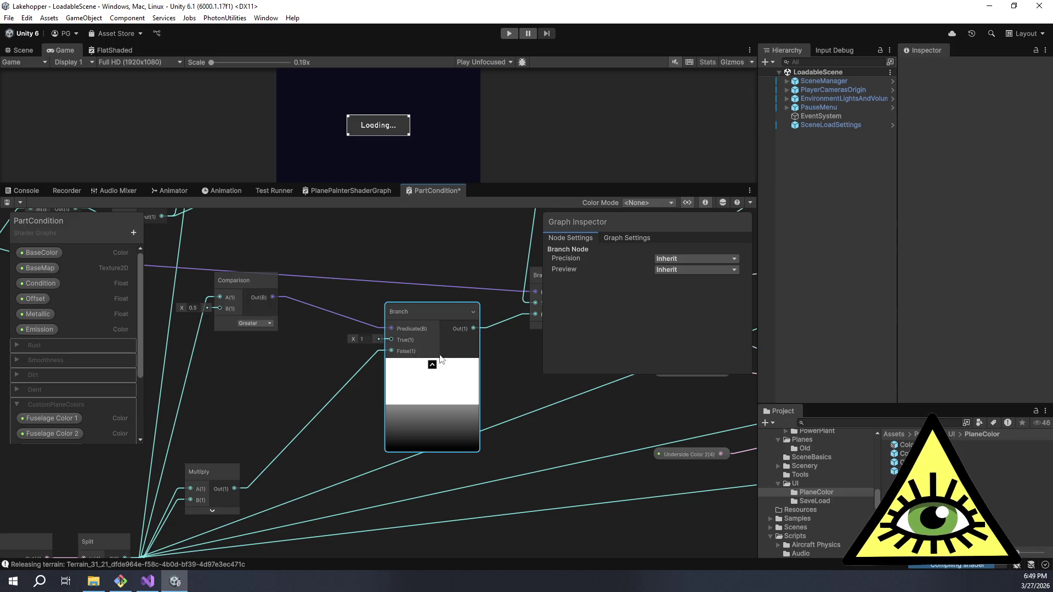
drag(443, 316, 472, 305)
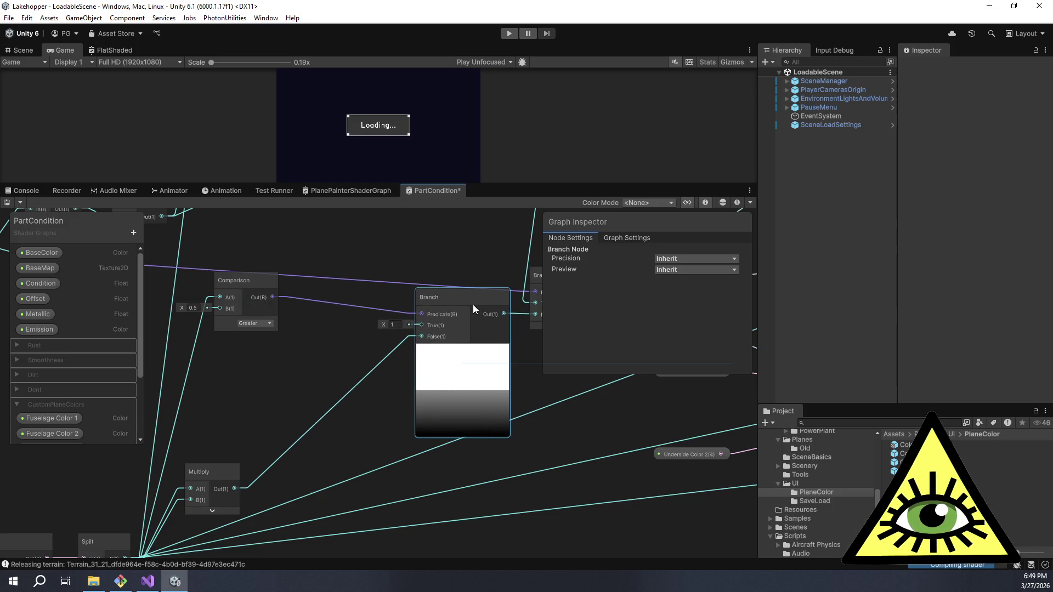
scroll(445, 351, down, 4)
drag(405, 395, 377, 408)
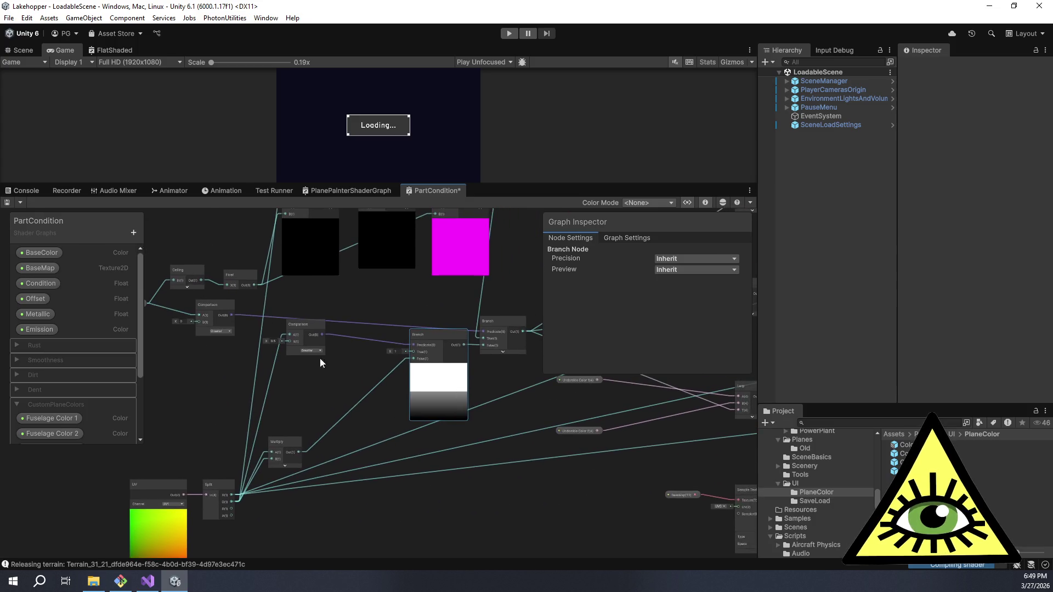
scroll(314, 407, up, 3)
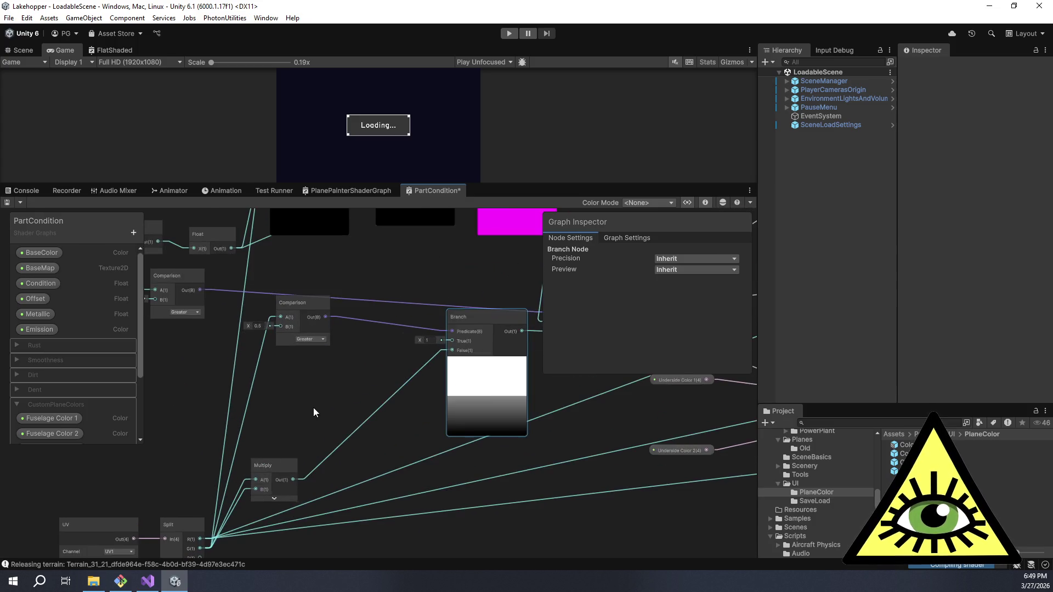
- Add a Subtract node with Split's G in its B input, preview collapsed
key(space)
text(subtract)
key(Return)
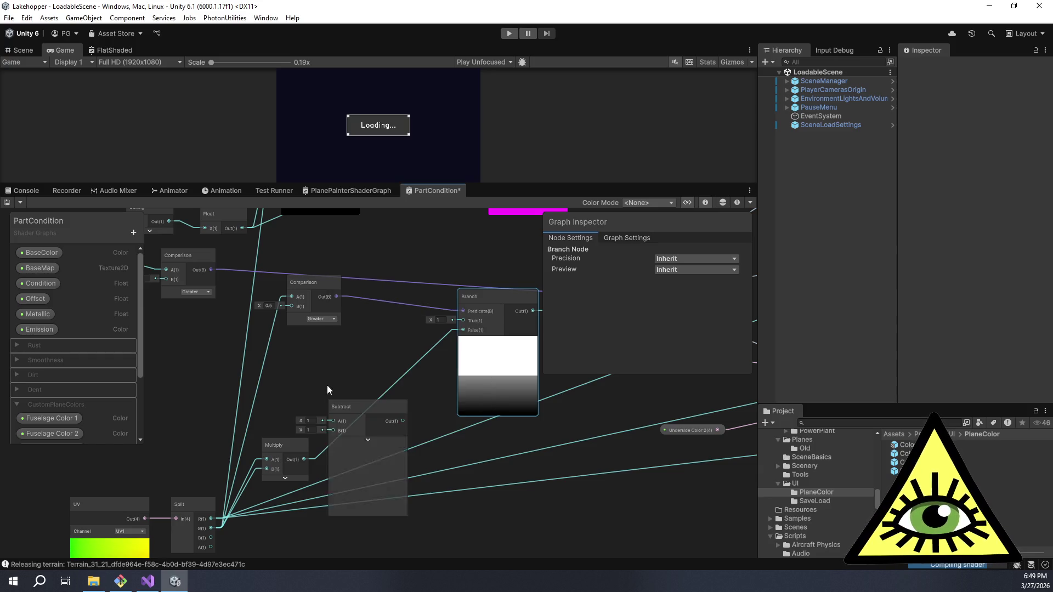
scroll(343, 387, up, 2)
drag(380, 410, 373, 340)
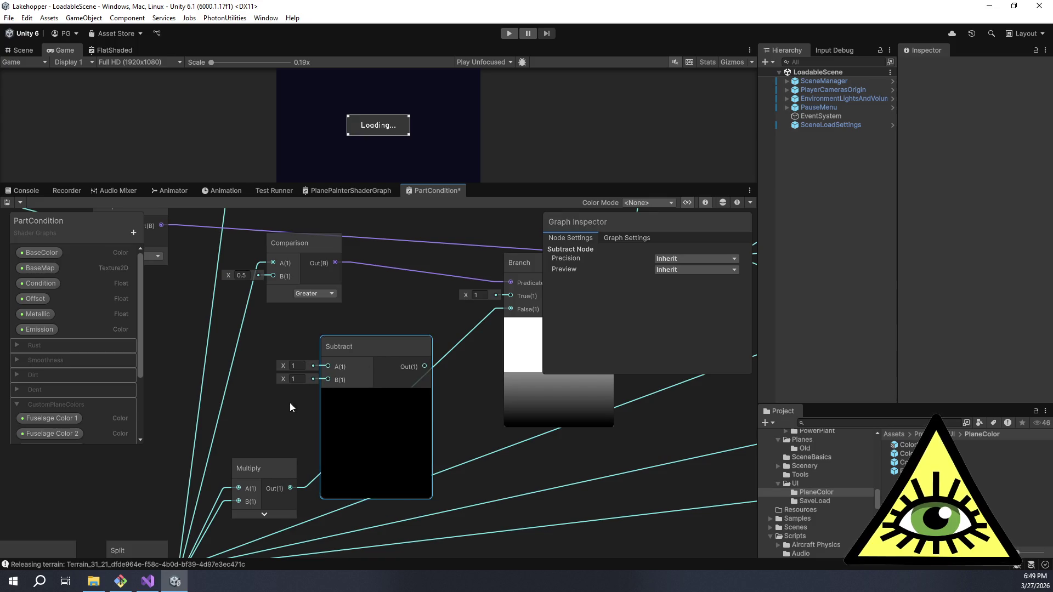
scroll(315, 379, down, 2)
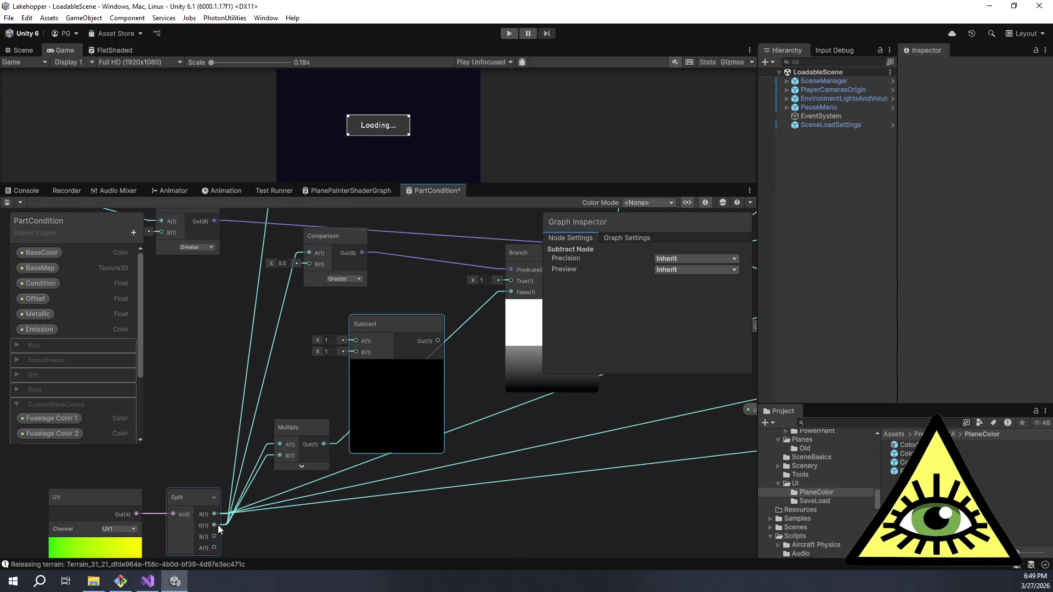
mouse_move(214, 524)
mouse_down()
mouse_move(329, 397)
mouse_move(355, 344)
mouse_up()
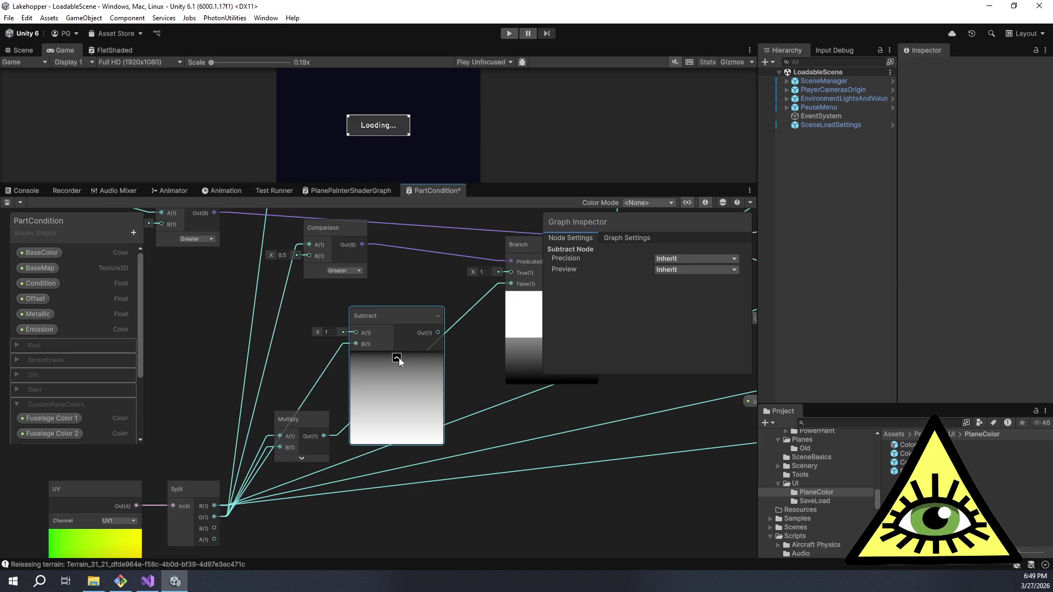
click(398, 358)
mouse_move(380, 319)
mouse_down()
mouse_move(324, 321)
mouse_move(337, 321)
mouse_up()
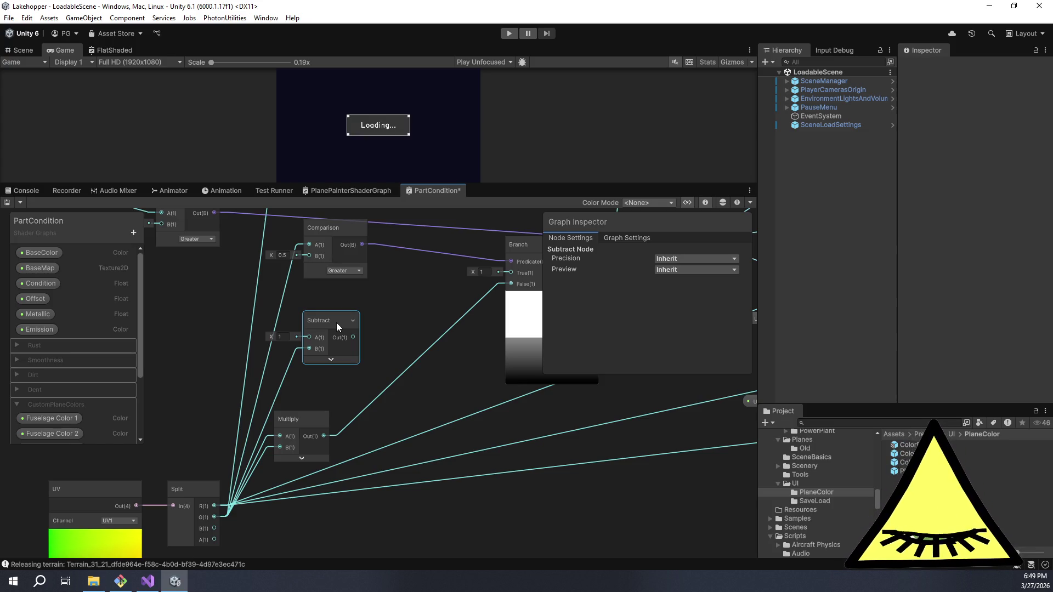
- Add a collapsed Multiply node fed by the Subtract, and shift both nodes left
drag(387, 343, 345, 345)
key(space)
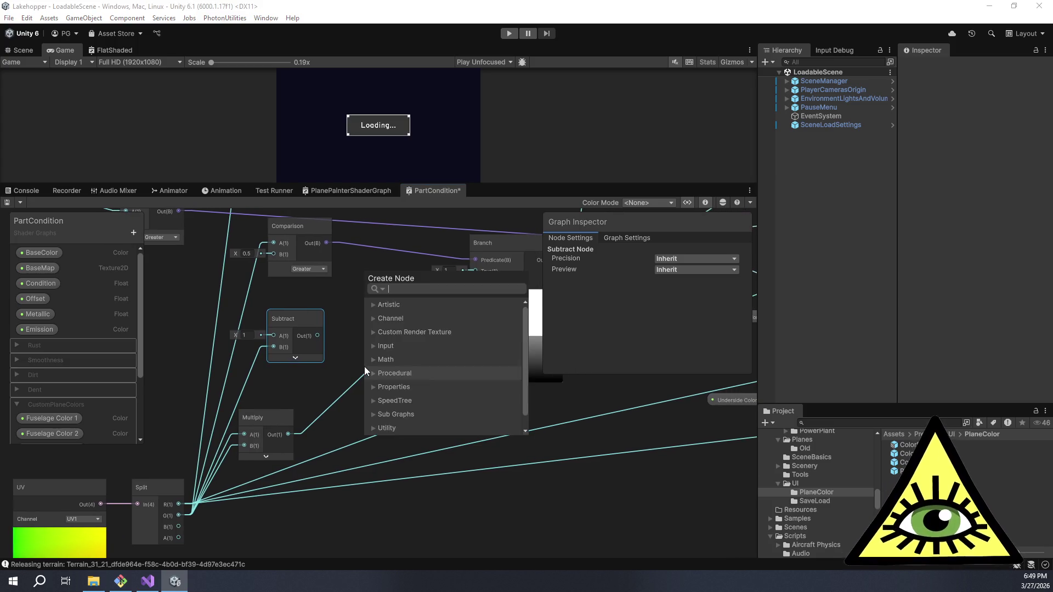
text(multiply)
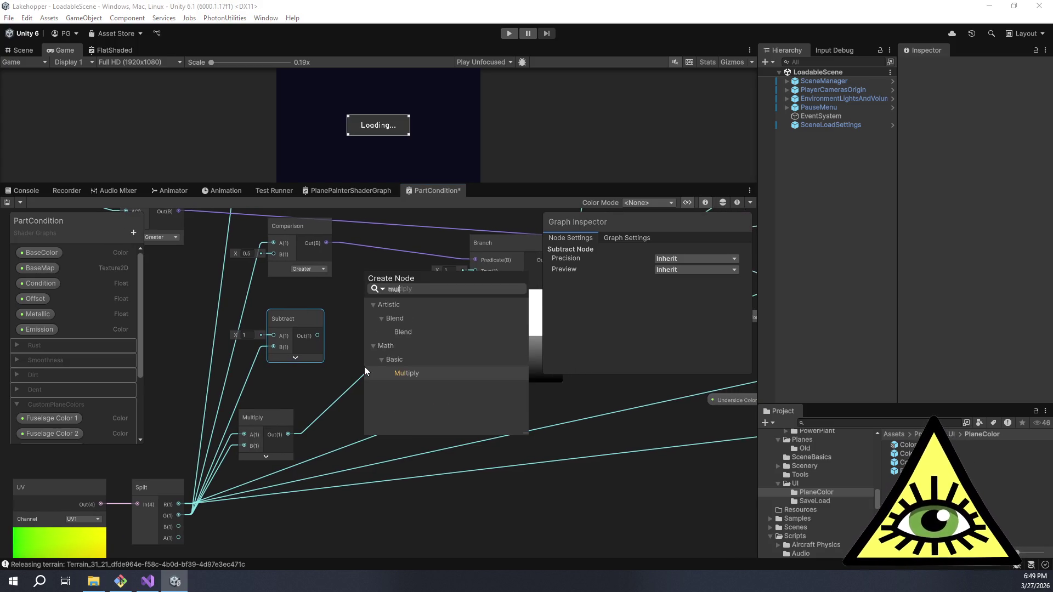
key(Return)
mouse_move(376, 391)
mouse_down()
mouse_move(369, 325)
mouse_move(392, 350)
mouse_up()
mouse_move(317, 336)
mouse_down()
mouse_move(356, 363)
mouse_move(354, 379)
mouse_move(377, 319)
mouse_move(365, 322)
mouse_up()
click(397, 389)
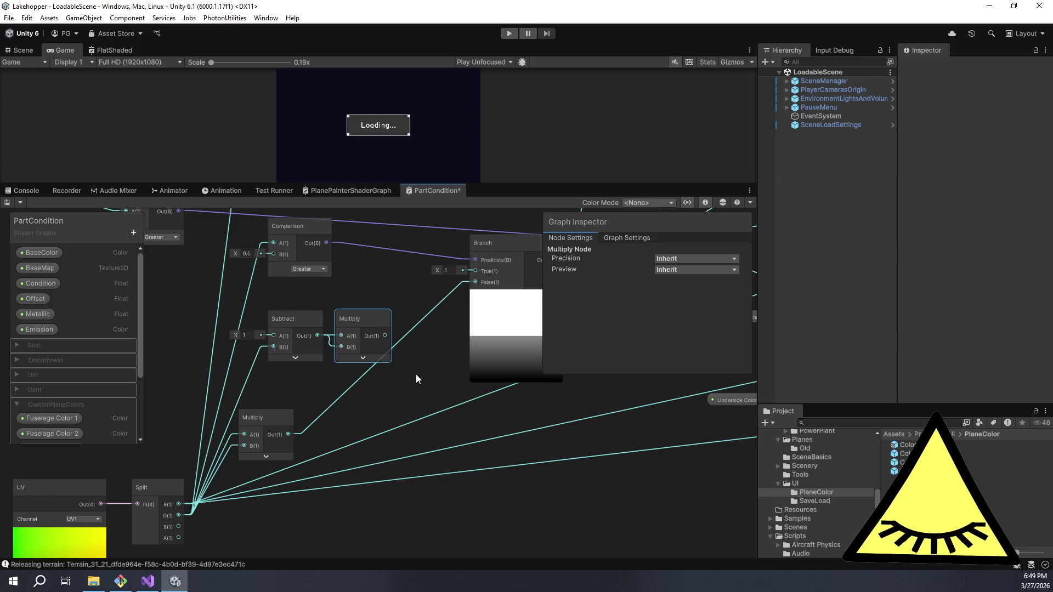
drag(456, 315, 446, 354)
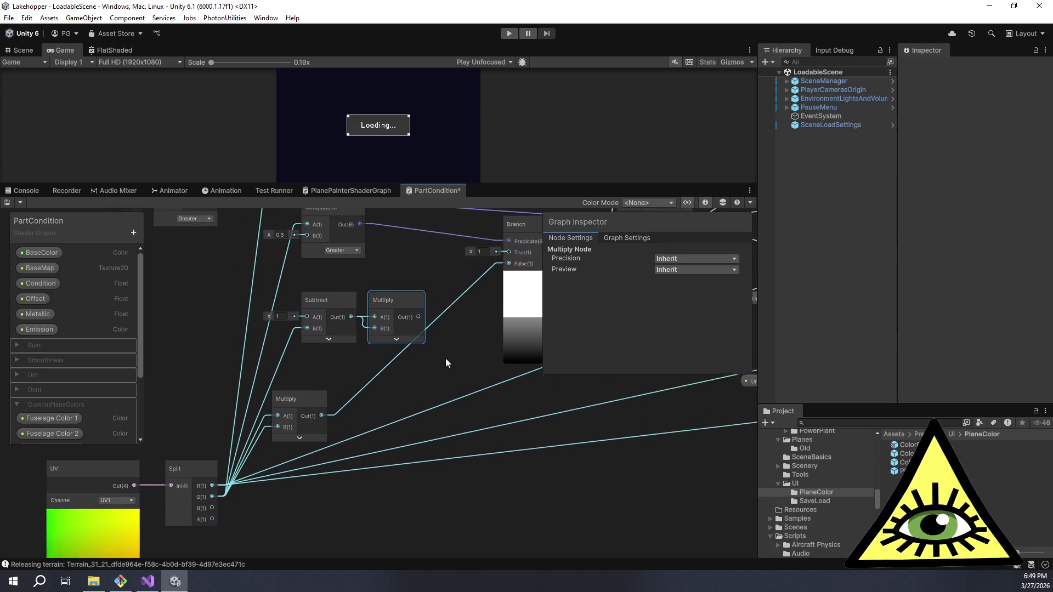
click(433, 297)
drag(319, 380, 319, 380)
drag(331, 324, 284, 318)
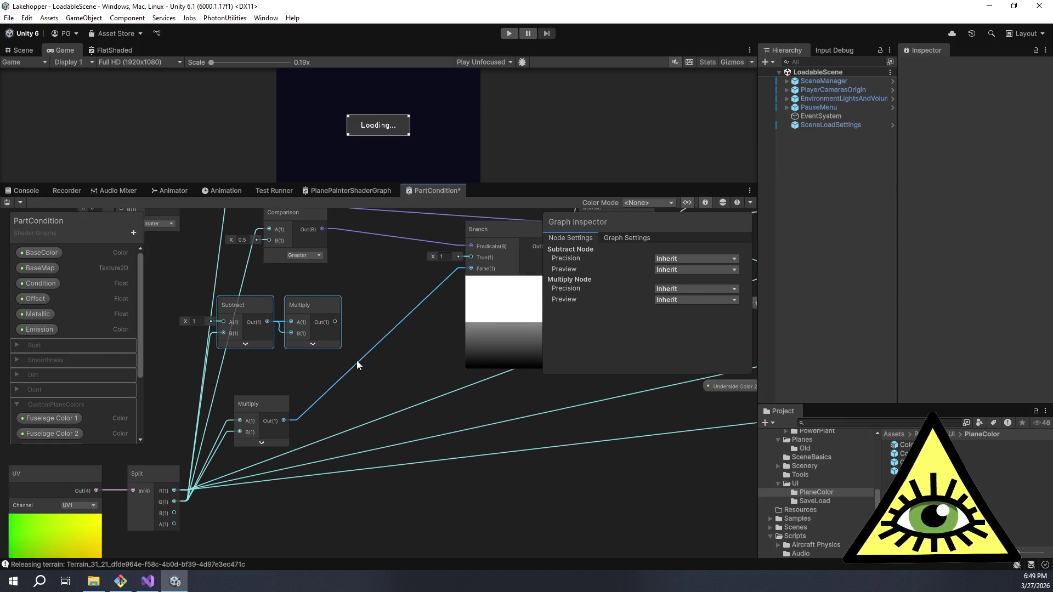
- Add a second collapsed Subtract after the Multiply and connect it to the Branch
key(space)
text(sub)
key(Return)
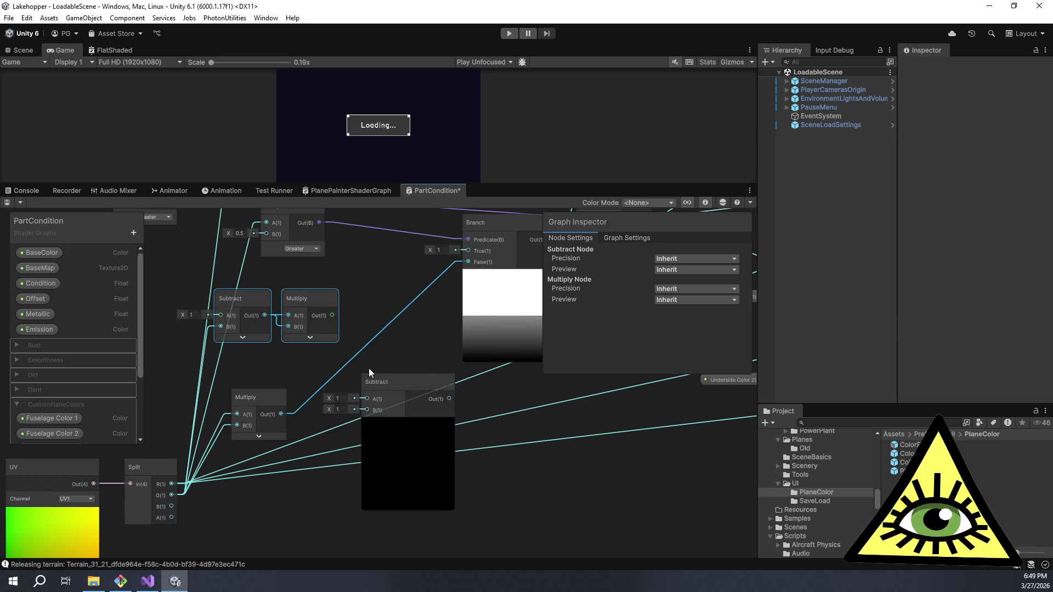
mouse_move(392, 380)
mouse_down()
mouse_move(383, 315)
mouse_move(358, 331)
mouse_move(407, 294)
mouse_move(377, 302)
mouse_move(326, 365)
mouse_up()
click(399, 357)
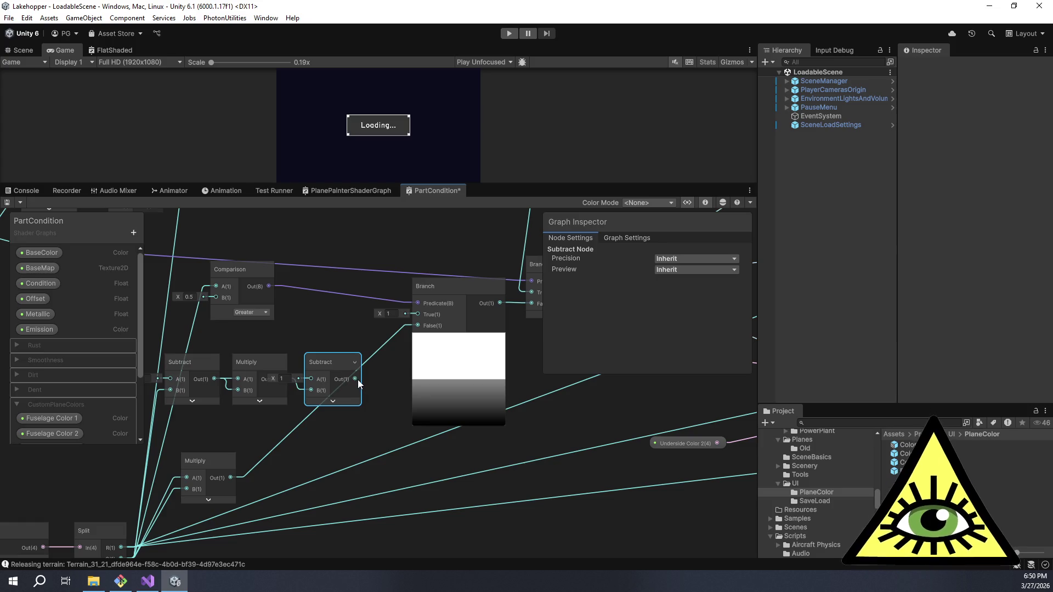
mouse_move(404, 332)
mouse_down()
mouse_move(409, 323)
mouse_move(220, 301)
mouse_move(392, 320)
mouse_move(417, 310)
mouse_up()
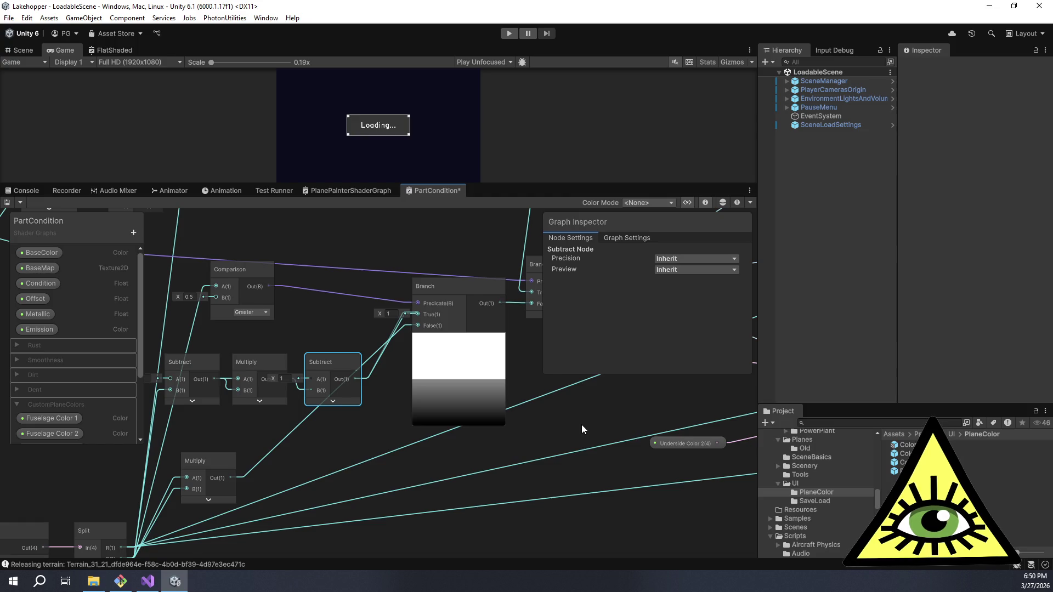
- Expand the right Subtract node's preview to view its gradient
scroll(581, 425, up, 3)
scroll(517, 447, down, 5)
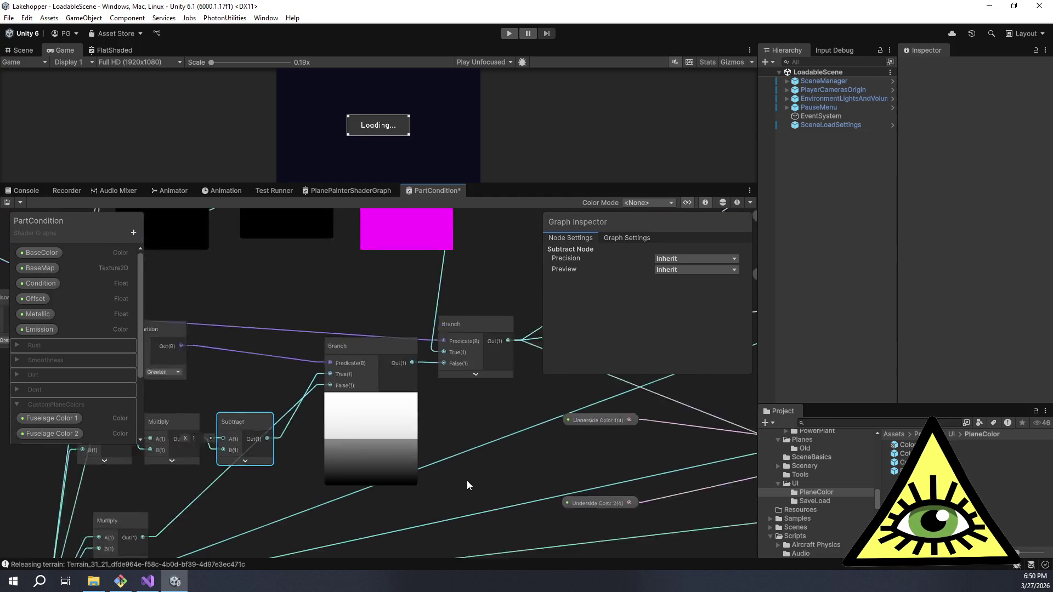
scroll(384, 400, up, 1)
drag(339, 406, 471, 401)
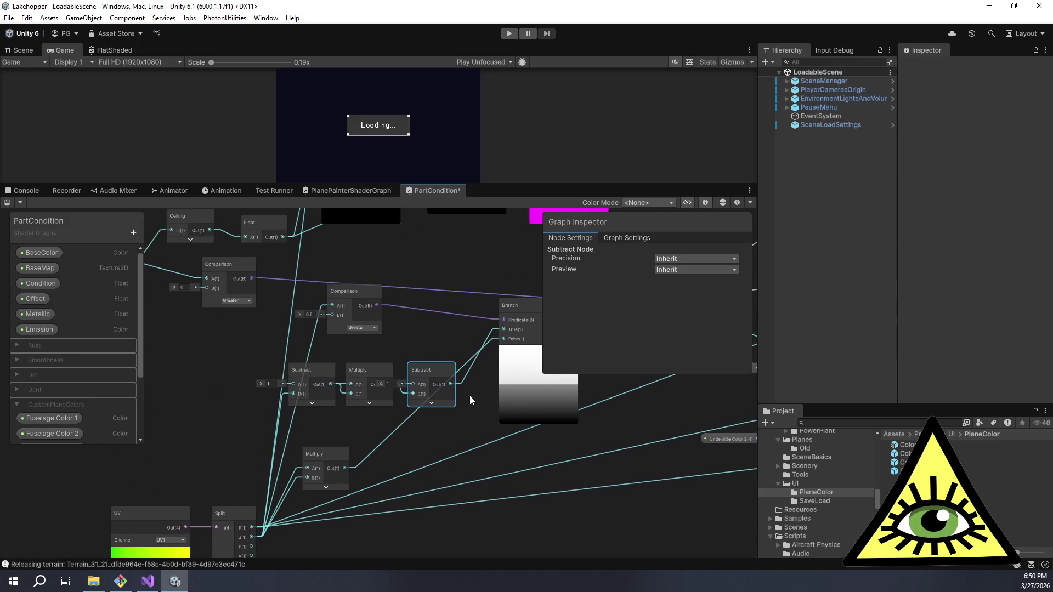
click(441, 407)
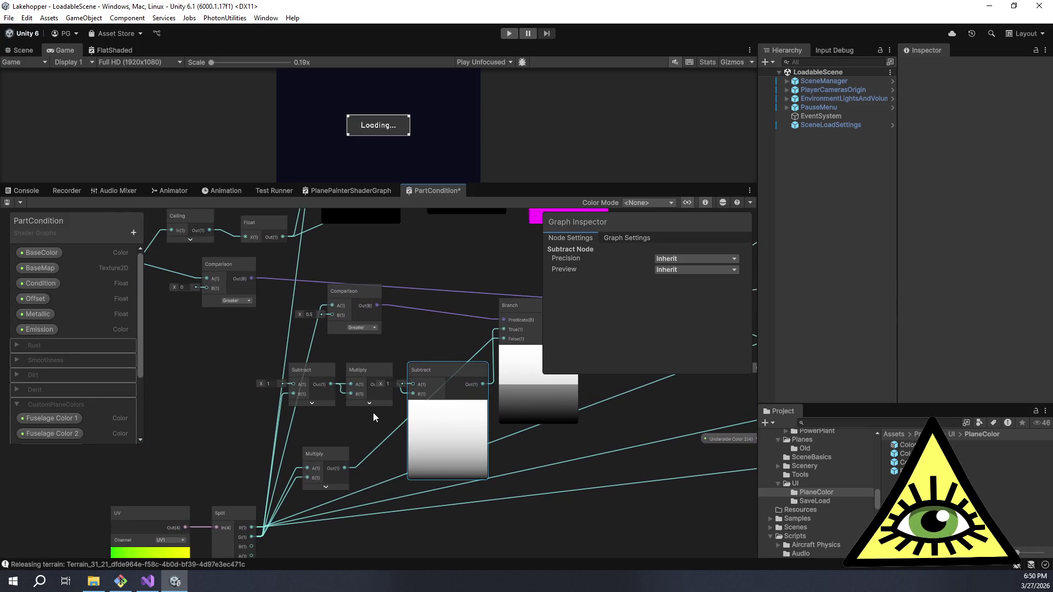
- Toggle the two Subtract previews and the Branch preview to compare their gradients
click(311, 403)
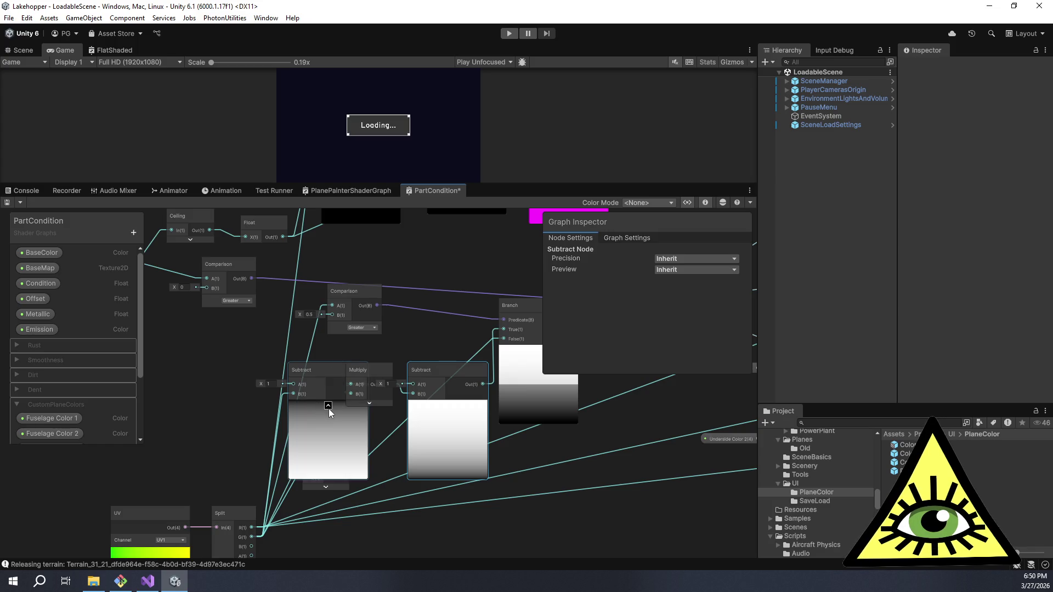
click(328, 406)
click(448, 406)
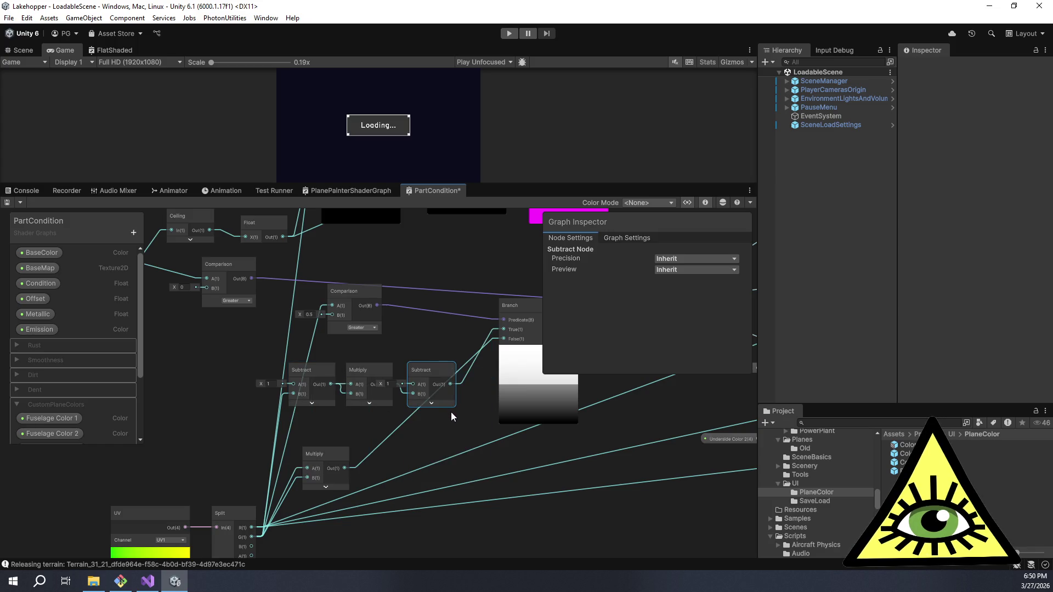
mouse_move(455, 424)
mouse_down()
mouse_move(430, 403)
mouse_move(380, 416)
mouse_up()
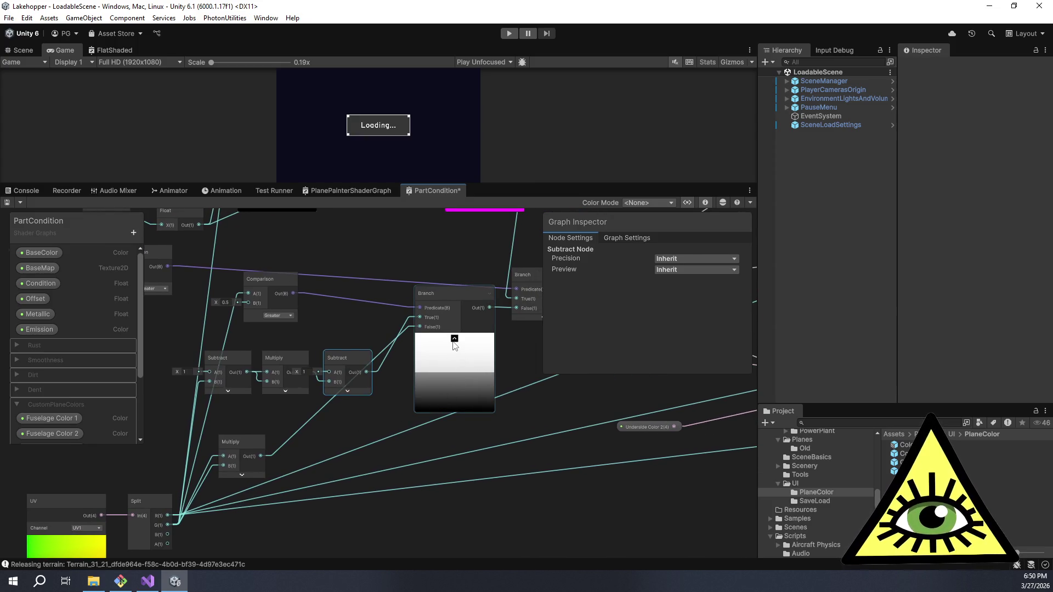
click(454, 339)
click(446, 335)
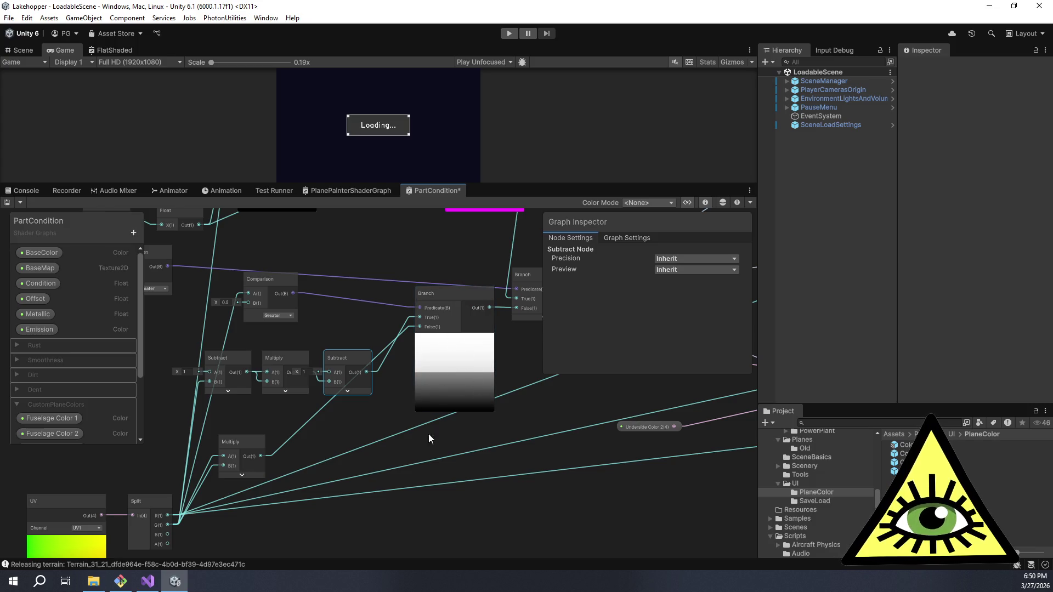
mouse_move(371, 427)
mouse_down()
mouse_move(317, 424)
mouse_move(435, 433)
mouse_move(399, 435)
mouse_up()
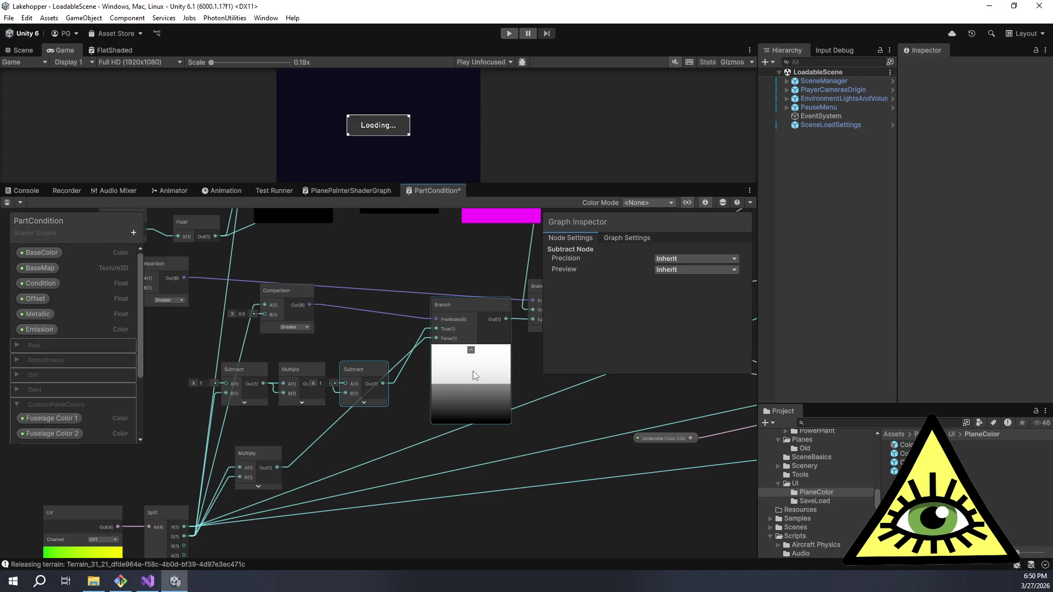
- Expand the Multiply and both Subtract previews, then collapse all of them again
scroll(474, 371, up, 2)
scroll(476, 375, up, 2)
mouse_move(367, 412)
mouse_down()
mouse_move(464, 412)
mouse_move(420, 421)
mouse_up()
click(274, 427)
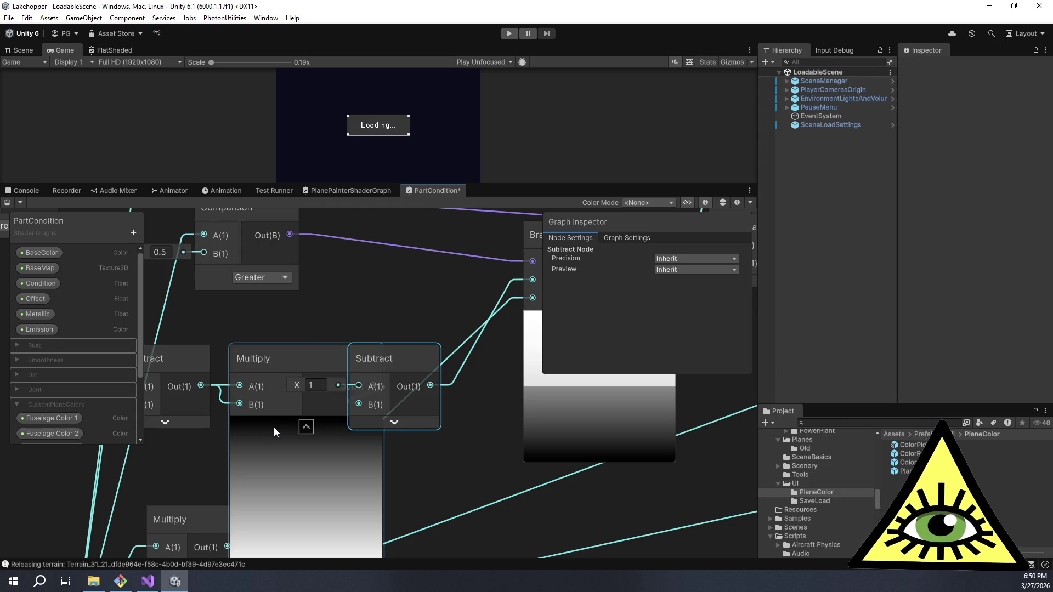
scroll(208, 426, down, 2)
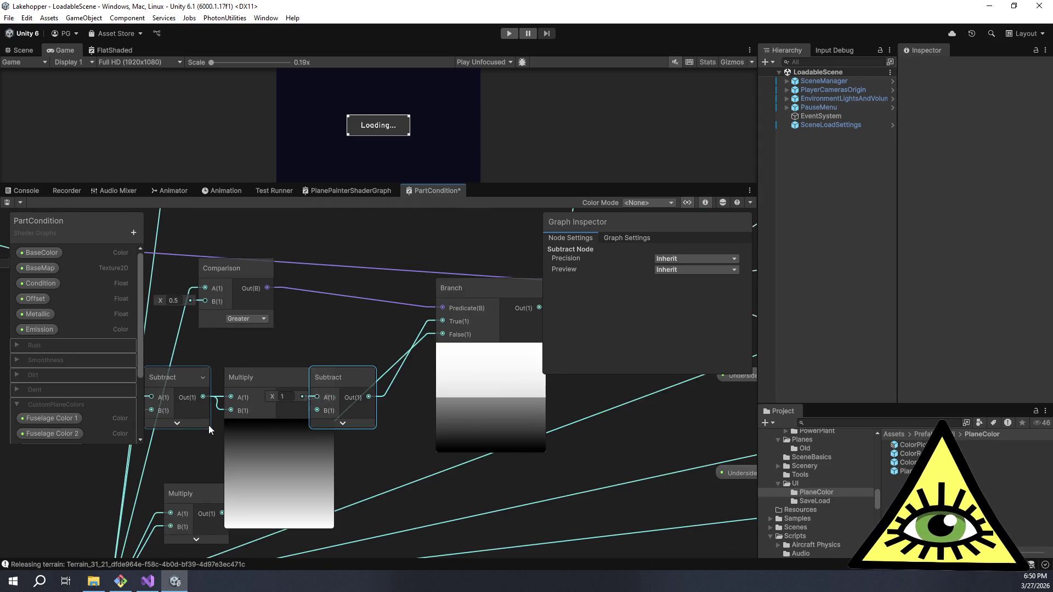
click(179, 423)
click(344, 424)
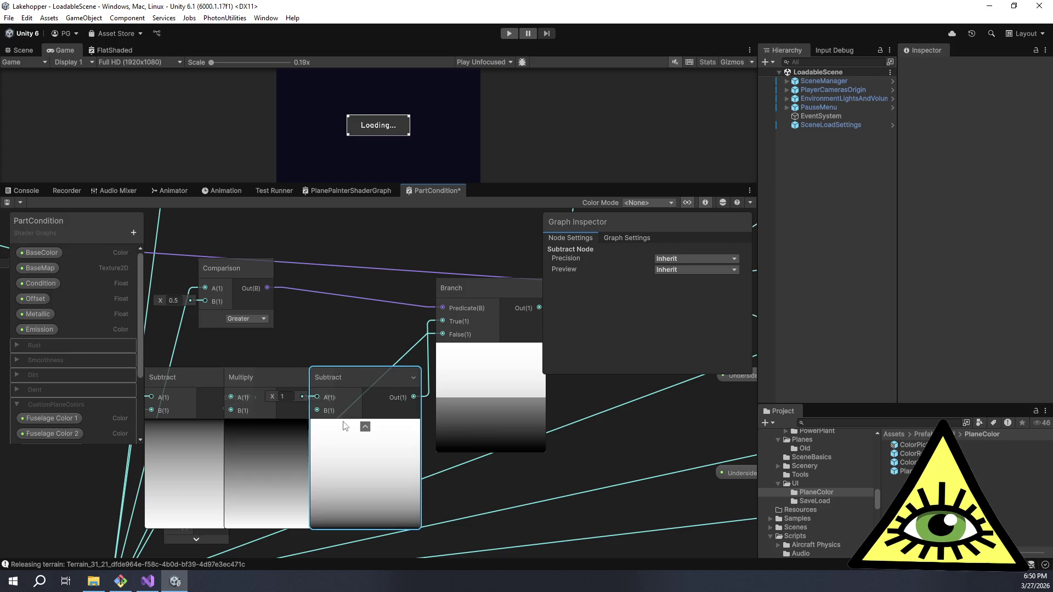
scroll(382, 448, down, 3)
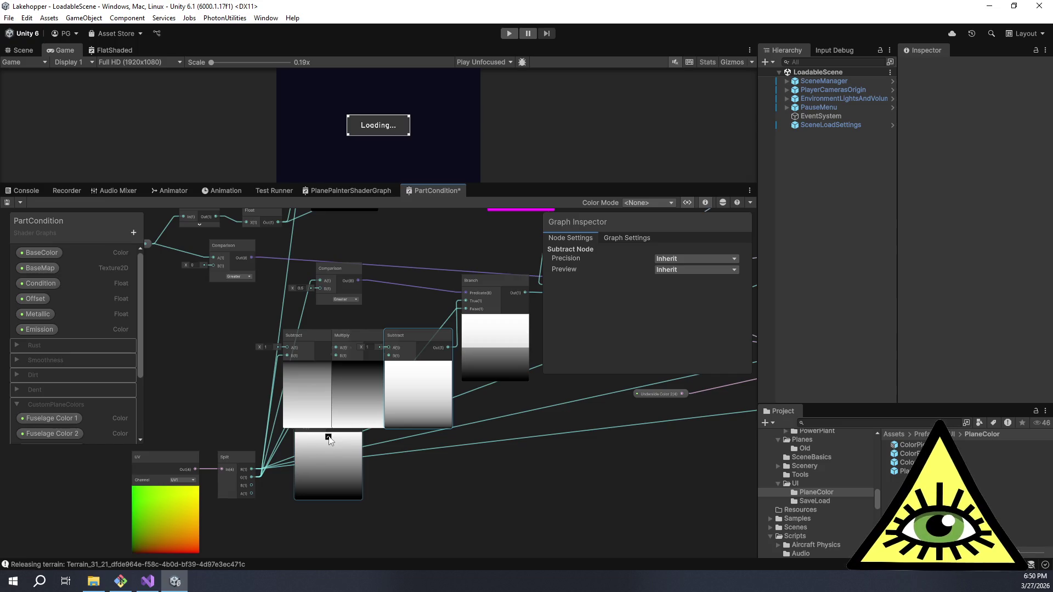
click(329, 437)
click(317, 366)
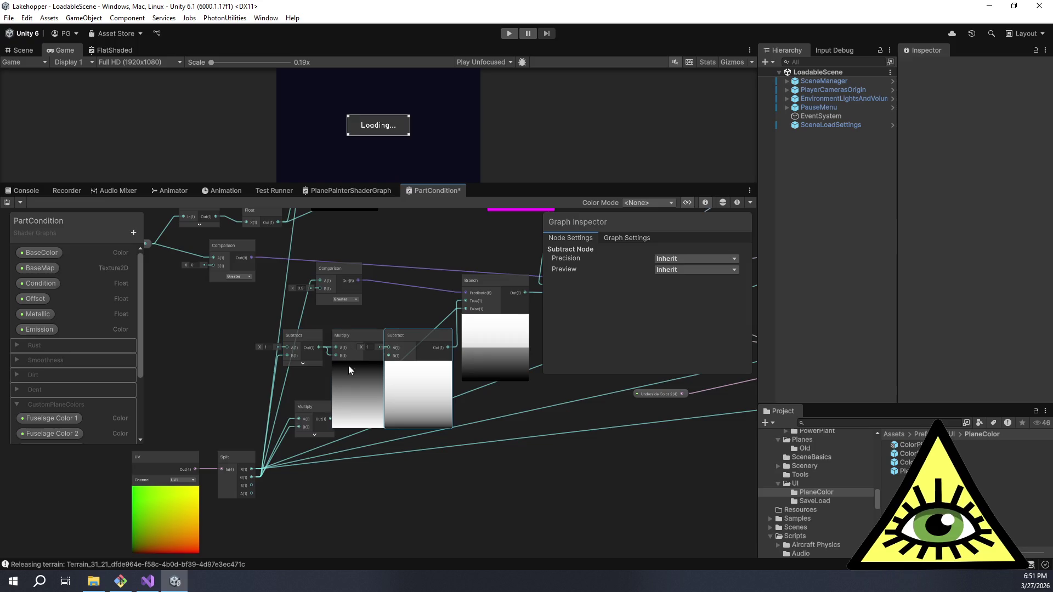
click(359, 365)
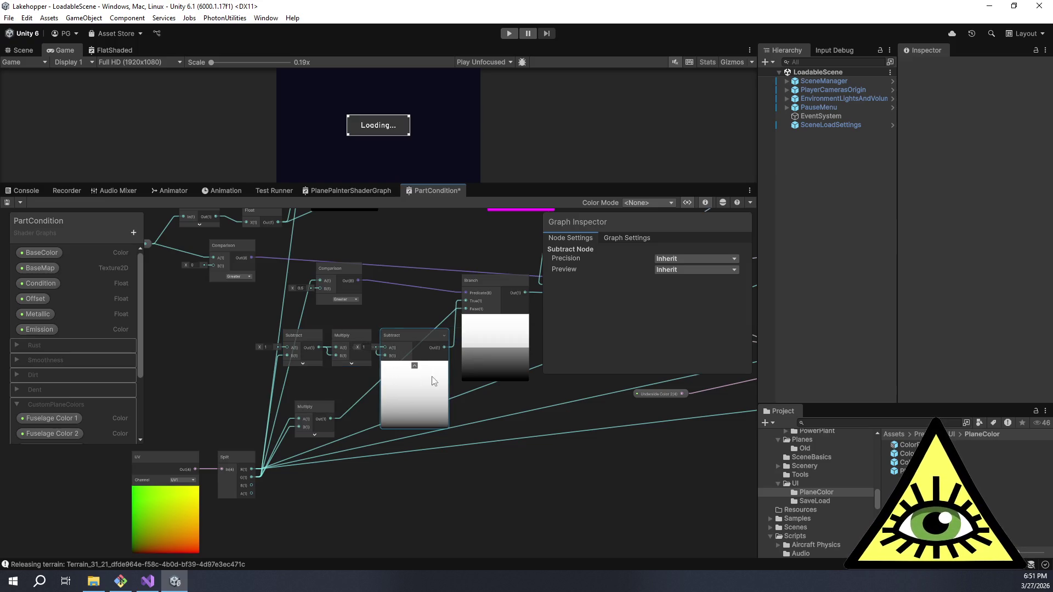
click(418, 366)
drag(459, 392, 425, 460)
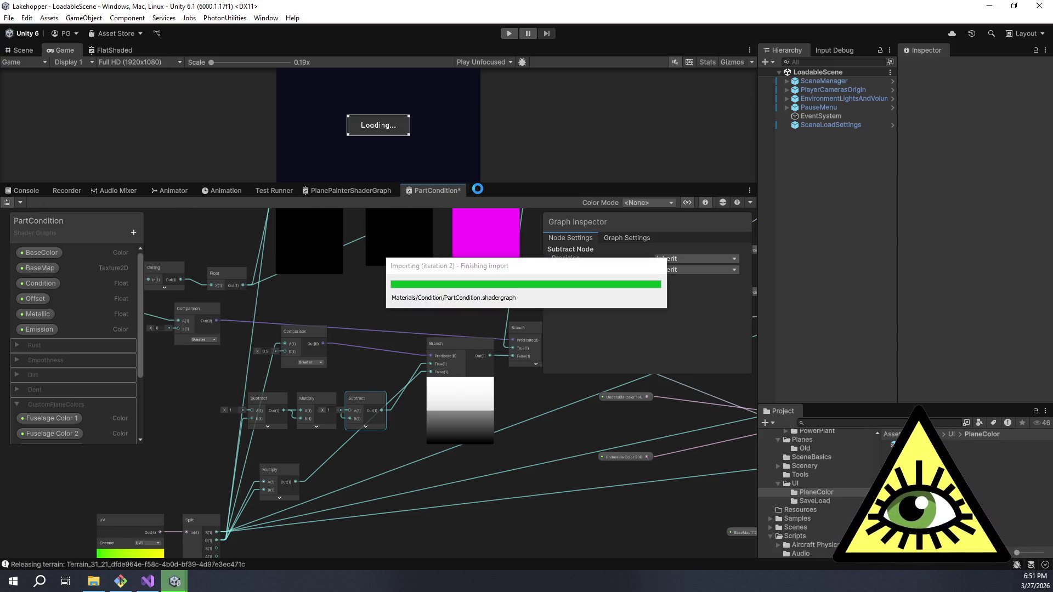
- Enlarge the Game view and start Play mode to test the shader
mouse_move(487, 185)
mouse_down()
mouse_move(513, 296)
mouse_move(510, 443)
mouse_up()
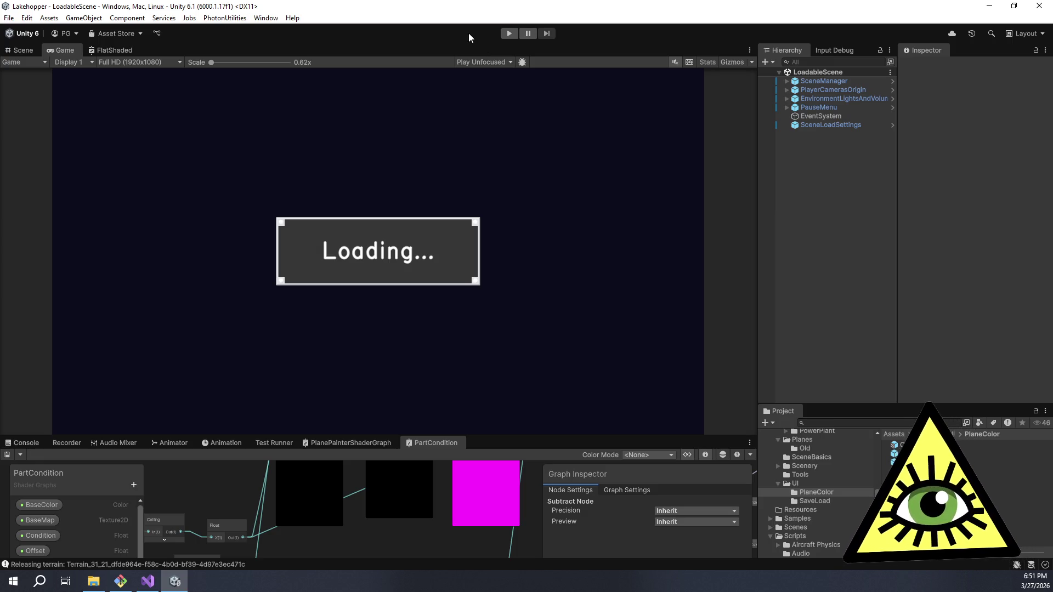
click(509, 34)
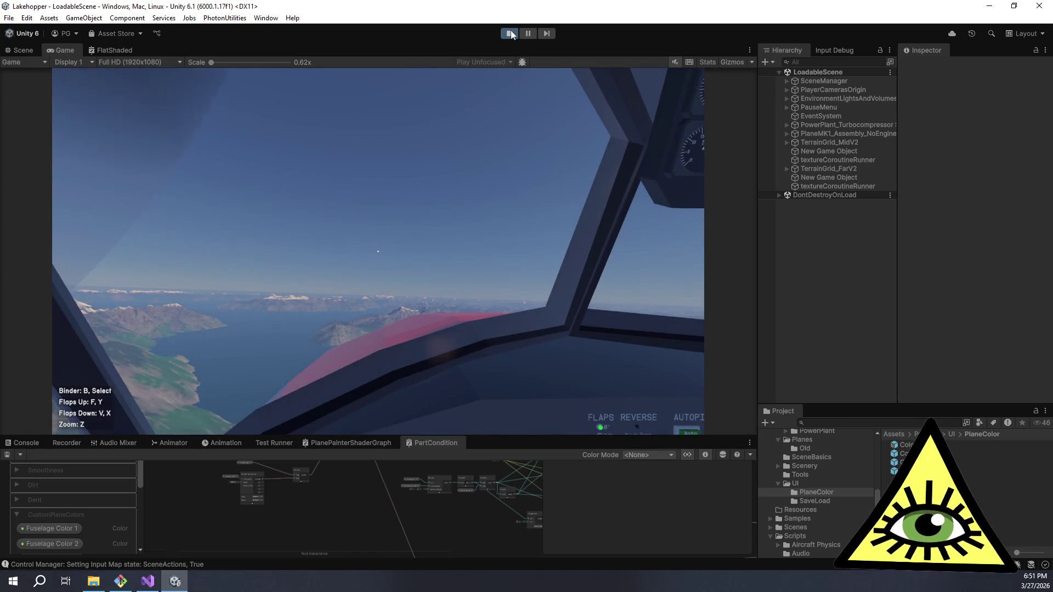
- Leave the pilot seat, enable custom plane colours, and paint fuselage 1 white
key(e)
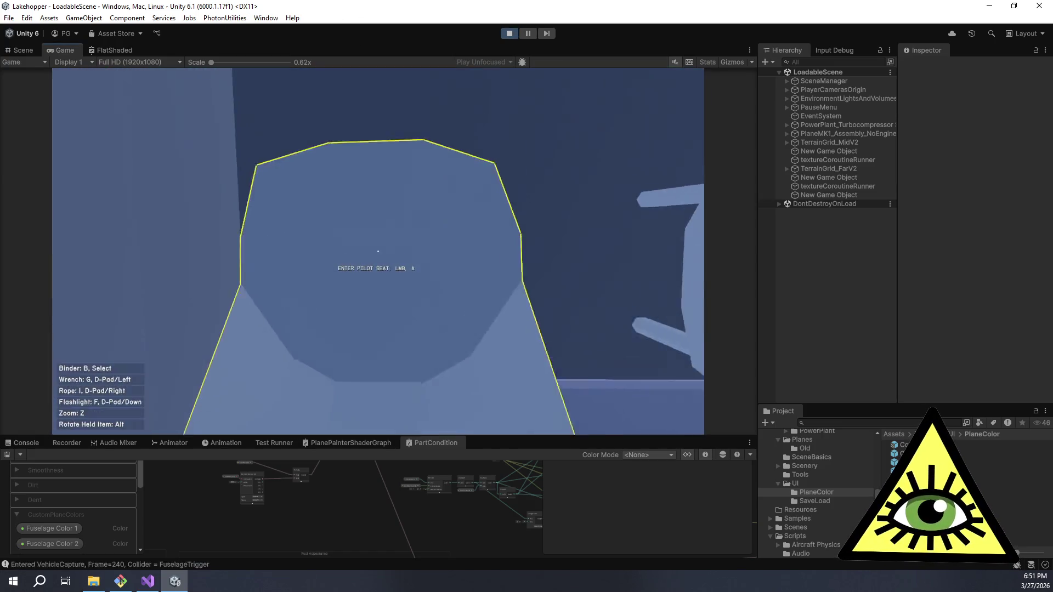
key(w)
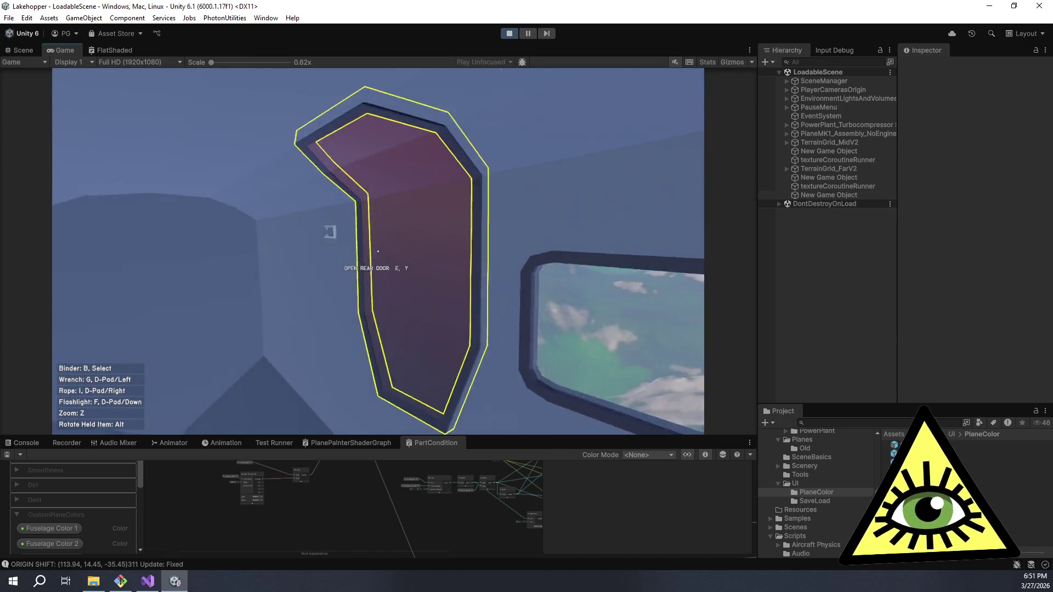
key(e)
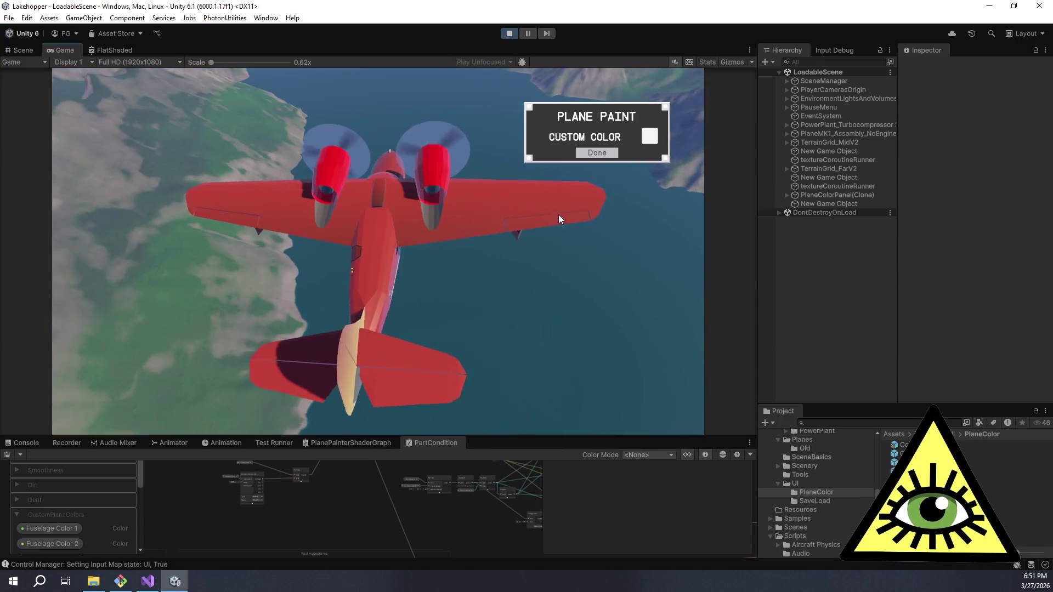
click(649, 136)
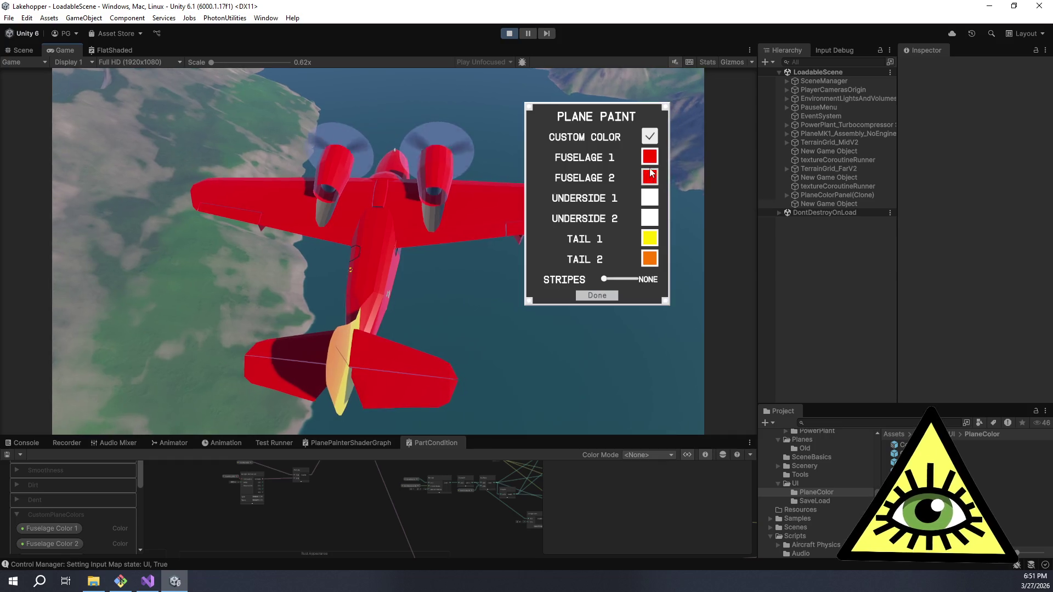
click(656, 154)
drag(550, 278, 595, 278)
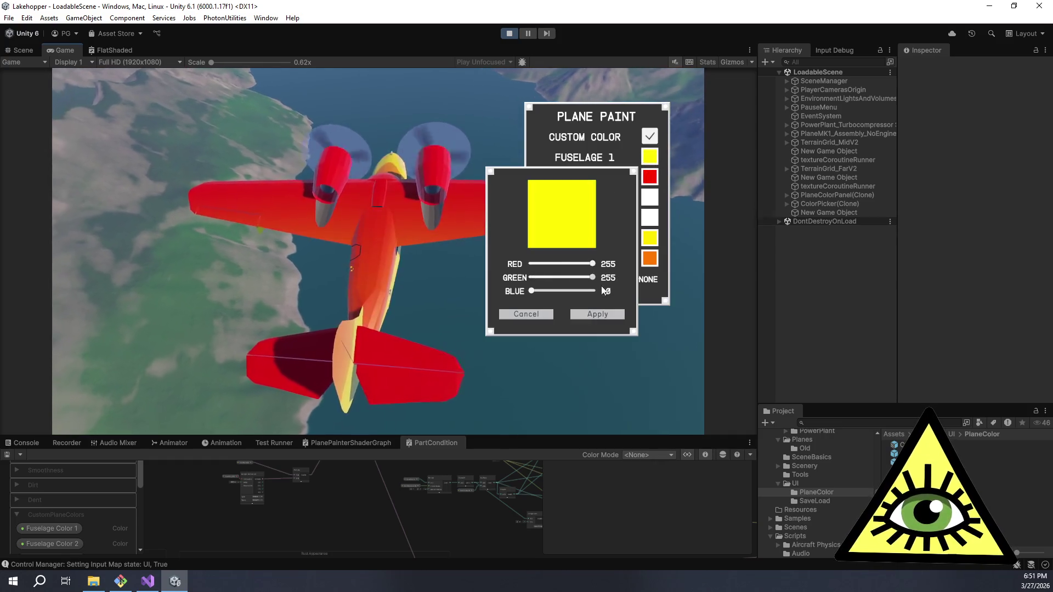
click(595, 291)
click(597, 314)
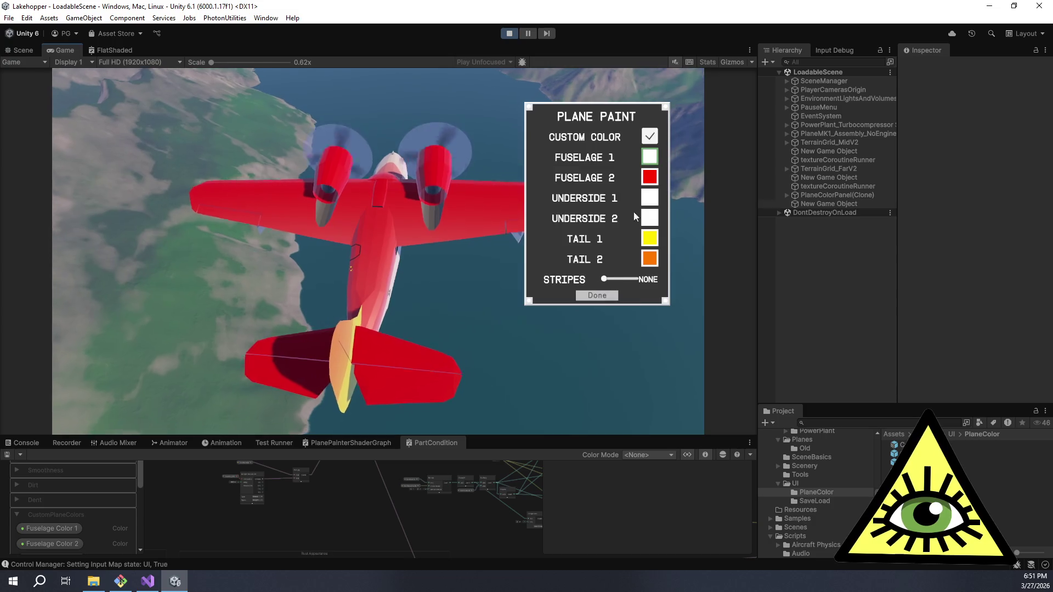
- Paint fuselage 2 black, then stop Play mode
click(651, 181)
drag(580, 266, 528, 267)
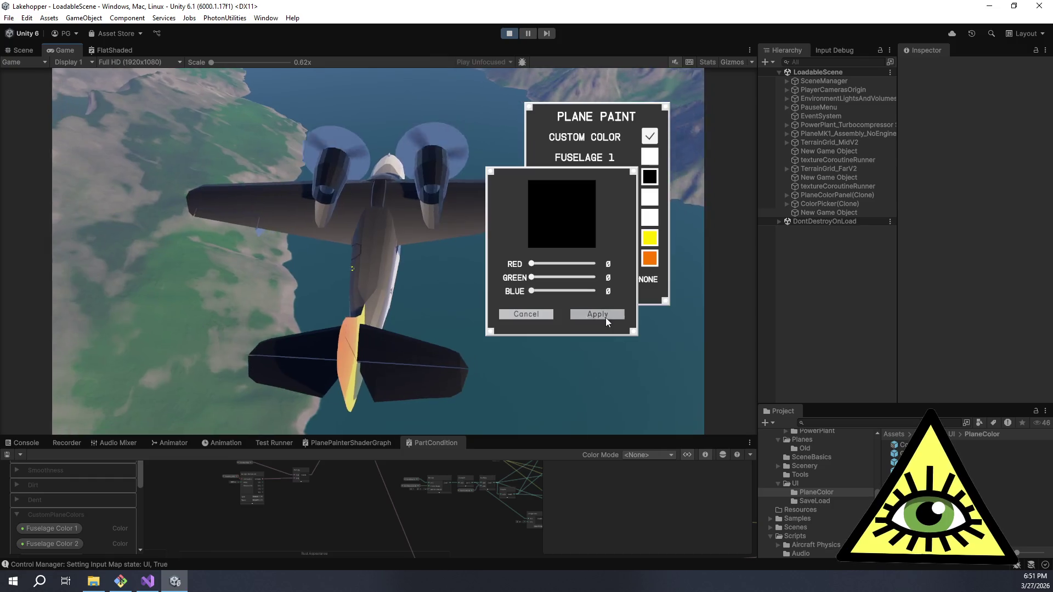
click(610, 317)
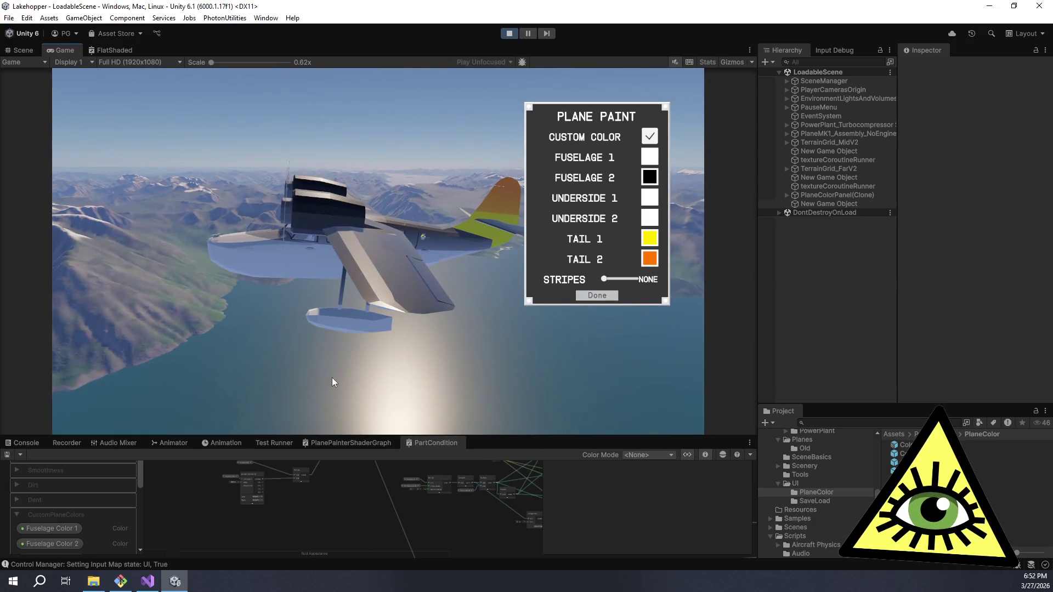
click(510, 33)
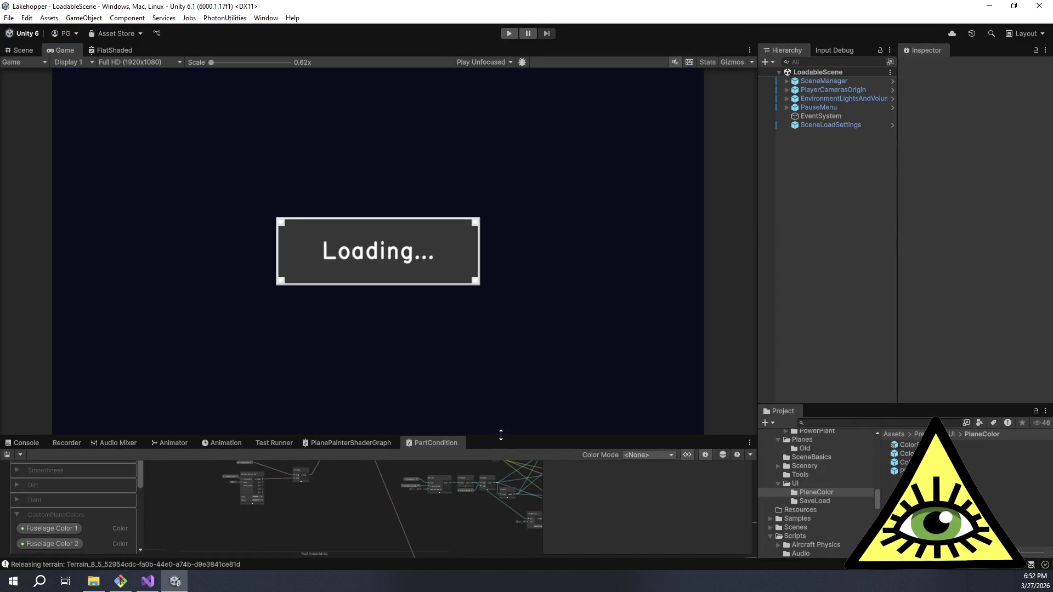
- Switch the 0.5 Comparison to Less and move the Subtract–Multiply–Subtract nodes up-left
drag(498, 436, 498, 216)
scroll(382, 430, up, 5)
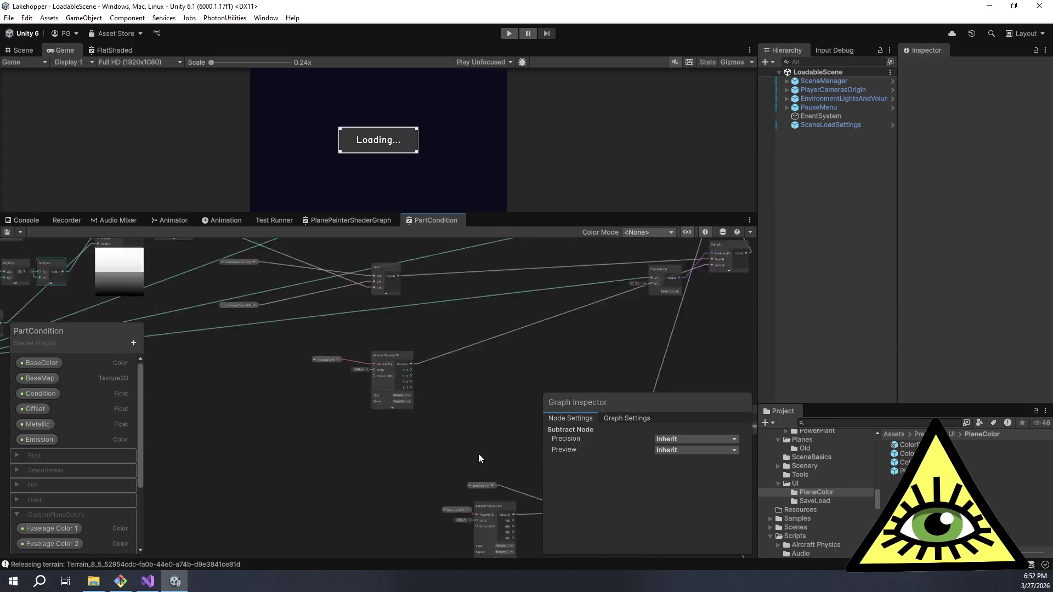
mouse_move(206, 388)
mouse_down()
mouse_move(277, 369)
mouse_move(353, 449)
mouse_move(420, 428)
mouse_up()
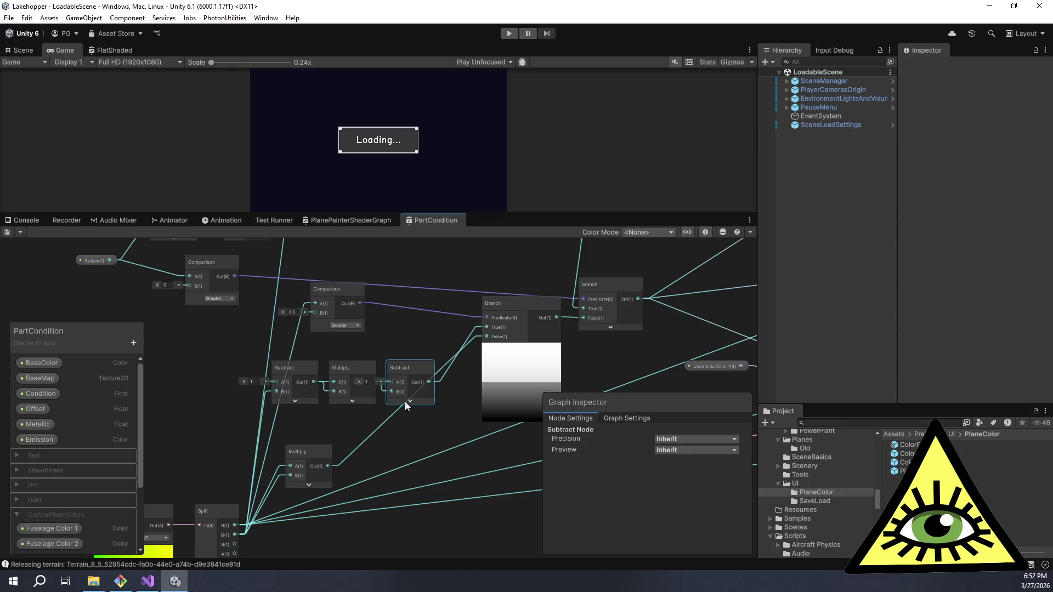
click(341, 325)
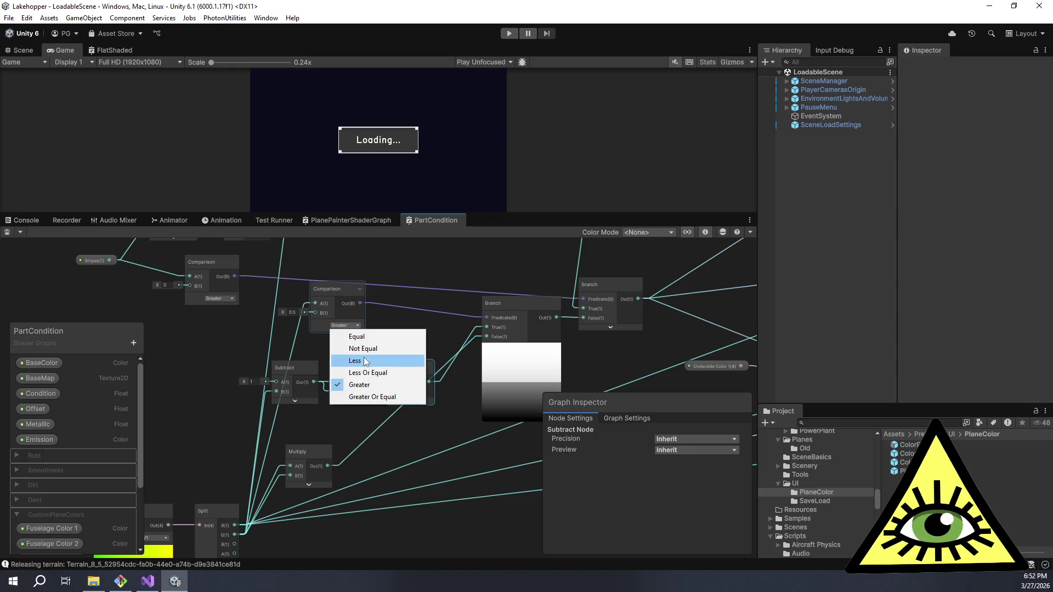
click(365, 359)
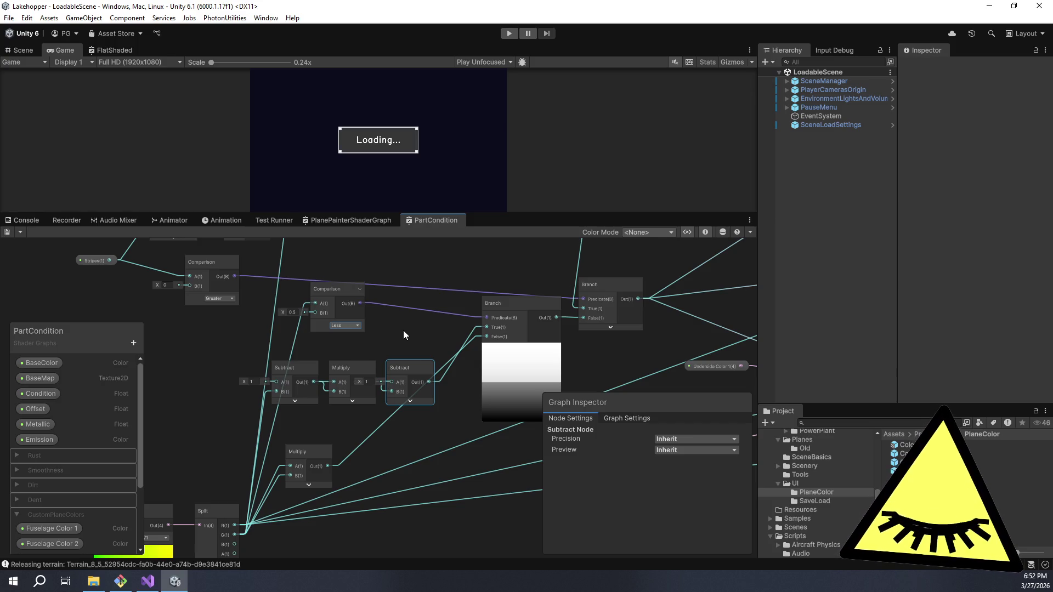
click(344, 325)
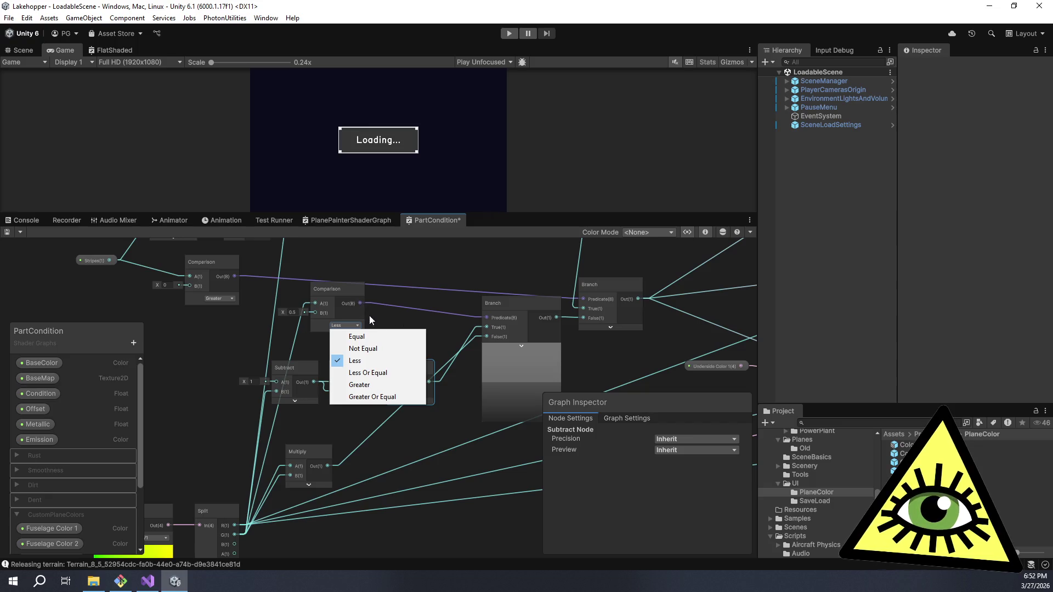
click(407, 314)
drag(419, 327, 409, 315)
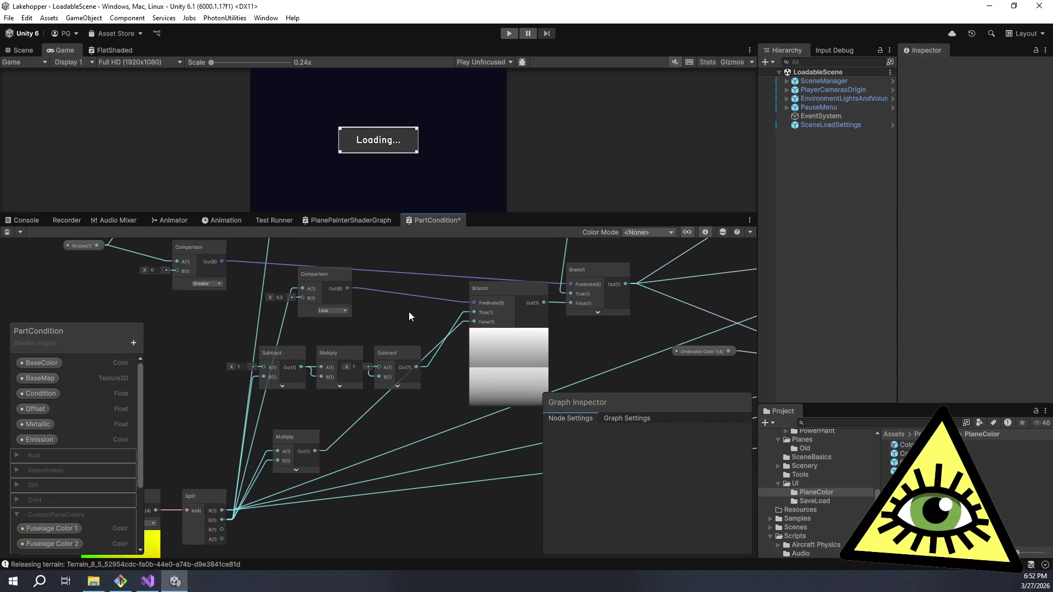
click(329, 310)
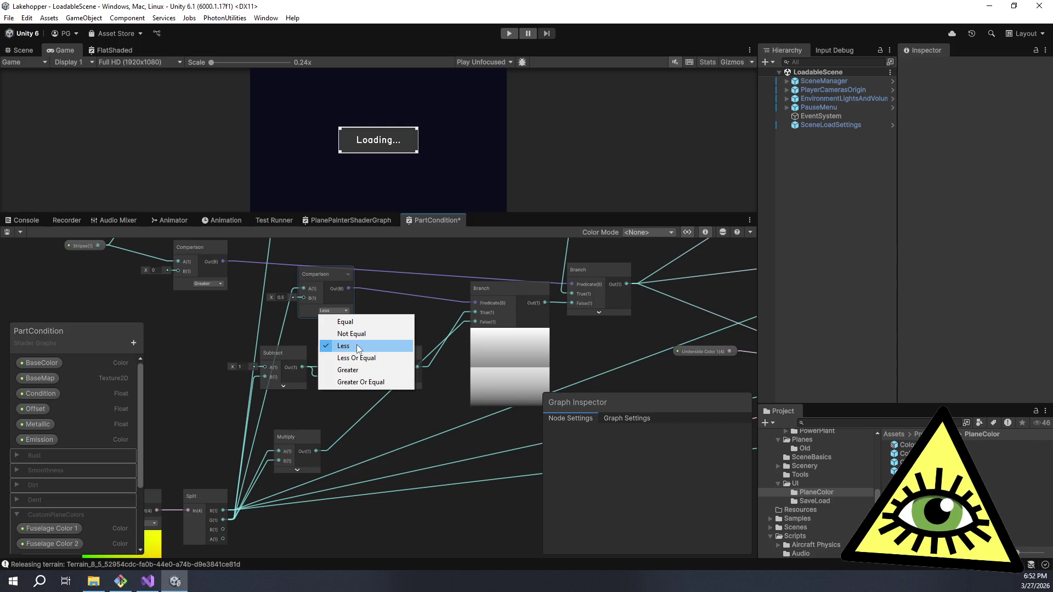
click(404, 310)
mouse_move(425, 400)
mouse_down()
mouse_move(242, 356)
mouse_move(257, 343)
mouse_move(242, 340)
mouse_move(264, 345)
mouse_up()
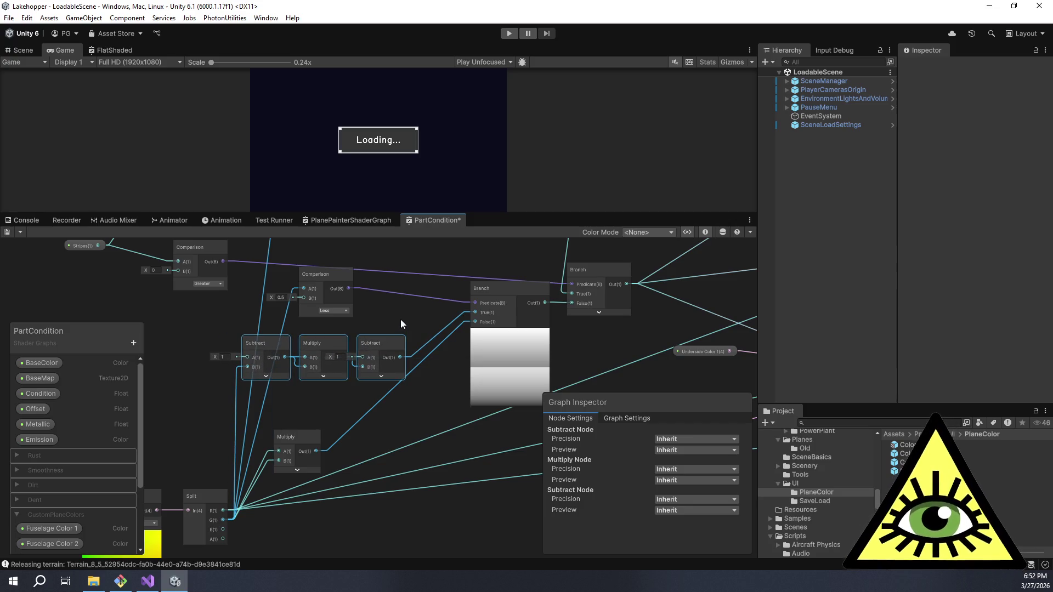
mouse_move(403, 319)
mouse_down()
mouse_move(426, 310)
mouse_move(401, 334)
mouse_move(423, 330)
mouse_move(427, 318)
mouse_move(428, 328)
mouse_up()
click(351, 302)
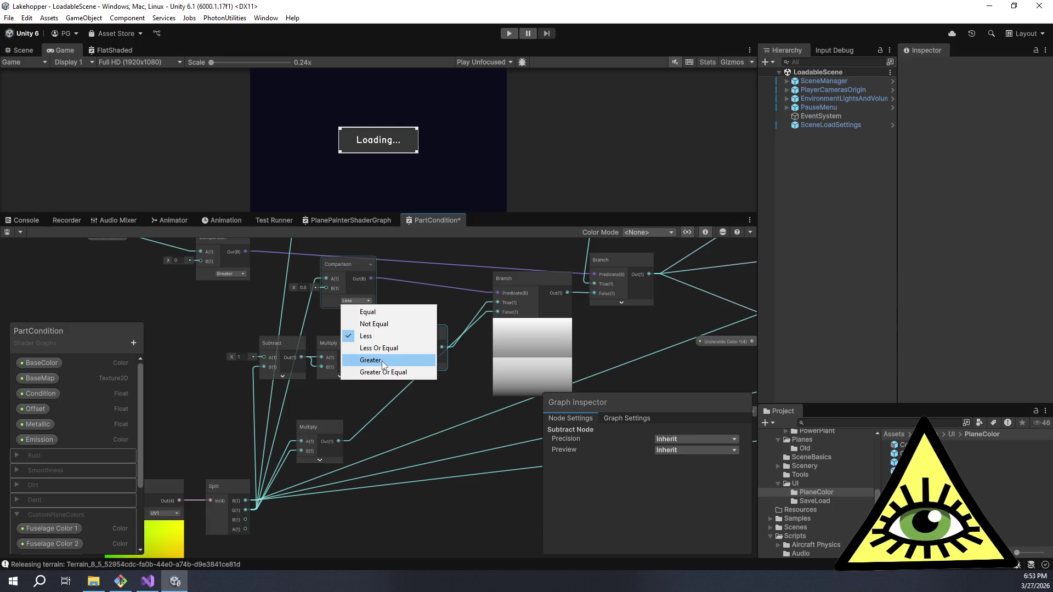
click(383, 363)
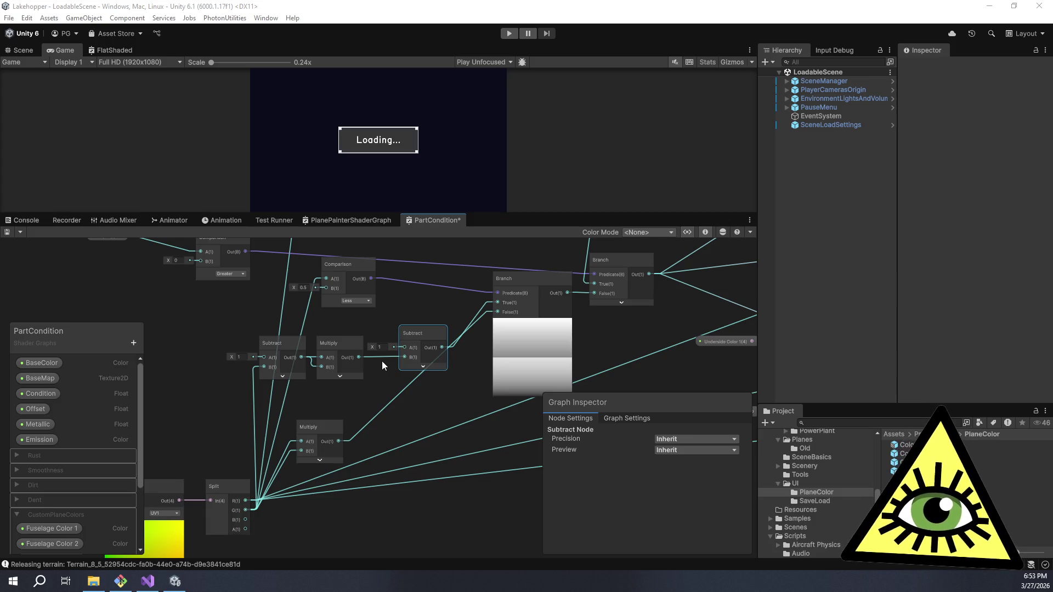
drag(410, 399, 520, 328)
- Move the UV and Split nodes left and line up the Subtract and Multiply nodes in a bottom row
scroll(517, 328, down, 2)
drag(330, 388, 222, 393)
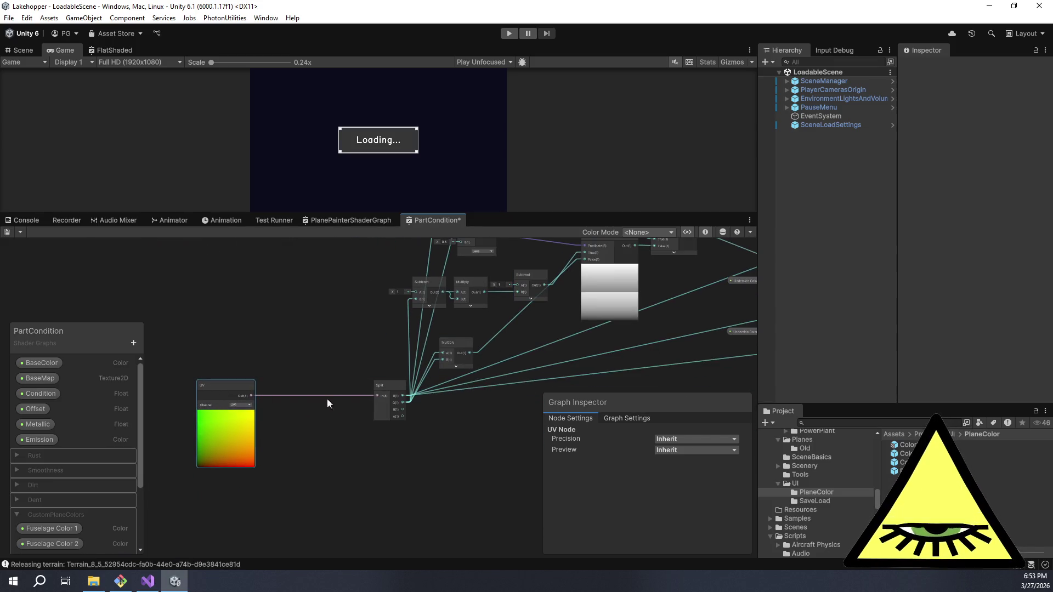
drag(387, 391, 287, 386)
mouse_move(598, 361)
mouse_down()
mouse_move(472, 426)
mouse_move(483, 400)
mouse_up()
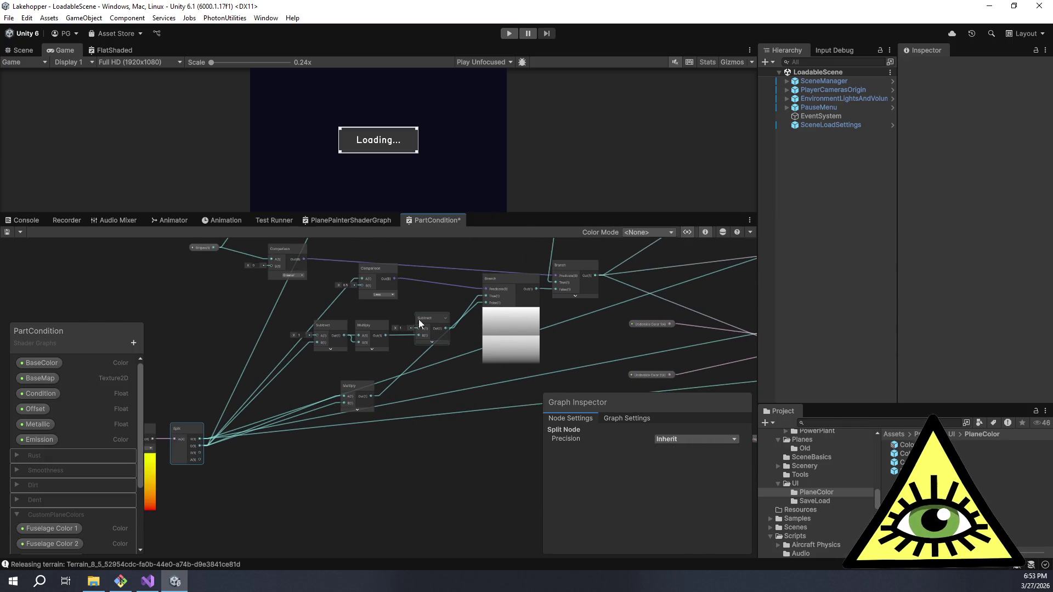
mouse_move(333, 339)
mouse_down()
mouse_move(298, 416)
mouse_move(287, 491)
mouse_up()
mouse_move(355, 395)
mouse_down()
mouse_move(355, 473)
mouse_move(350, 453)
mouse_move(285, 445)
mouse_up()
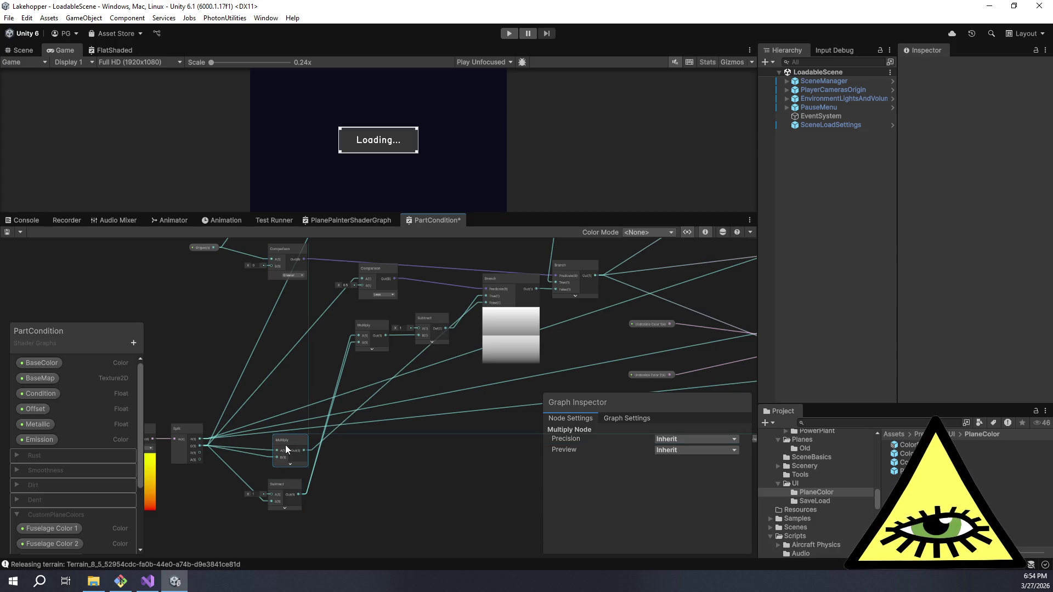
mouse_move(374, 325)
mouse_down()
mouse_move(354, 495)
mouse_move(359, 482)
mouse_up()
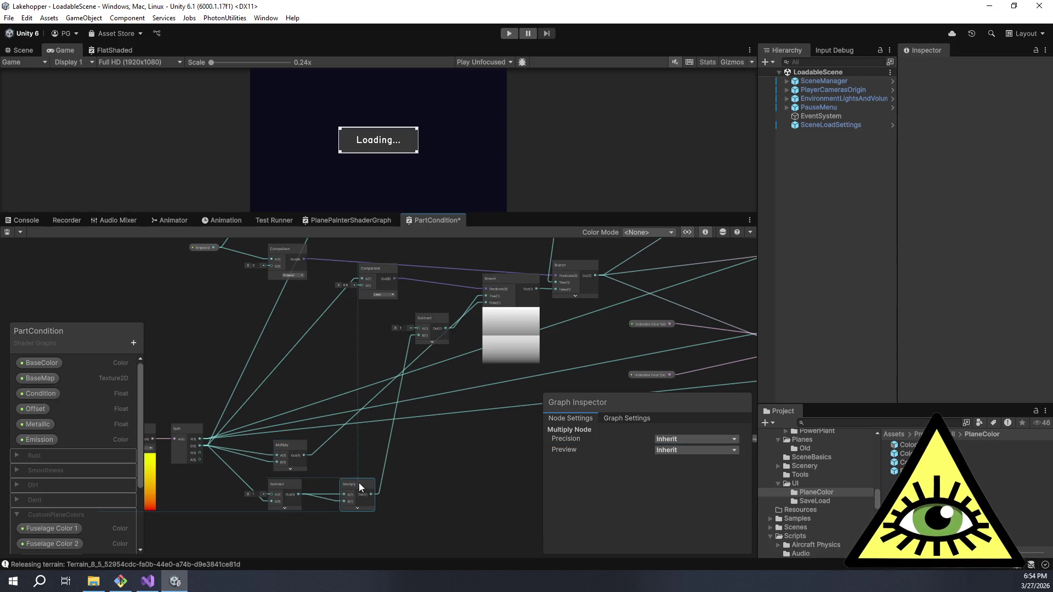
mouse_move(422, 328)
mouse_down()
mouse_move(411, 487)
mouse_move(423, 486)
mouse_up()
- Move the Comparison and Branch nodes lower and align the upper Multiply with the bottom row
drag(381, 268, 362, 340)
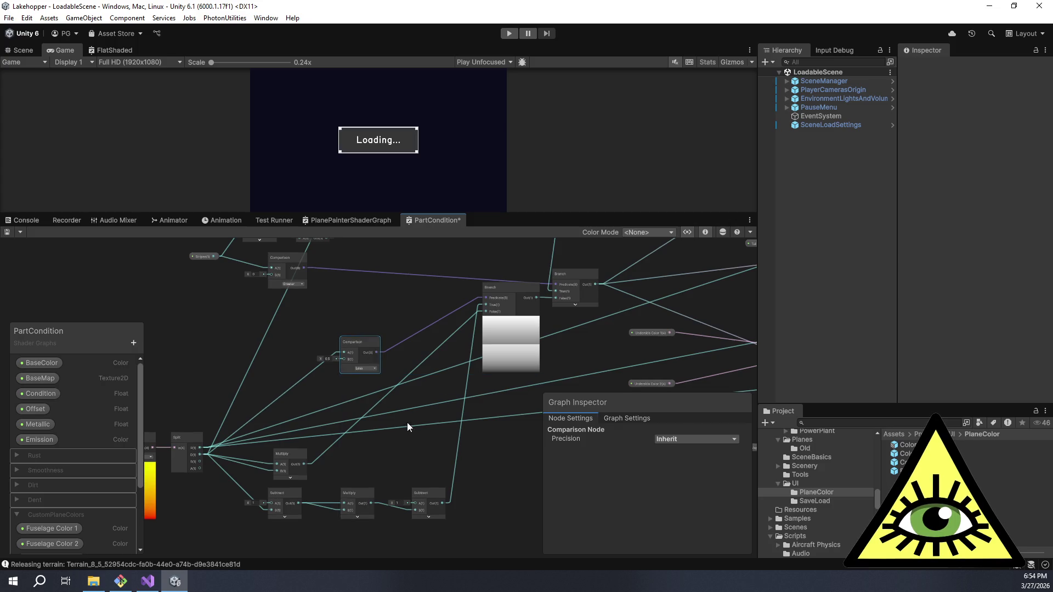
drag(407, 427, 325, 405)
mouse_move(419, 278)
mouse_down()
mouse_move(425, 456)
mouse_move(453, 363)
mouse_up()
mouse_move(367, 262)
mouse_down()
mouse_move(397, 343)
mouse_move(433, 373)
mouse_move(445, 365)
mouse_up()
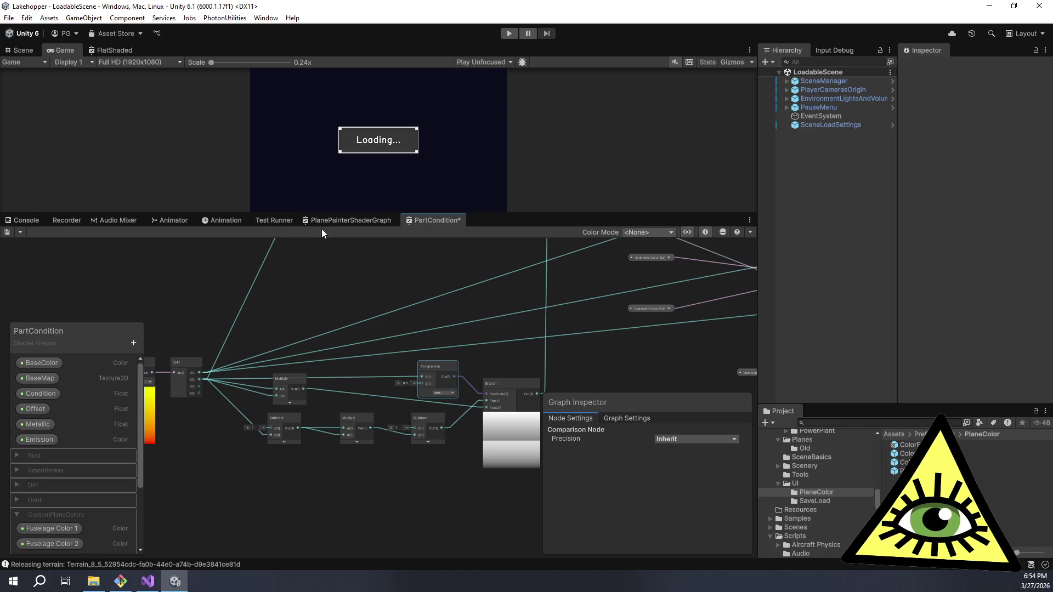
scroll(279, 338, up, 5)
scroll(381, 355, down, 2)
scroll(373, 349, down, 3)
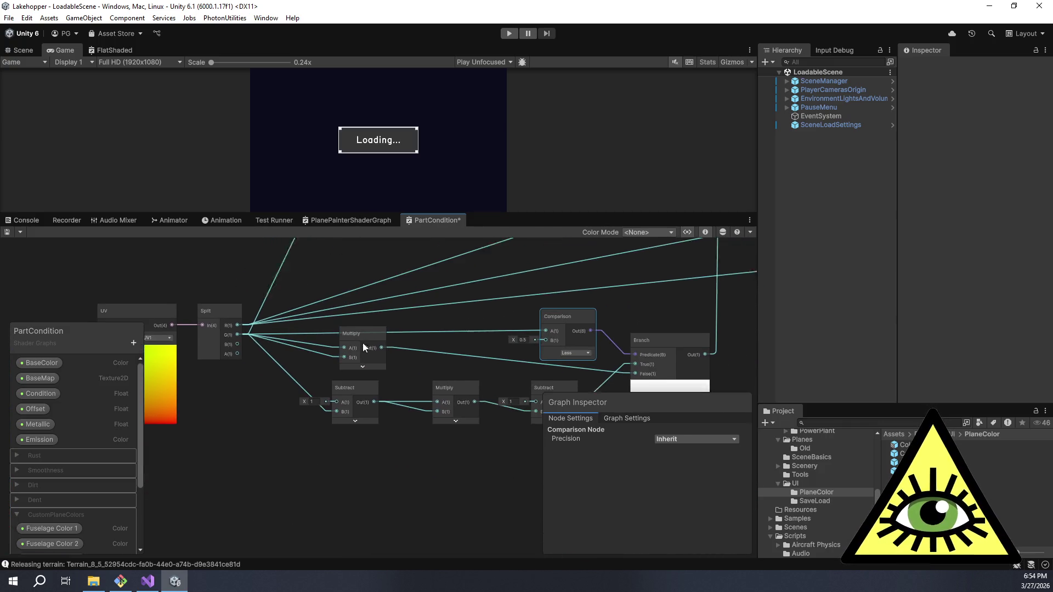
mouse_move(351, 335)
mouse_down()
mouse_move(448, 339)
mouse_move(449, 329)
mouse_up()
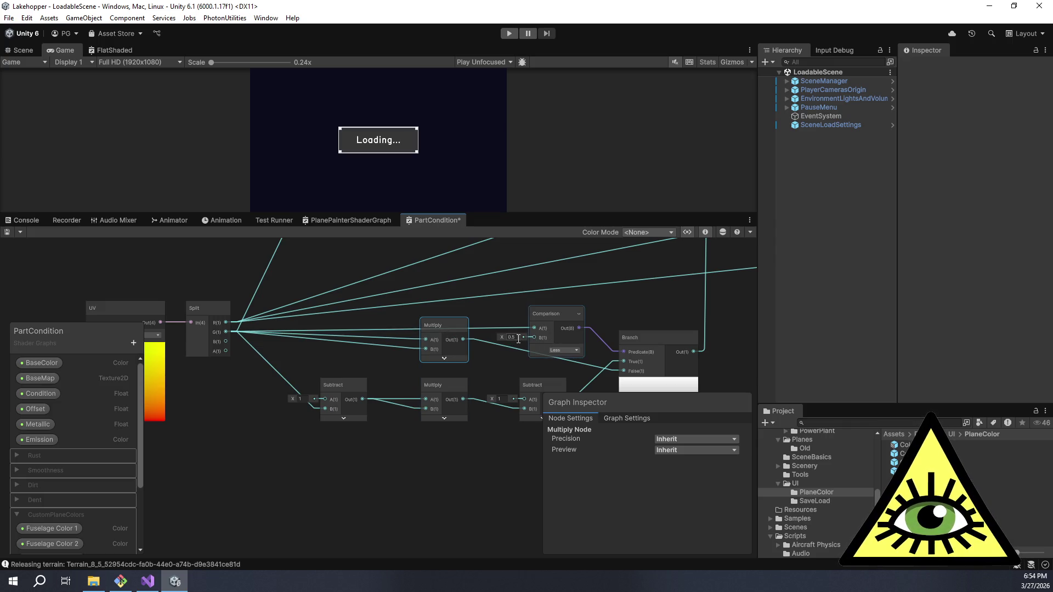
drag(321, 359, 351, 350)
- Add a new Multiply node through the node search
key(space)
text(multiply)
key(Return)
- Connect Split's G to the new Multiply, enter 2, and feed its output into the first Subtract's B input
mouse_move(380, 377)
mouse_down()
mouse_move(280, 426)
mouse_move(275, 414)
mouse_up()
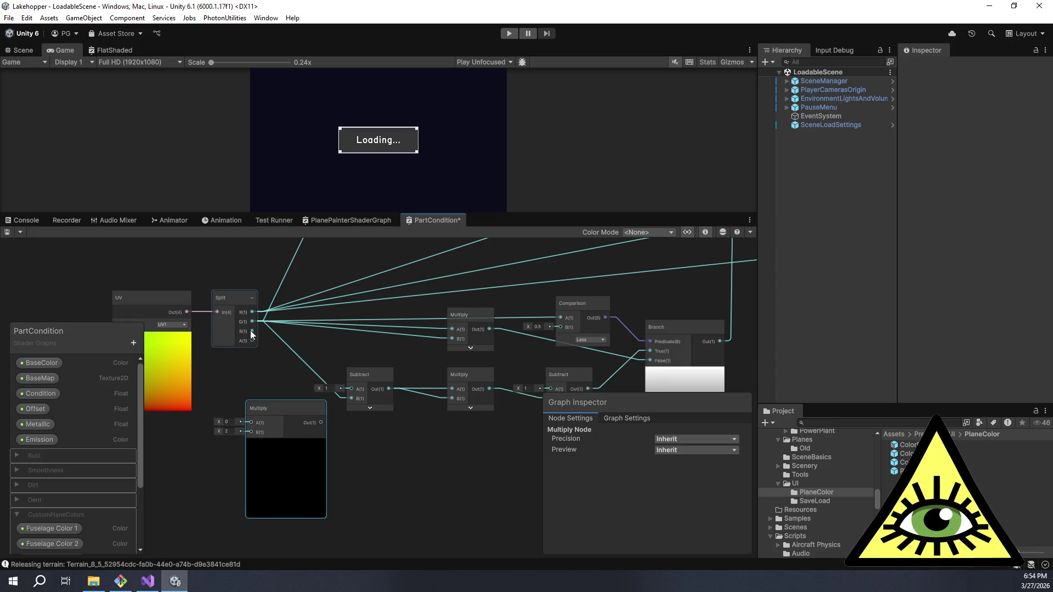
mouse_move(251, 322)
mouse_down()
mouse_move(251, 423)
mouse_move(262, 397)
mouse_move(258, 405)
mouse_up()
drag(328, 434, 307, 432)
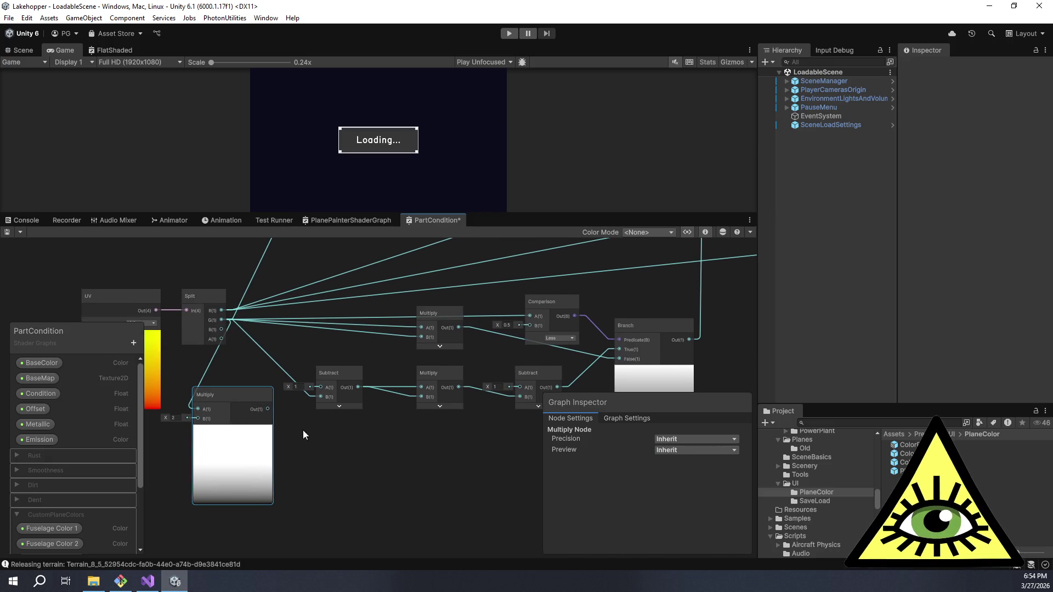
click(296, 386)
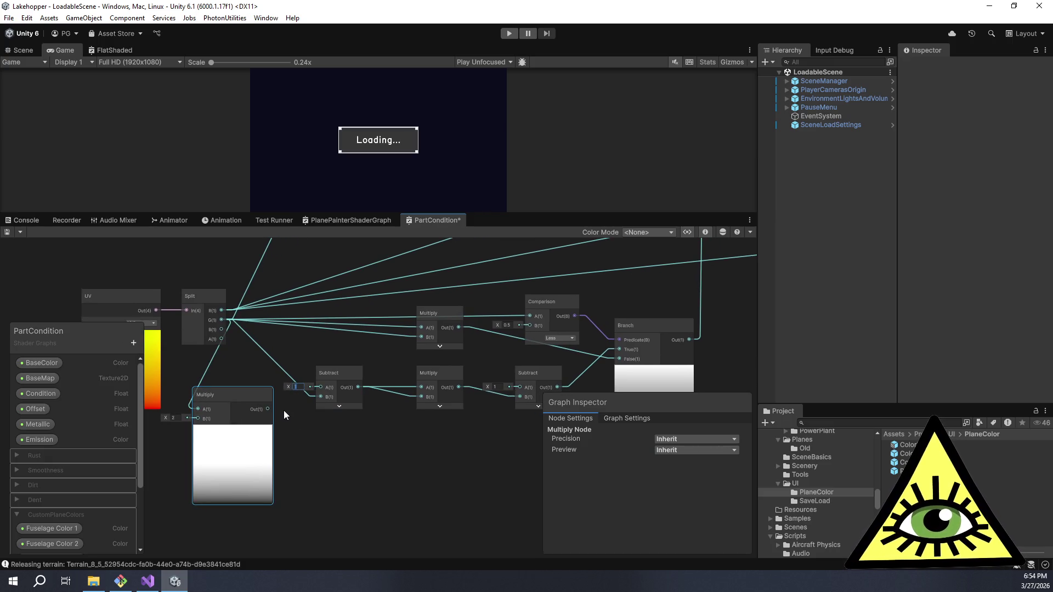
text(2)
drag(268, 409, 301, 401)
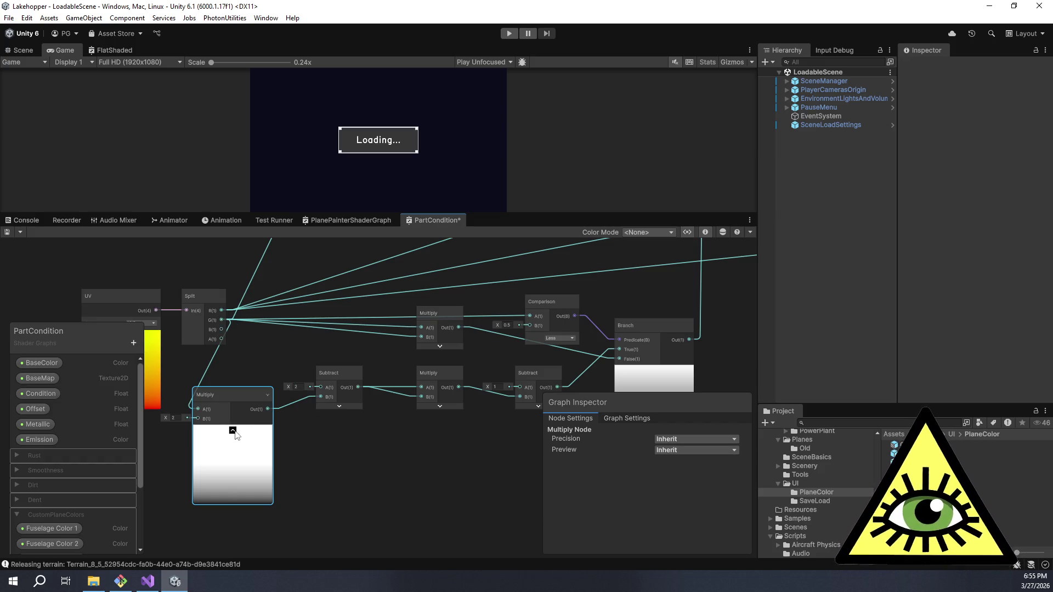
- Collapse the new Multiply node's preview and move it to the right
click(234, 432)
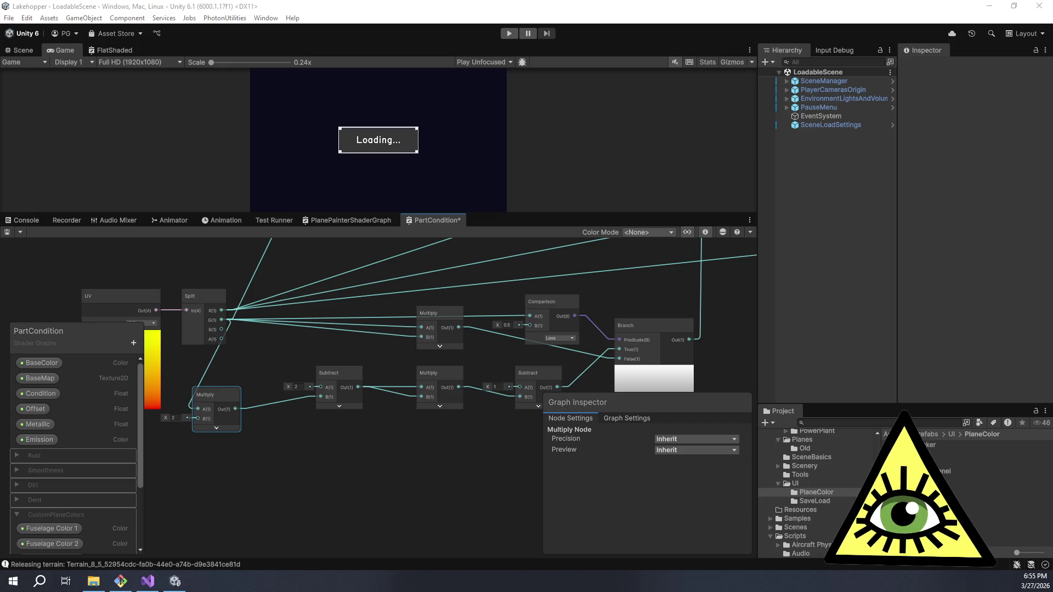
scroll(404, 449, up, 5)
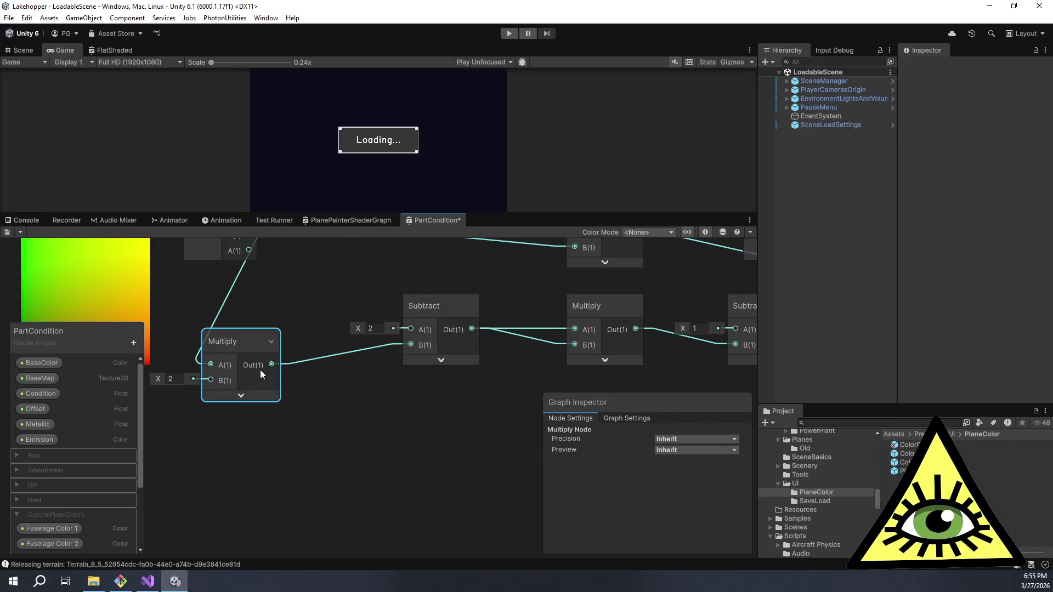
drag(240, 338, 309, 337)
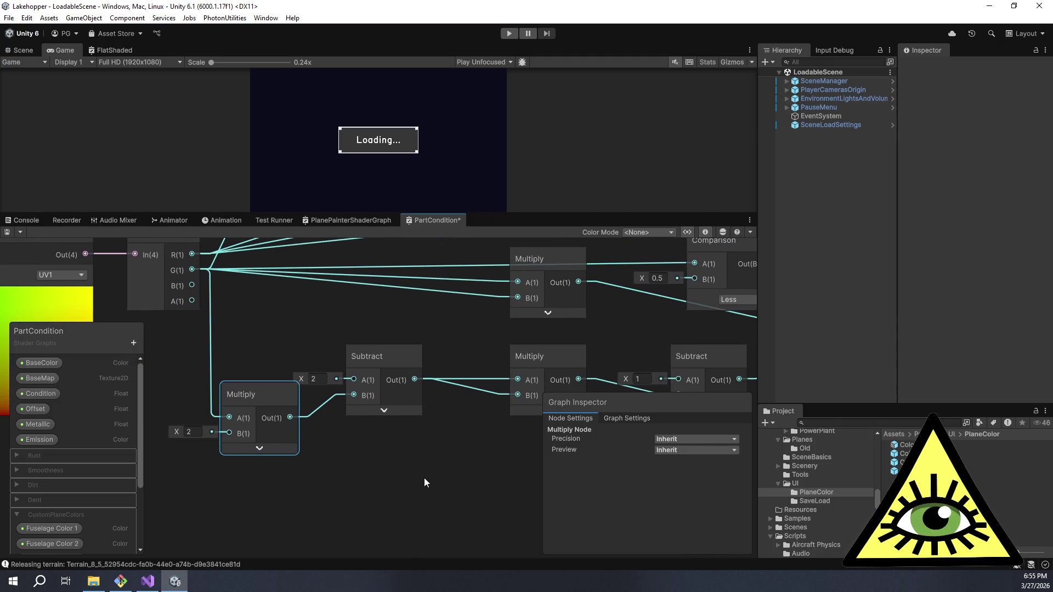
scroll(423, 478, down, 3)
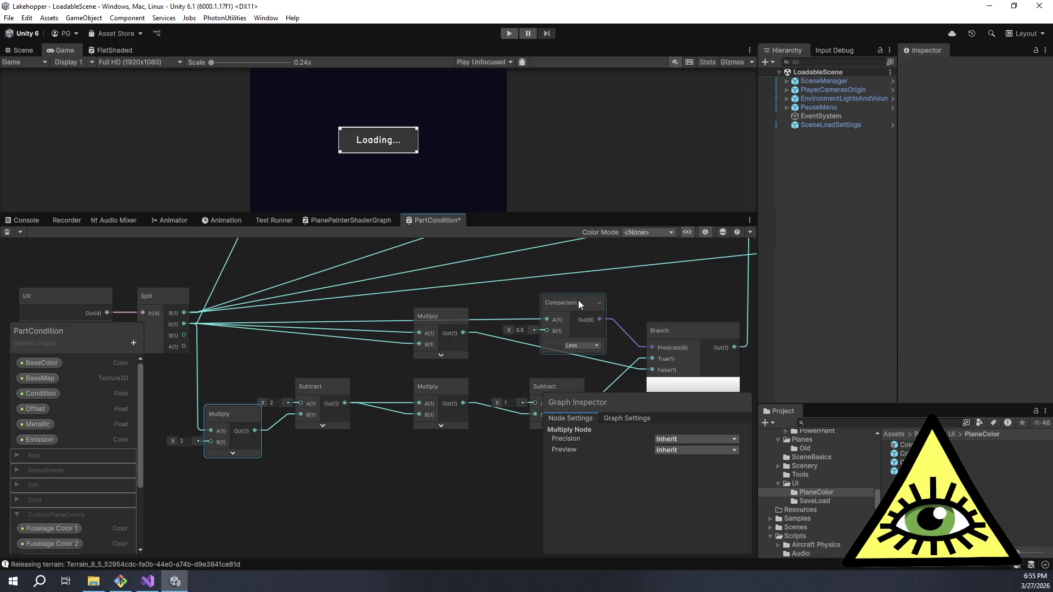
- Nudge the Comparison node and shift the first Subtract, second Multiply and final Subtract into a tidier layout
drag(574, 299, 565, 304)
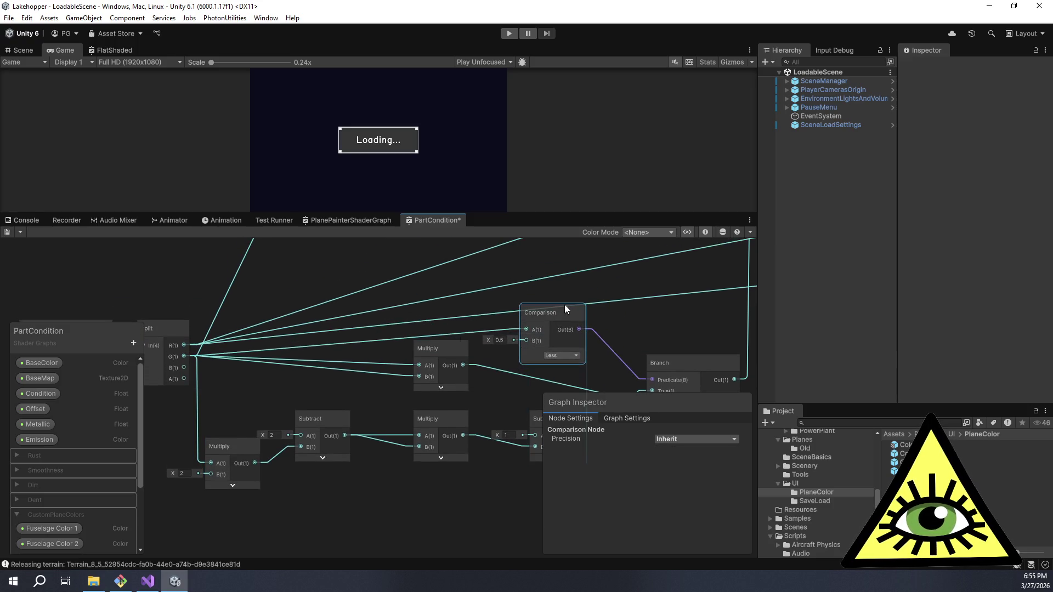
drag(410, 402, 437, 324)
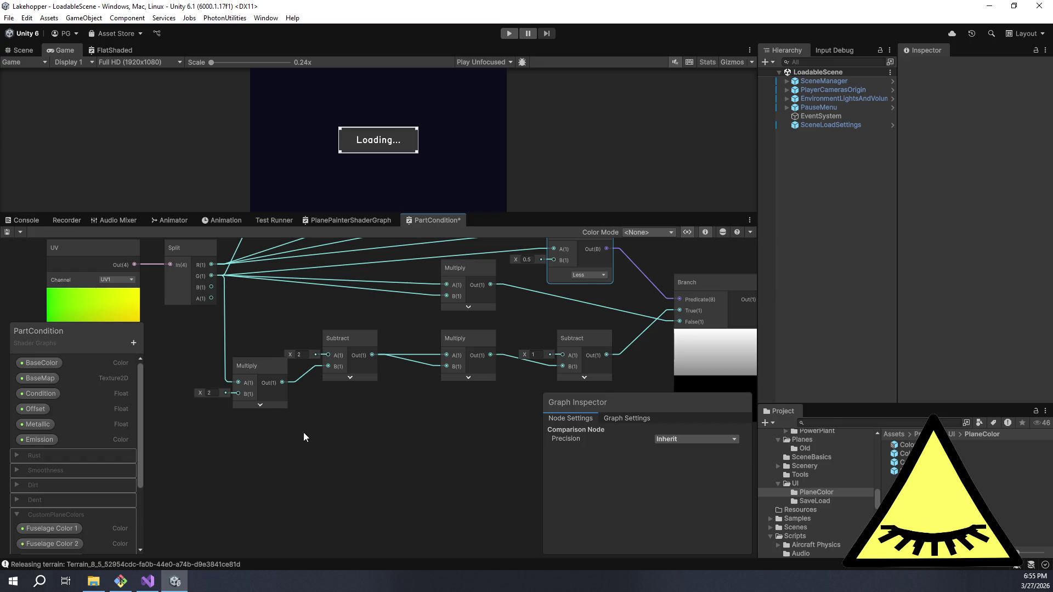
scroll(309, 419, right, 3)
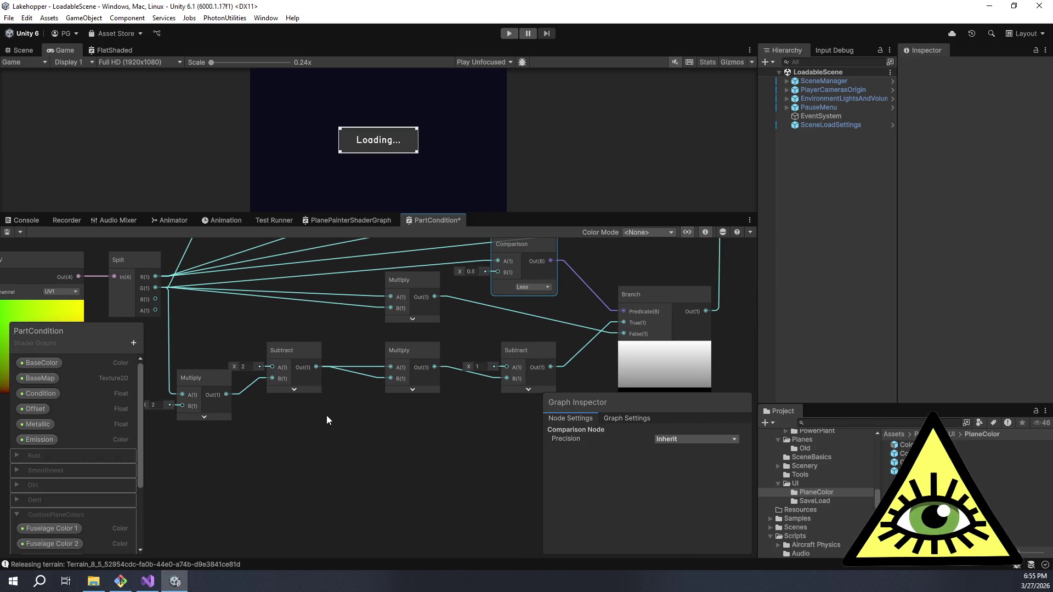
drag(295, 355, 311, 368)
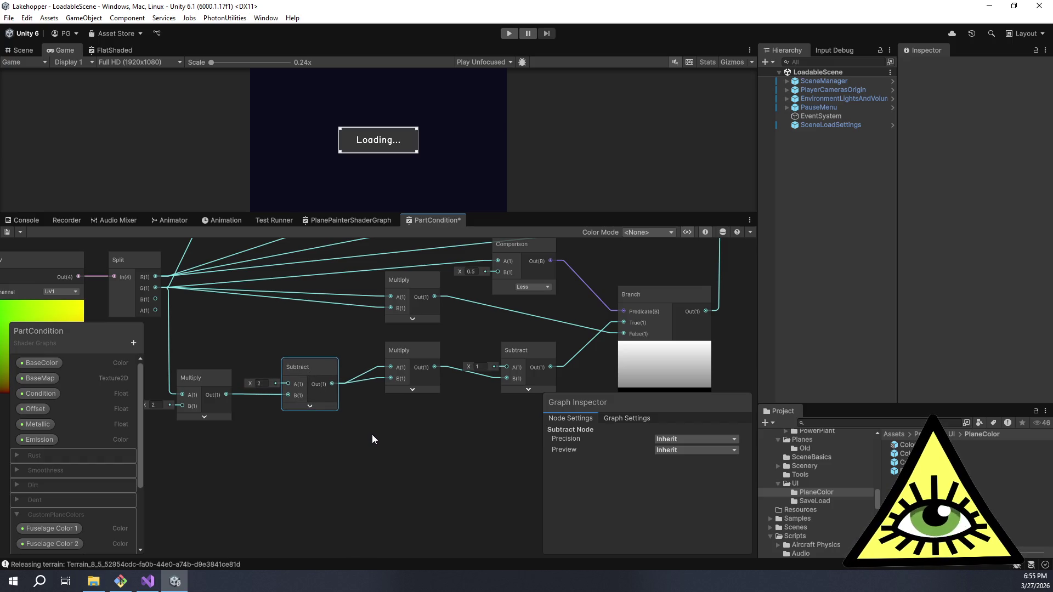
scroll(406, 438, left, 2)
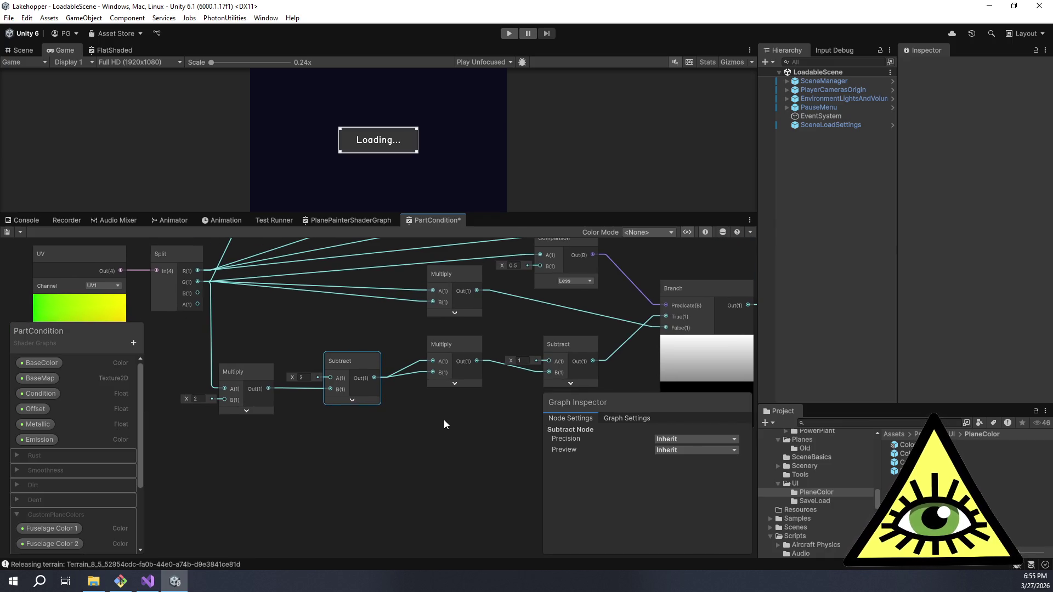
scroll(417, 423, right, 4)
mouse_move(383, 358)
mouse_down()
mouse_move(382, 373)
mouse_move(364, 375)
mouse_up()
scroll(358, 420, right, 3)
scroll(357, 420, right, 1)
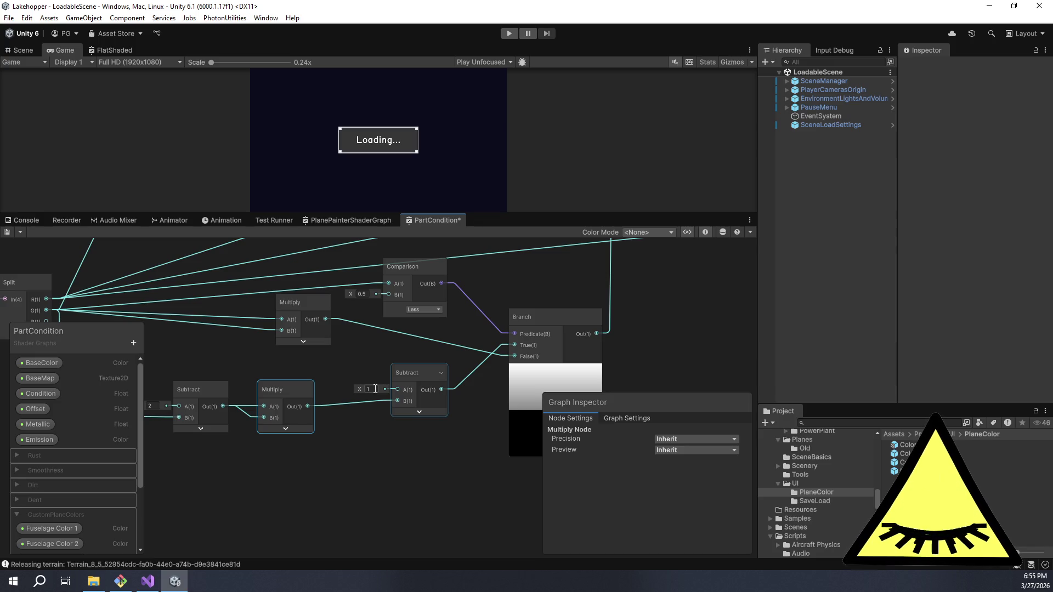
drag(417, 376, 401, 379)
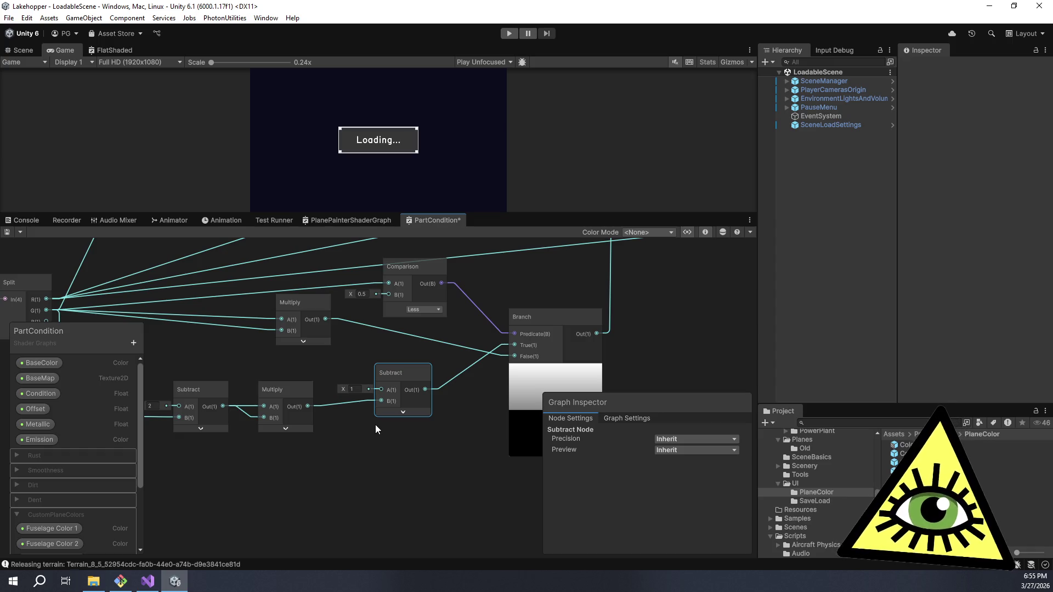
- Set the final Subtract's A value to 2 and place it beside the Multiply
text(2)
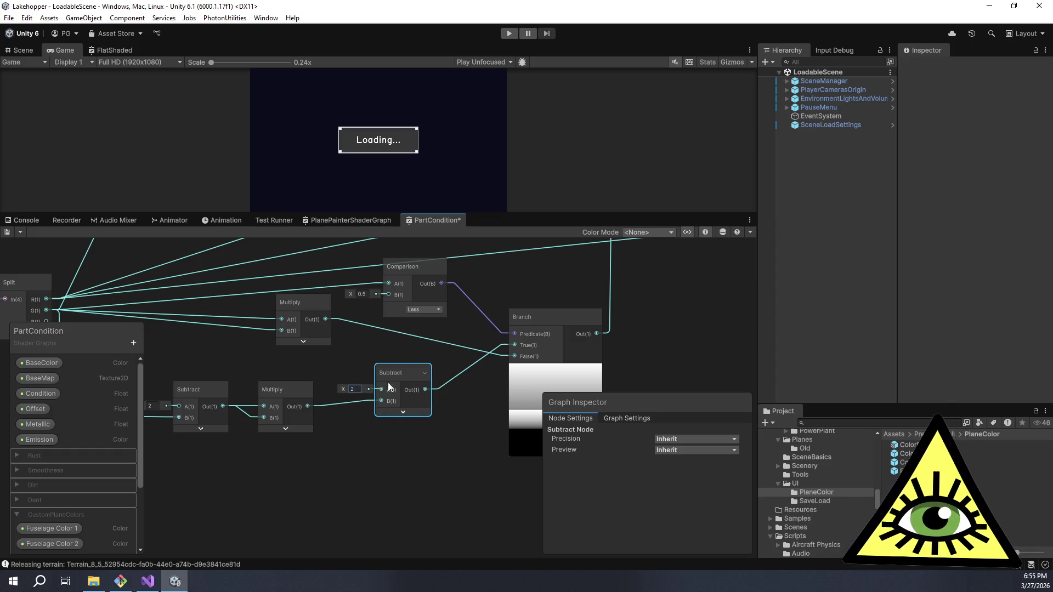
mouse_move(398, 373)
mouse_down()
mouse_move(369, 389)
mouse_move(389, 368)
mouse_move(431, 392)
mouse_move(243, 373)
mouse_move(337, 396)
mouse_up()
key(space)
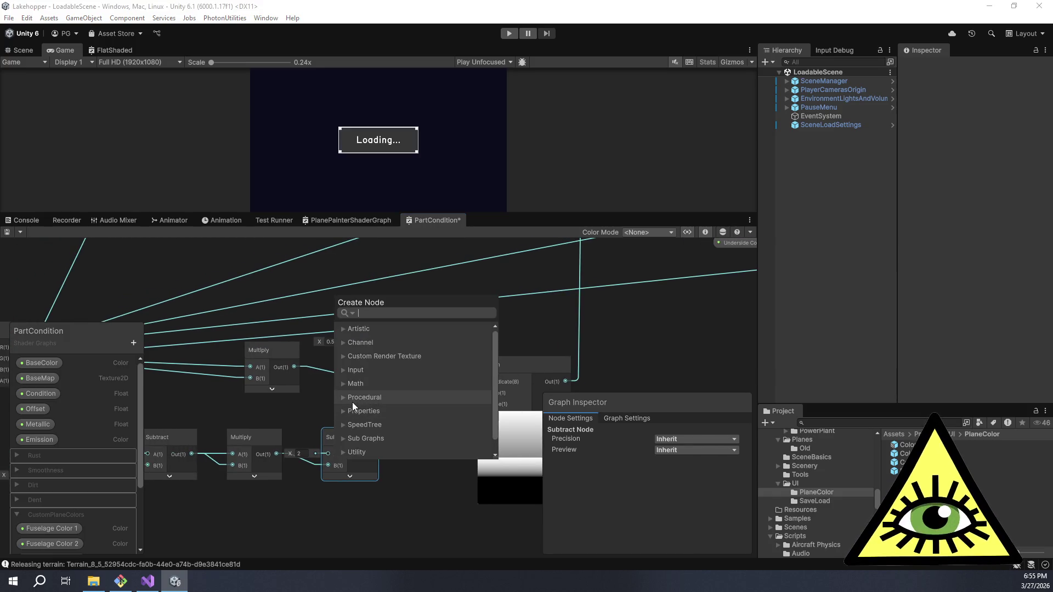
- Add a Divide node above the Subtract, collapse its preview, and feed the upper Multiply's result into its A input
text(divide)
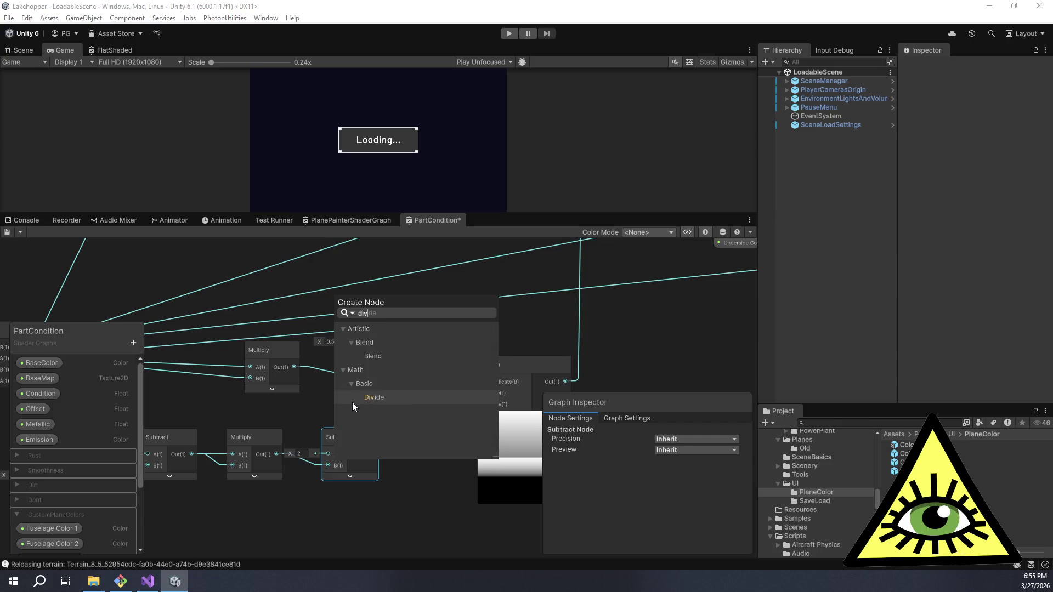
key(Return)
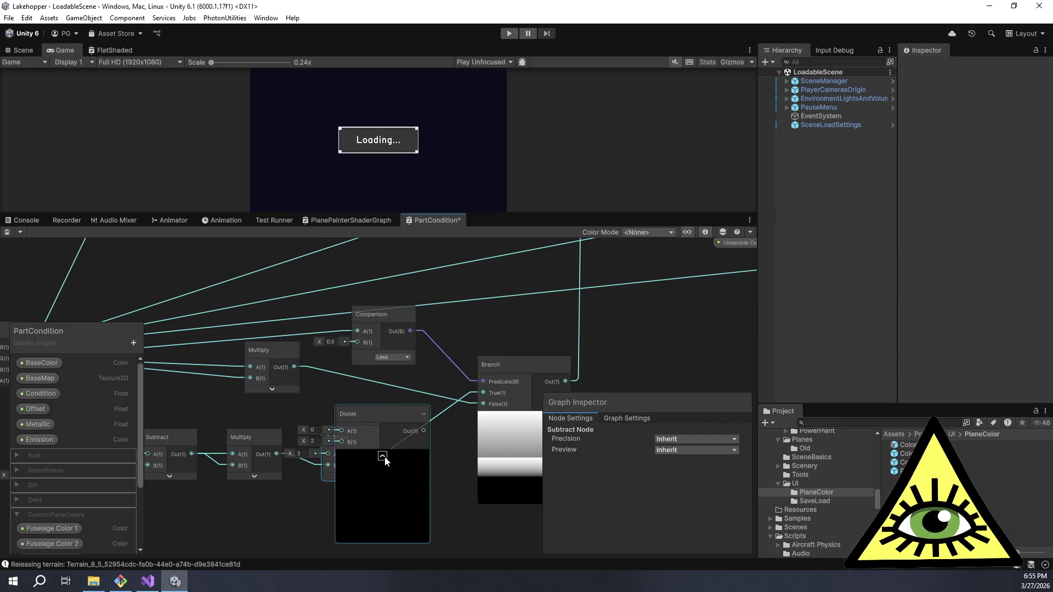
click(382, 455)
drag(371, 416, 381, 399)
mouse_move(286, 369)
mouse_down()
mouse_move(367, 421)
mouse_move(345, 377)
mouse_move(484, 404)
mouse_up()
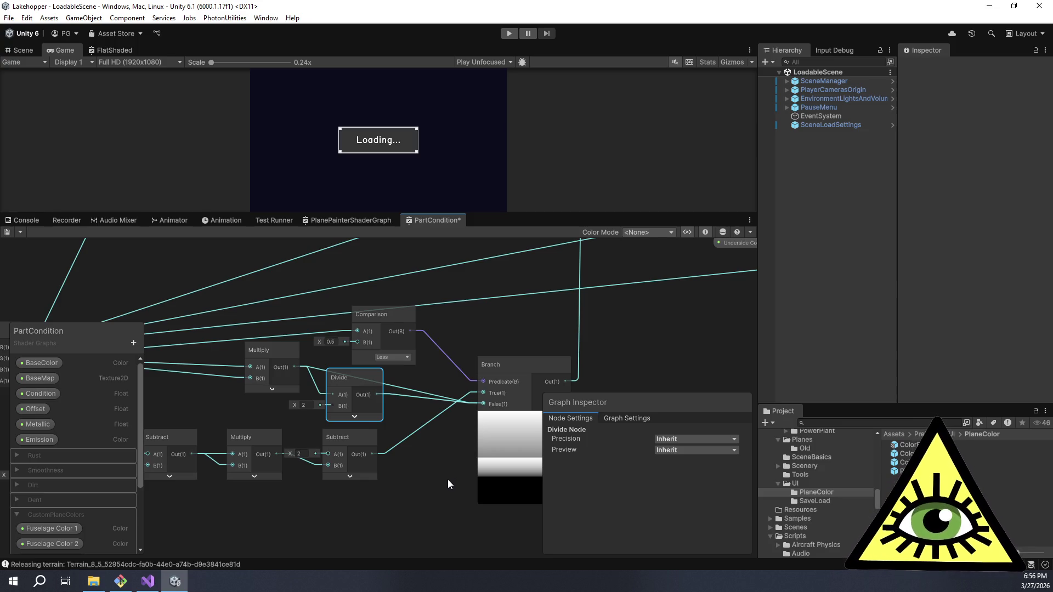
drag(445, 481, 389, 459)
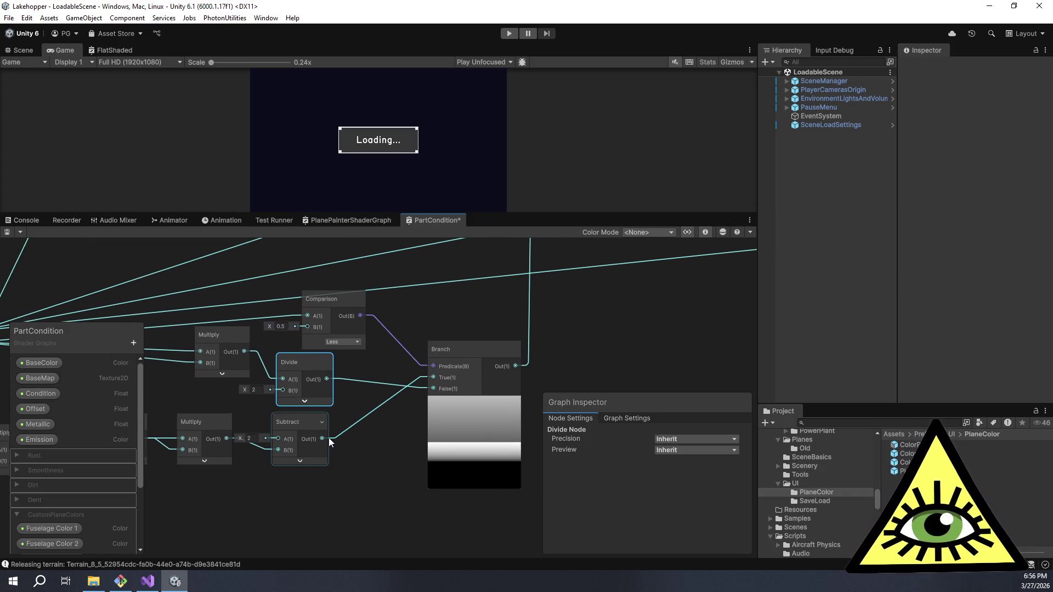
mouse_move(356, 455)
mouse_down()
mouse_move(377, 458)
mouse_move(360, 454)
mouse_up()
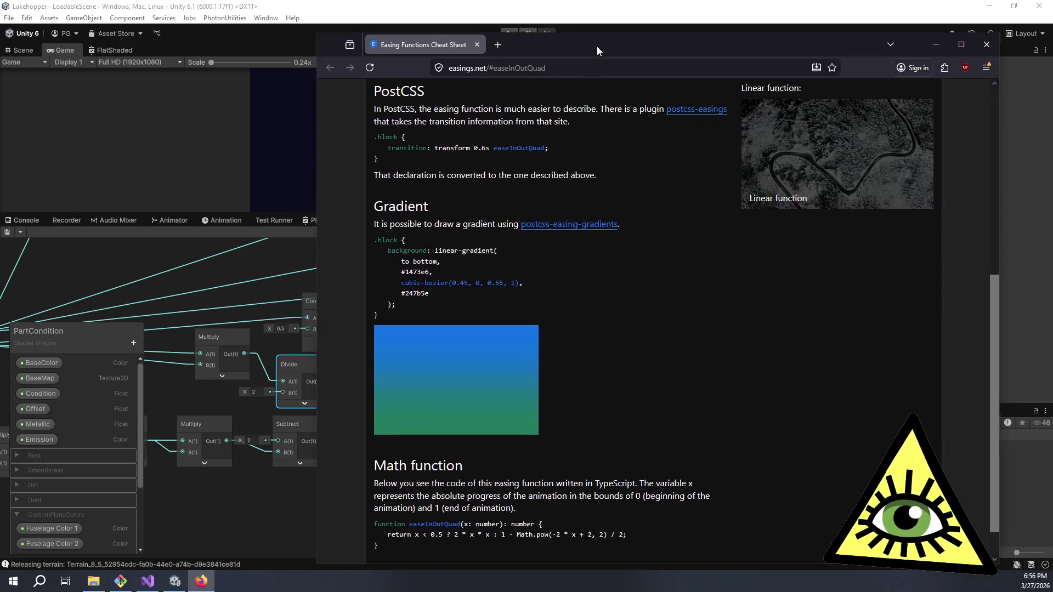
drag(597, 46, 561, 54)
scroll(696, 222, up, 4)
mouse_move(691, 255)
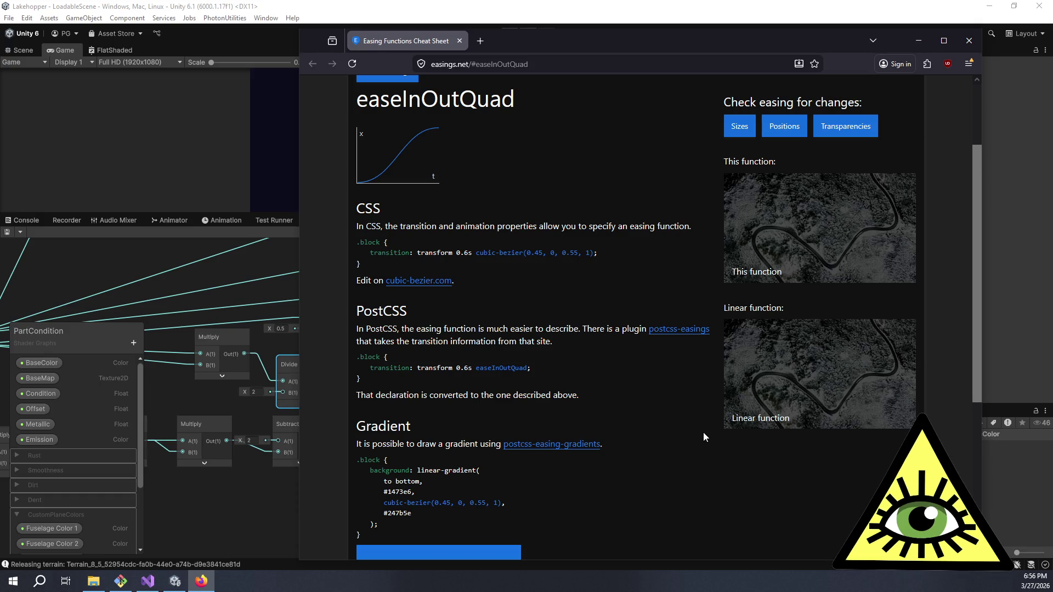
scroll(703, 429, up, 1)
scroll(703, 429, down, 2)
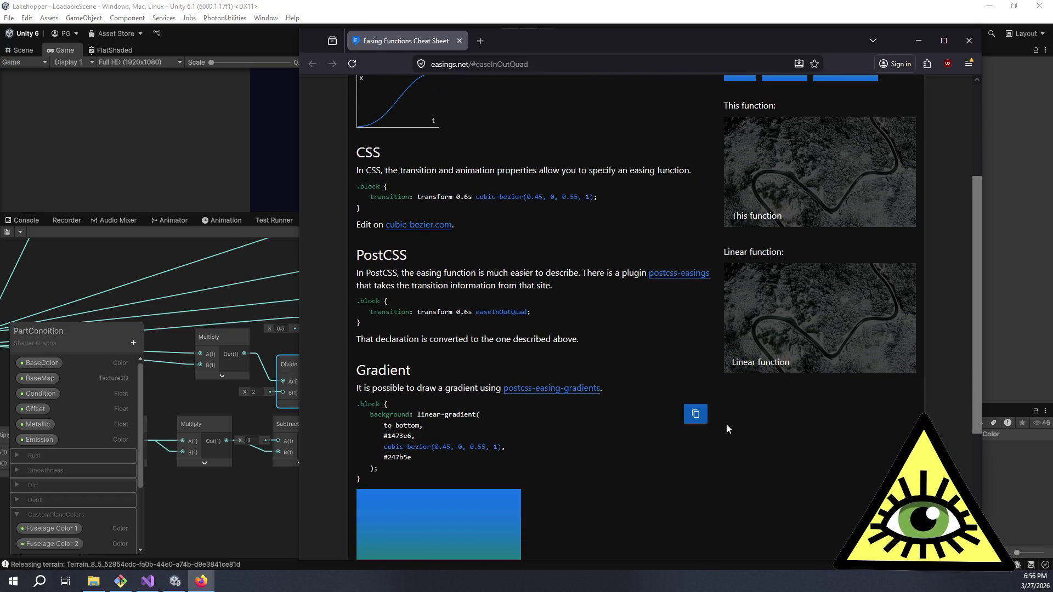
mouse_move(601, 313)
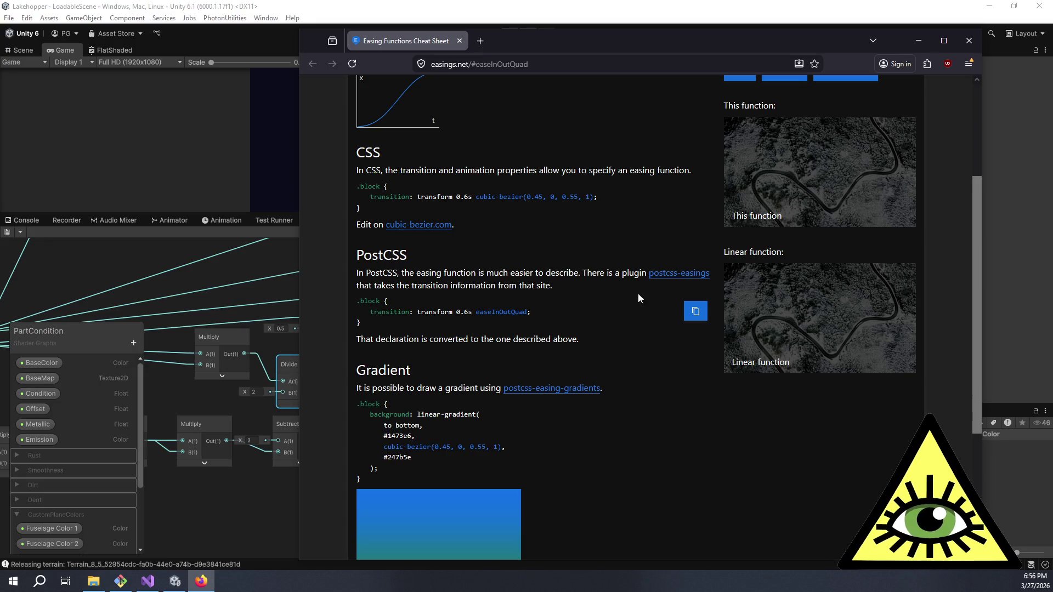
scroll(630, 304, down, 4)
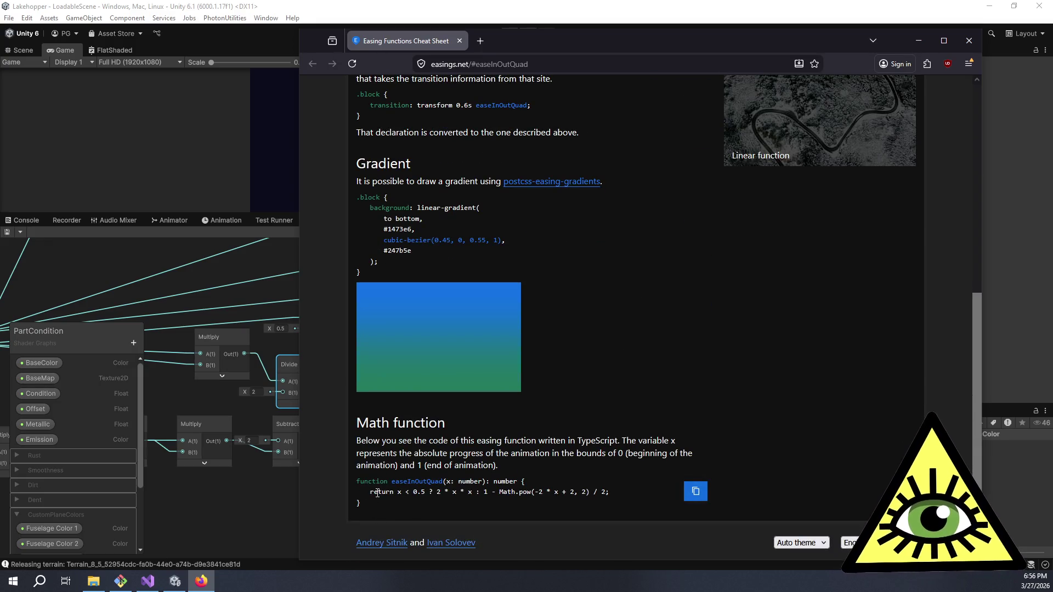
drag(377, 493, 474, 492)
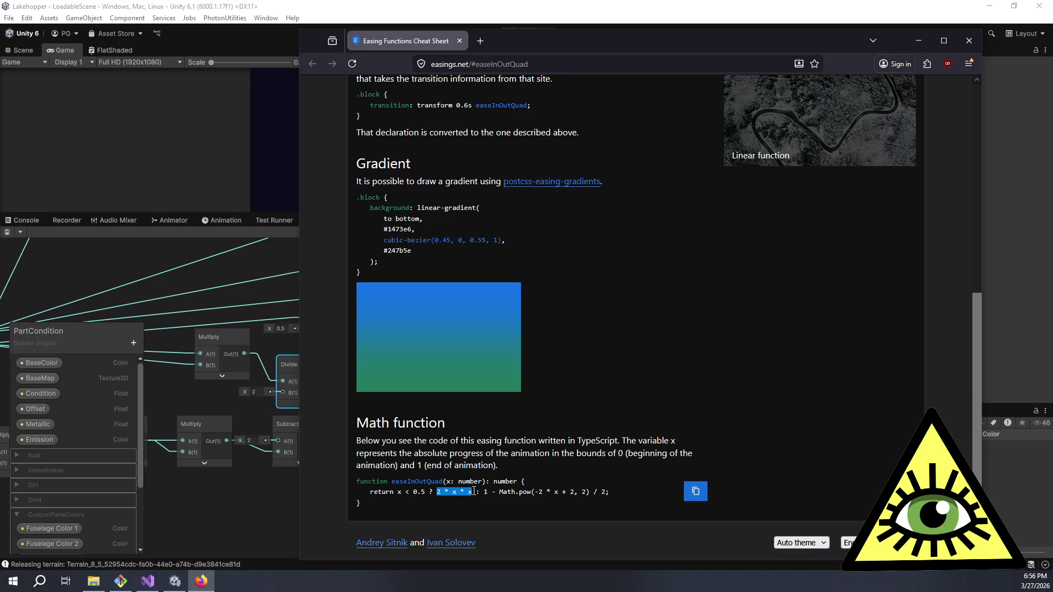
click(480, 494)
drag(485, 493, 527, 493)
click(528, 493)
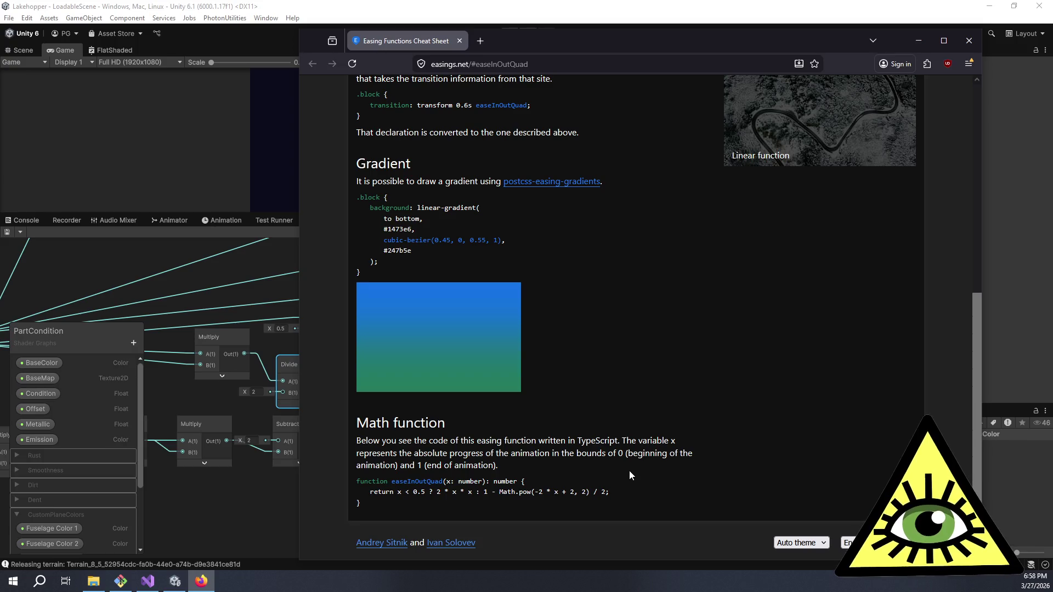
- Scroll through the easeInOutQuad page, then close the browser window with Alt+F4
scroll(672, 203, up, 6)
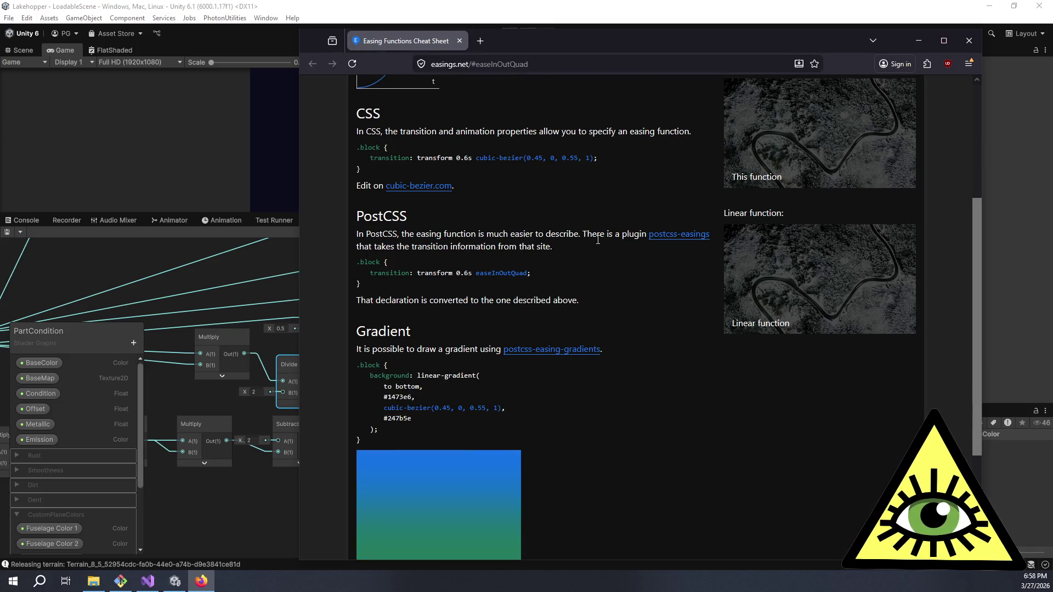
scroll(548, 258, down, 3)
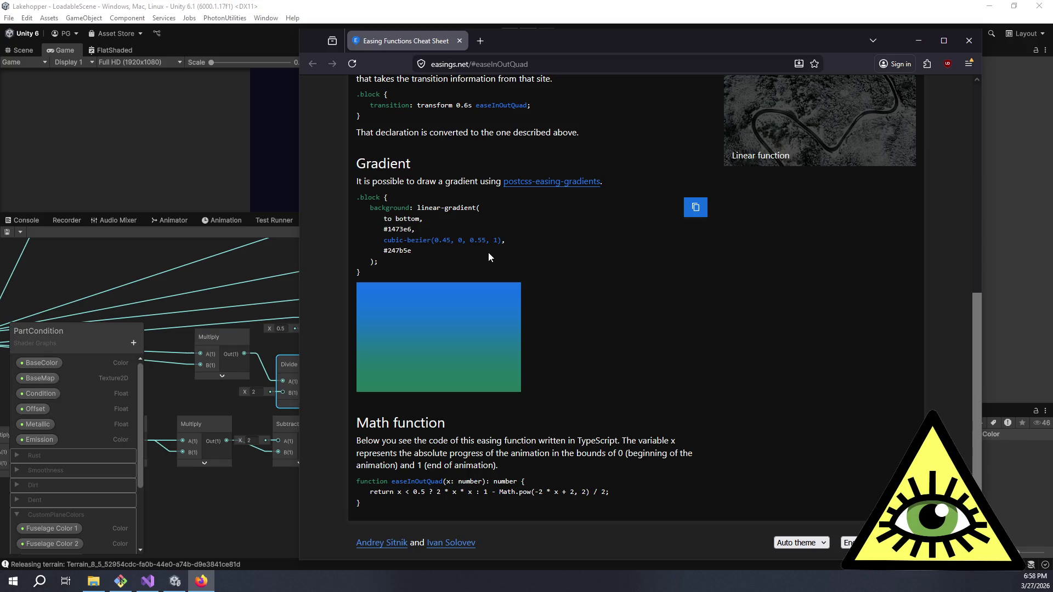
scroll(535, 248, up, 6)
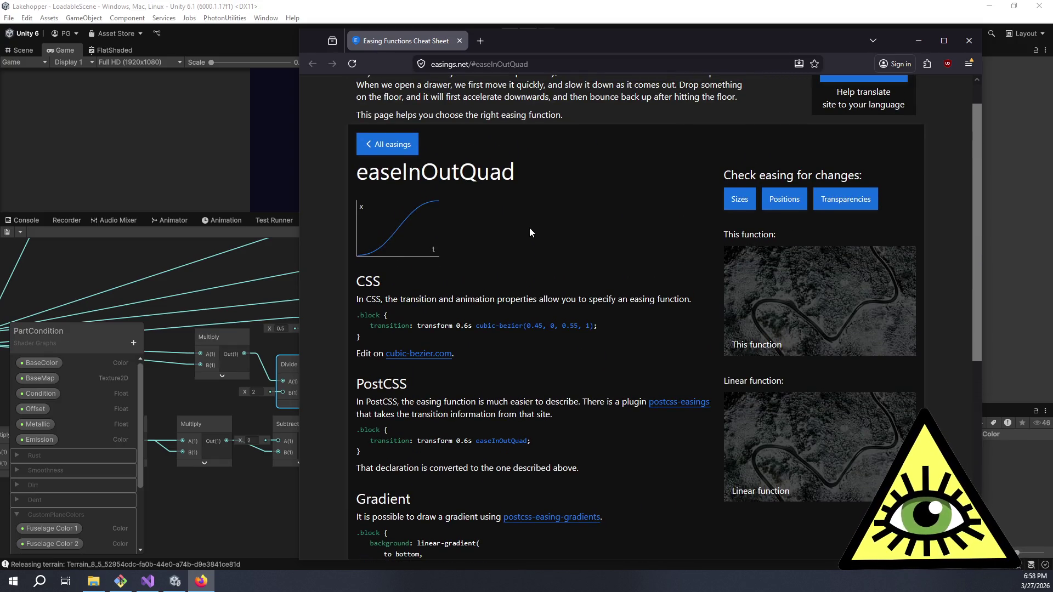
scroll(530, 233, up, 1)
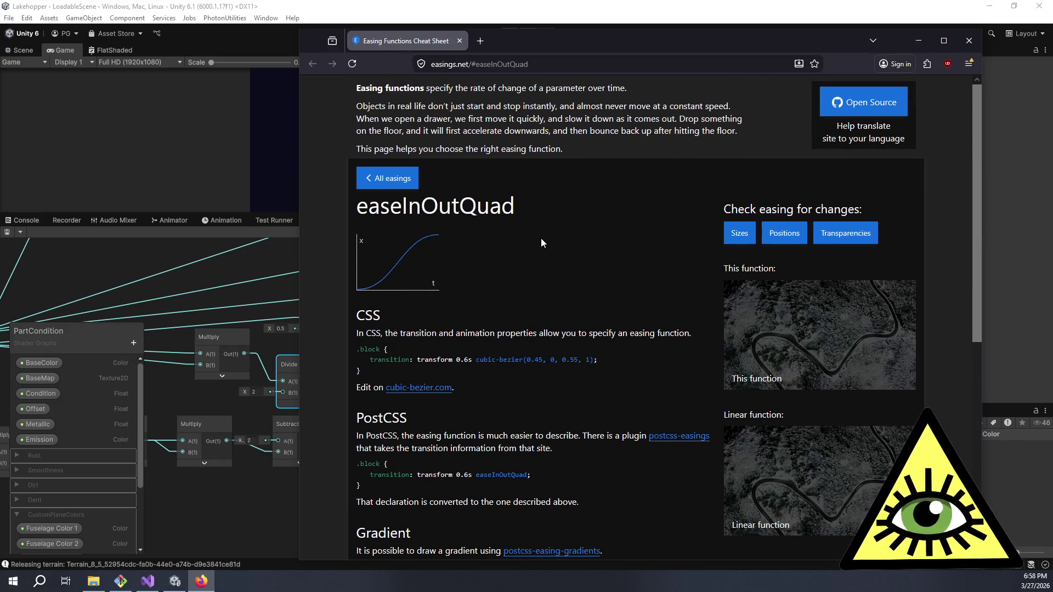
scroll(543, 242, down, 7)
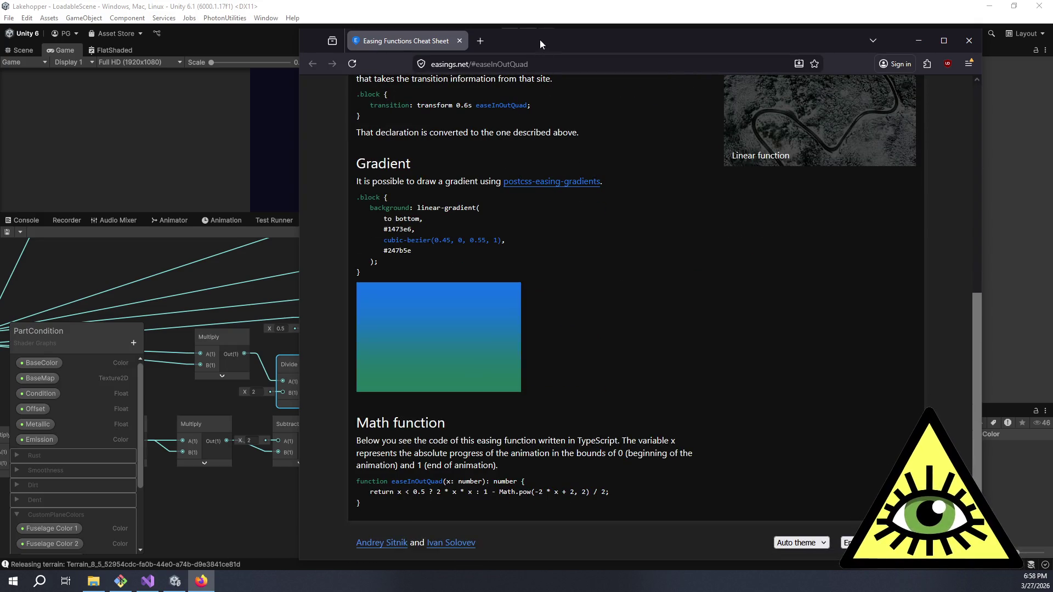
key(alt+F4)
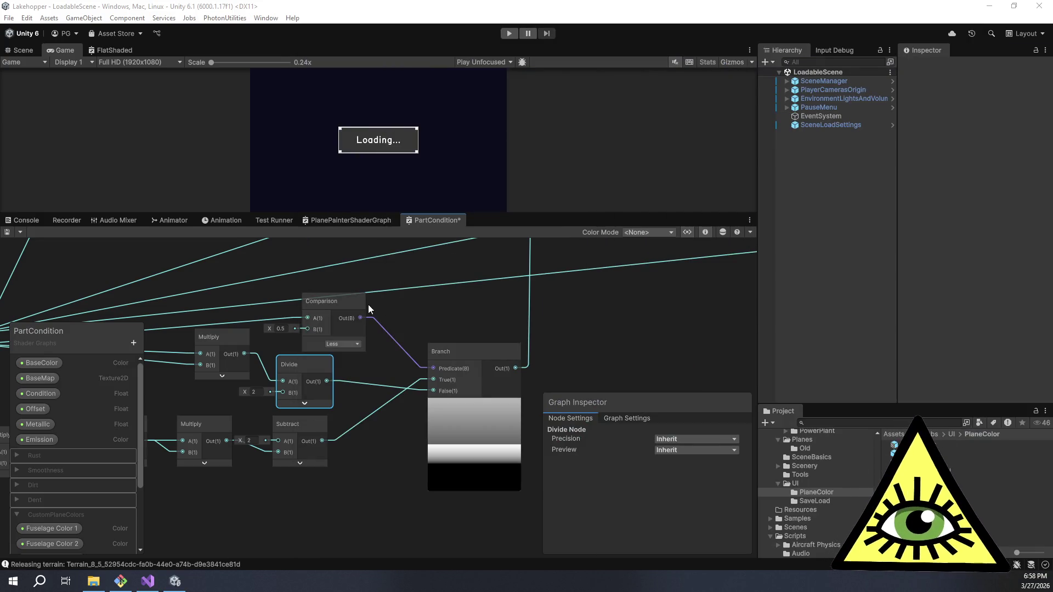
- Delete the Subtract node that ends the lower easing chain
mouse_move(346, 438)
mouse_down()
mouse_move(465, 409)
mouse_move(491, 417)
mouse_move(410, 438)
mouse_move(366, 433)
mouse_up()
scroll(489, 420, down, 2)
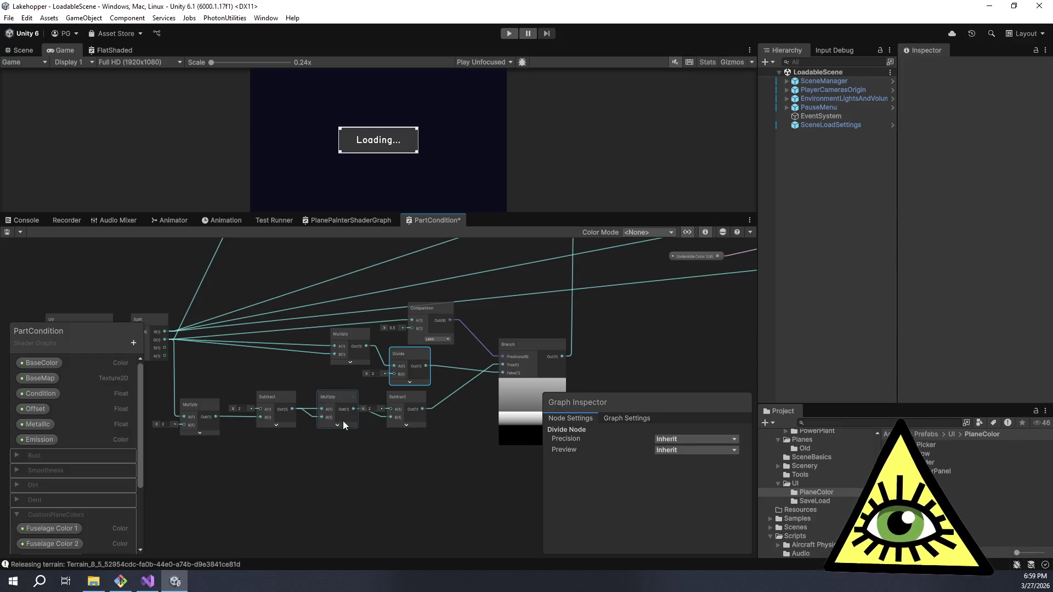
scroll(391, 428, up, 2)
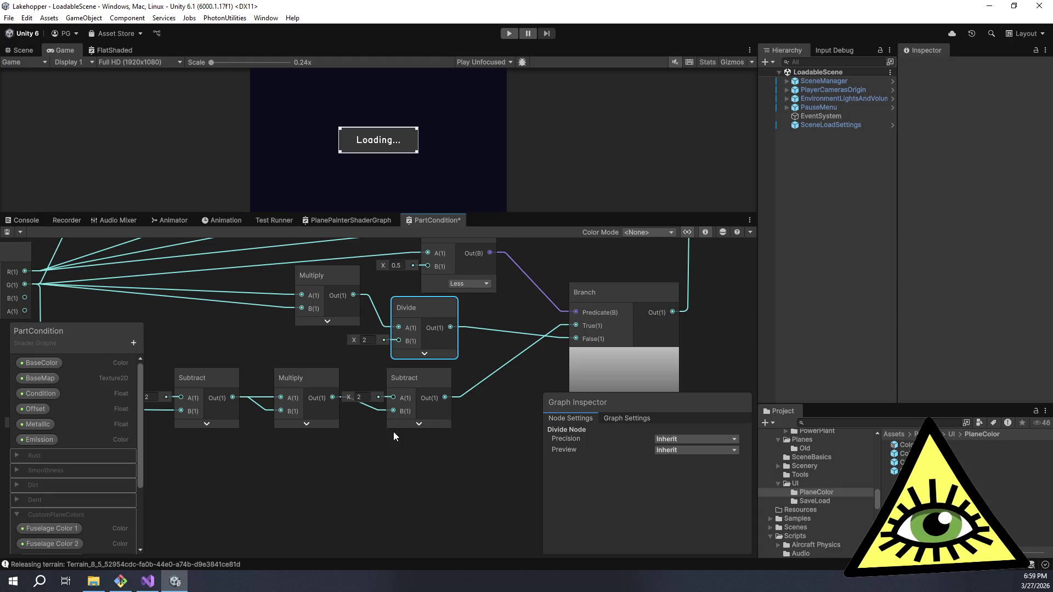
drag(469, 374, 449, 371)
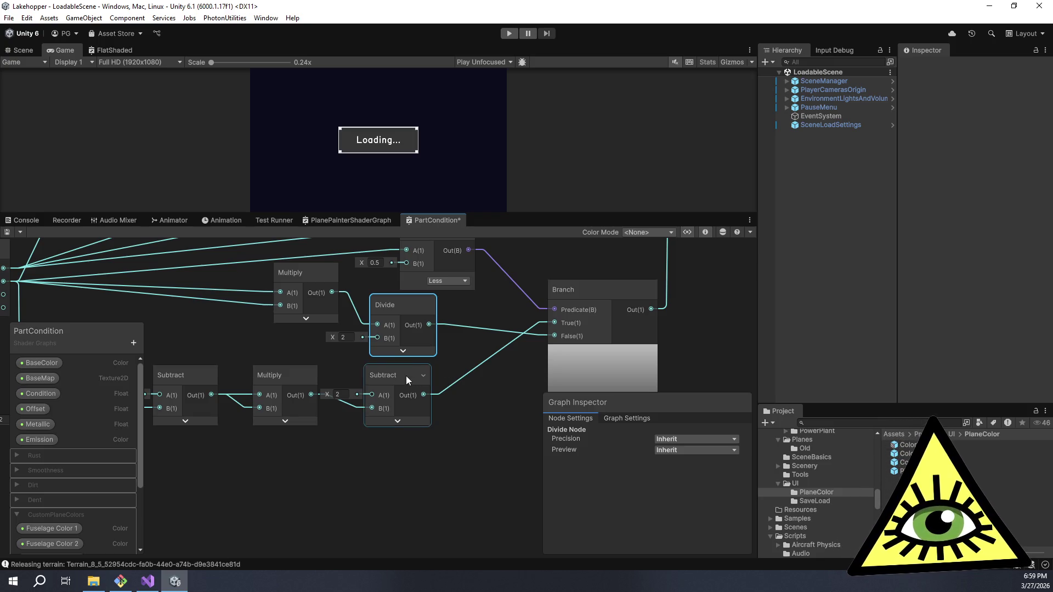
click(340, 360)
click(379, 374)
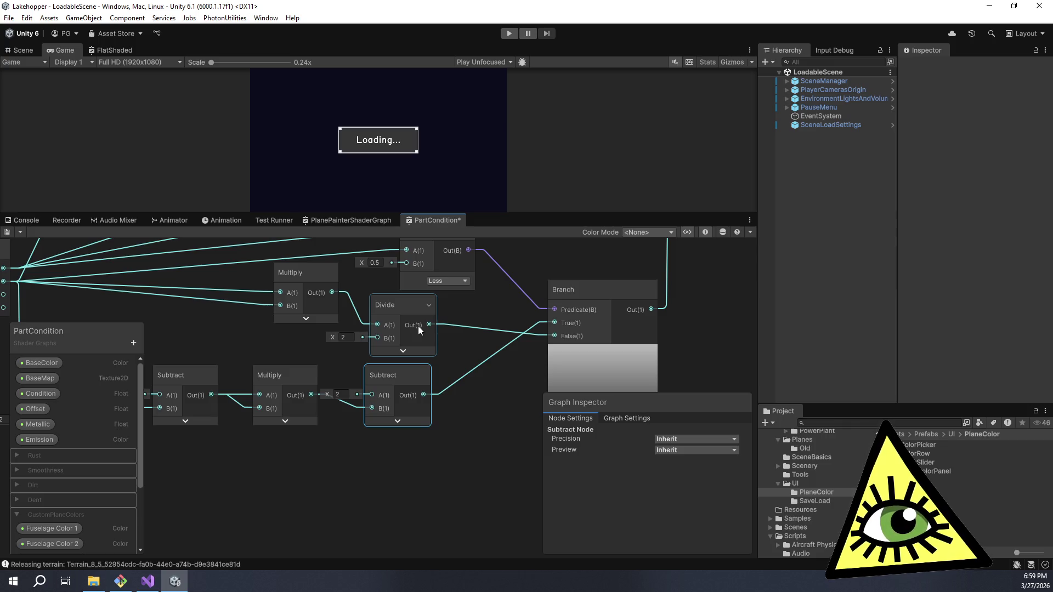
key(Delete)
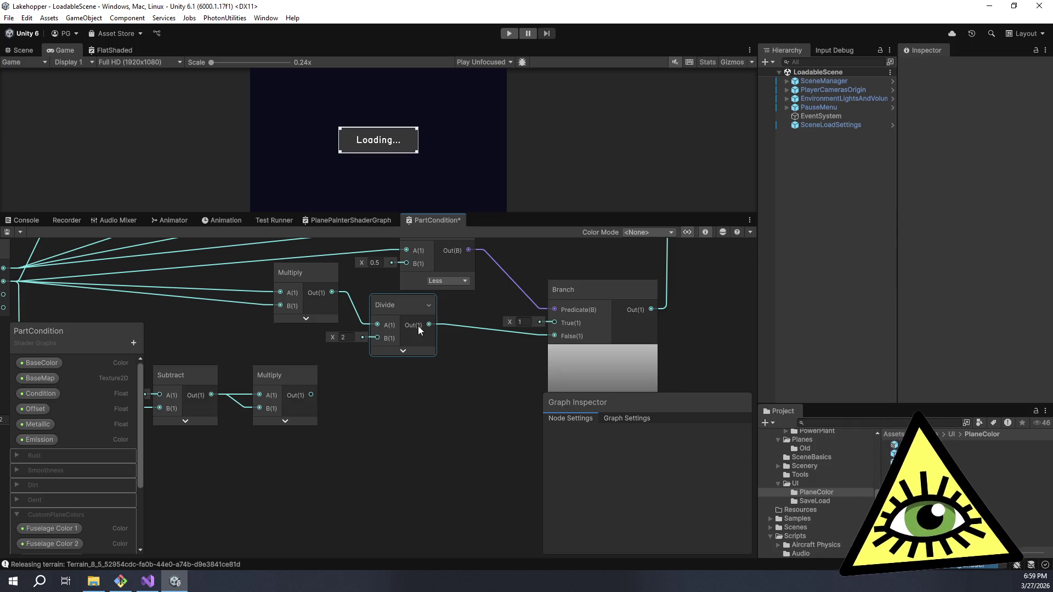
- Duplicate the divide-by-2 node and feed the lower Multiply's output into the copy
drag(406, 310, 411, 379)
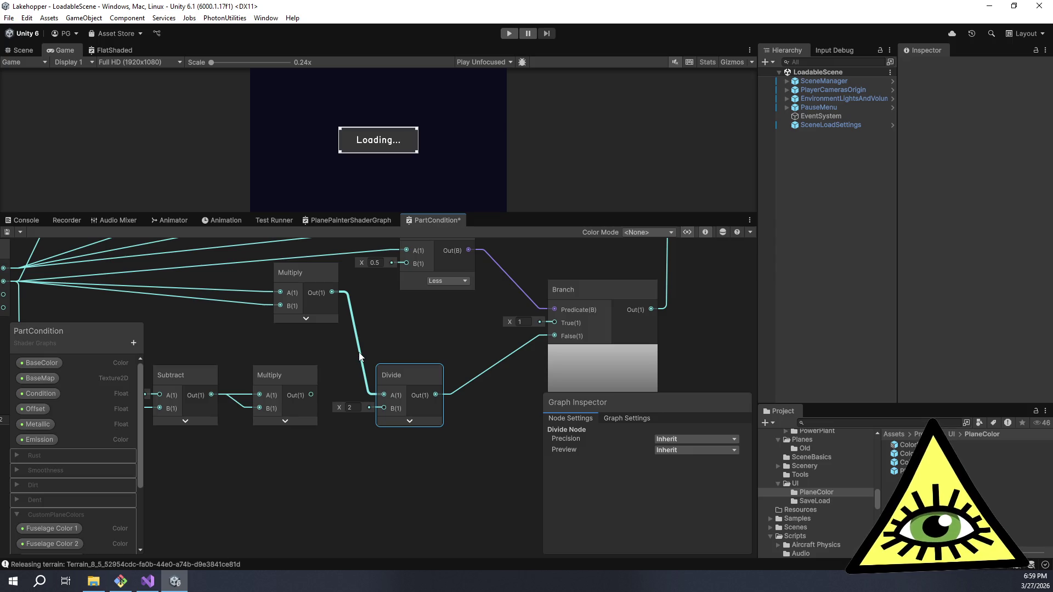
drag(402, 380, 398, 308)
key(ctrl+d)
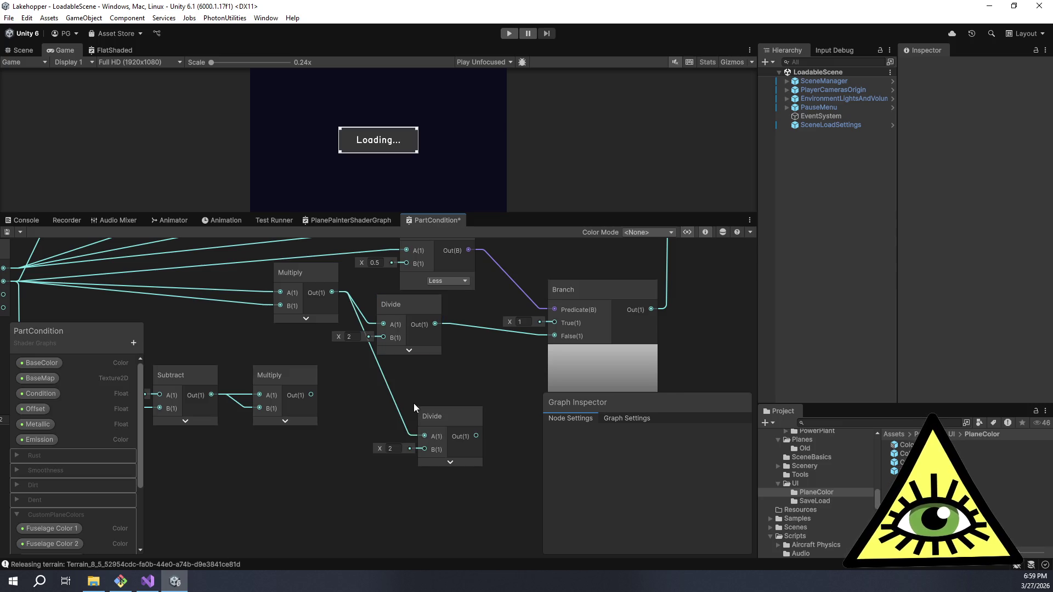
drag(443, 422, 395, 394)
mouse_move(311, 395)
mouse_down()
mouse_move(378, 407)
mouse_move(373, 378)
mouse_up()
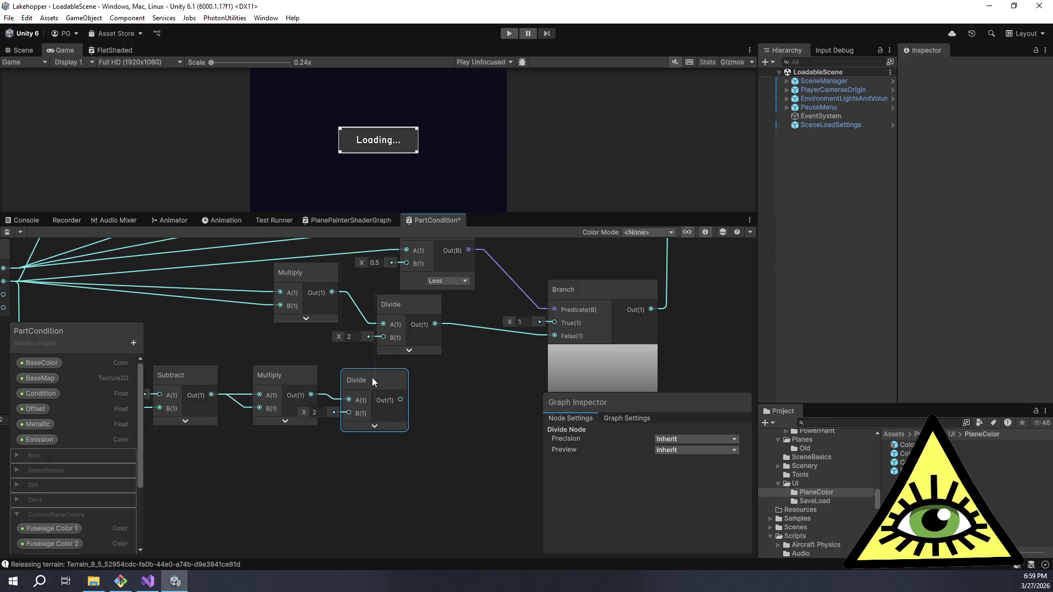
key(space)
- Add a Subtract node computing 1 minus the lower Divide's result and wire it into Branch's False input
text(sub)
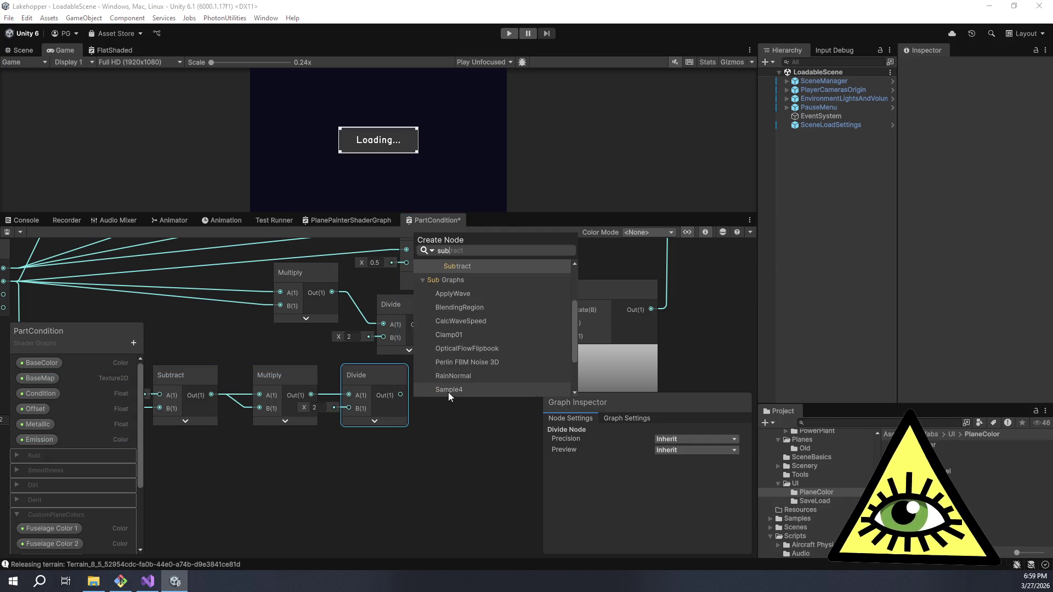
key(Return)
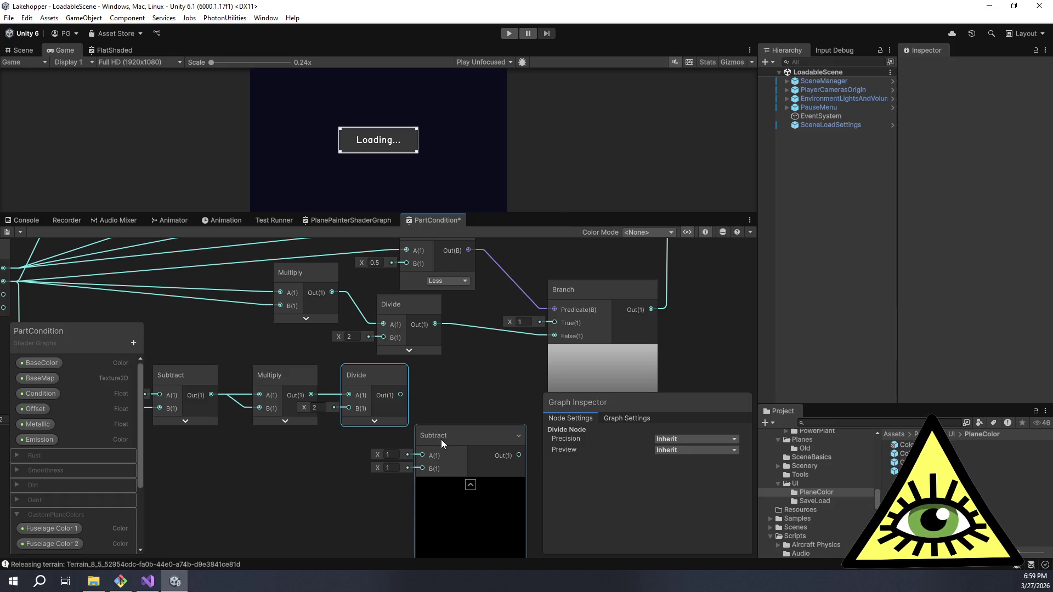
drag(441, 439, 463, 410)
mouse_move(400, 395)
mouse_down()
mouse_move(442, 439)
mouse_move(324, 414)
mouse_move(408, 324)
mouse_up()
click(462, 449)
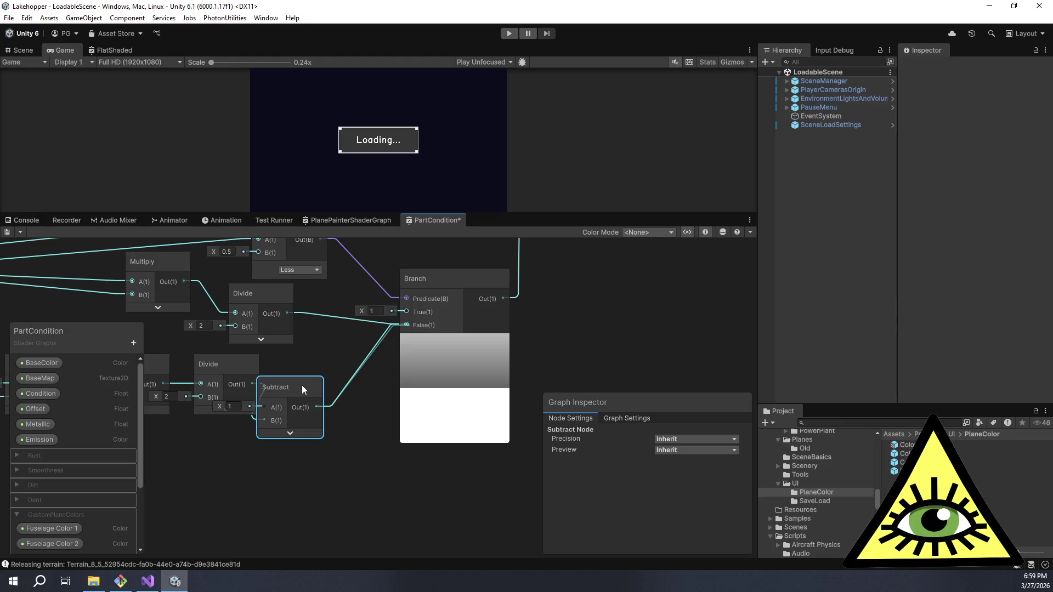
mouse_move(301, 385)
mouse_down()
mouse_move(331, 380)
mouse_move(330, 354)
mouse_move(372, 355)
mouse_move(380, 392)
mouse_move(387, 367)
mouse_move(376, 374)
mouse_move(428, 392)
mouse_up()
scroll(376, 354, down, 2)
scroll(377, 359, up, 1)
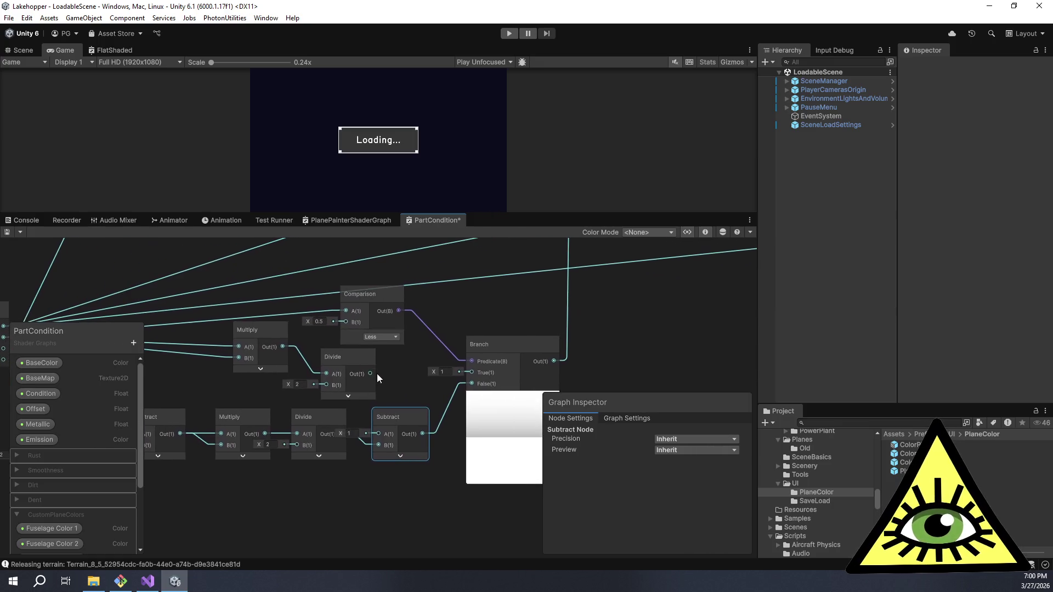
drag(356, 360, 404, 369)
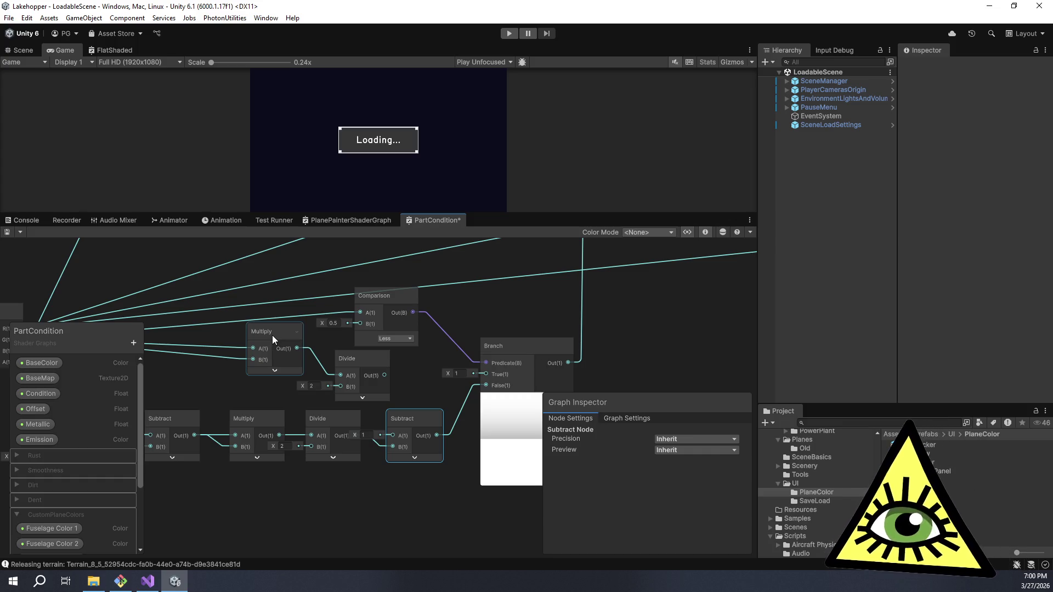
mouse_move(272, 334)
mouse_down()
mouse_move(407, 358)
mouse_move(469, 356)
mouse_move(399, 333)
mouse_up()
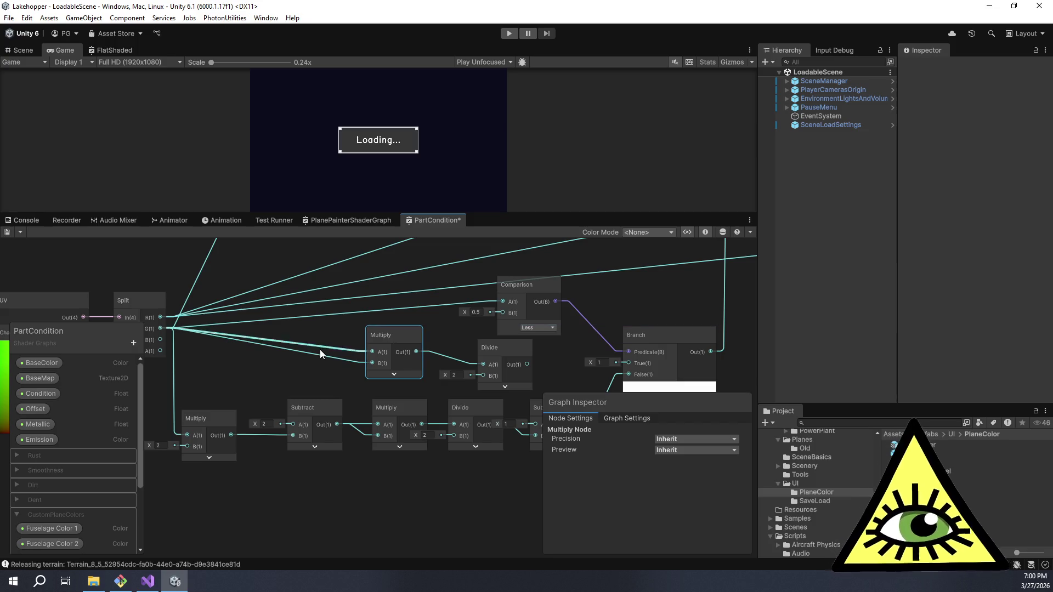
- Feed the x·2 Multiply output into the upper Multiply's B input to get 2·x·x
key(space)
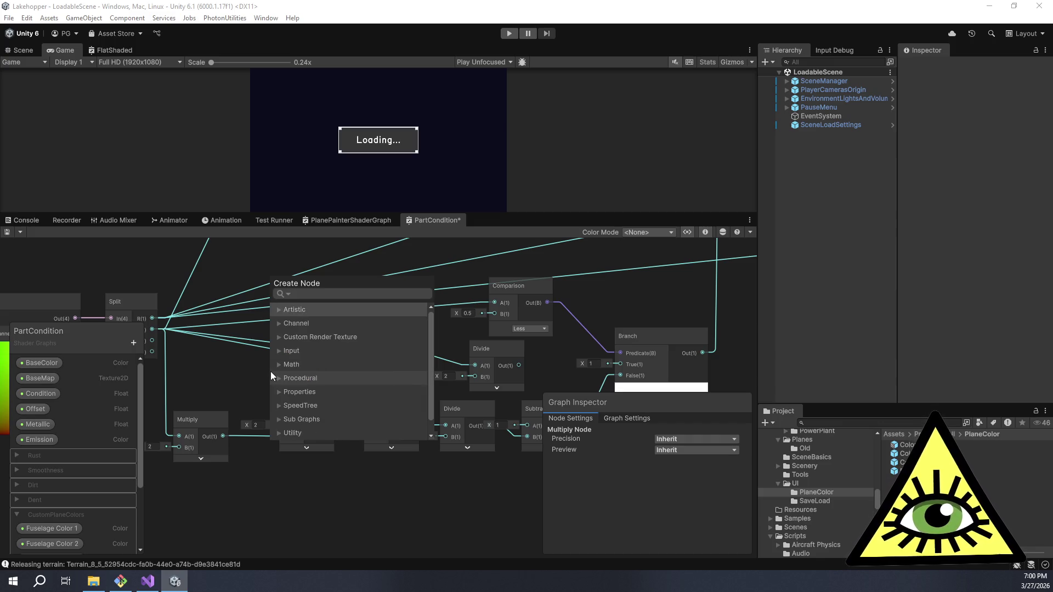
click(271, 371)
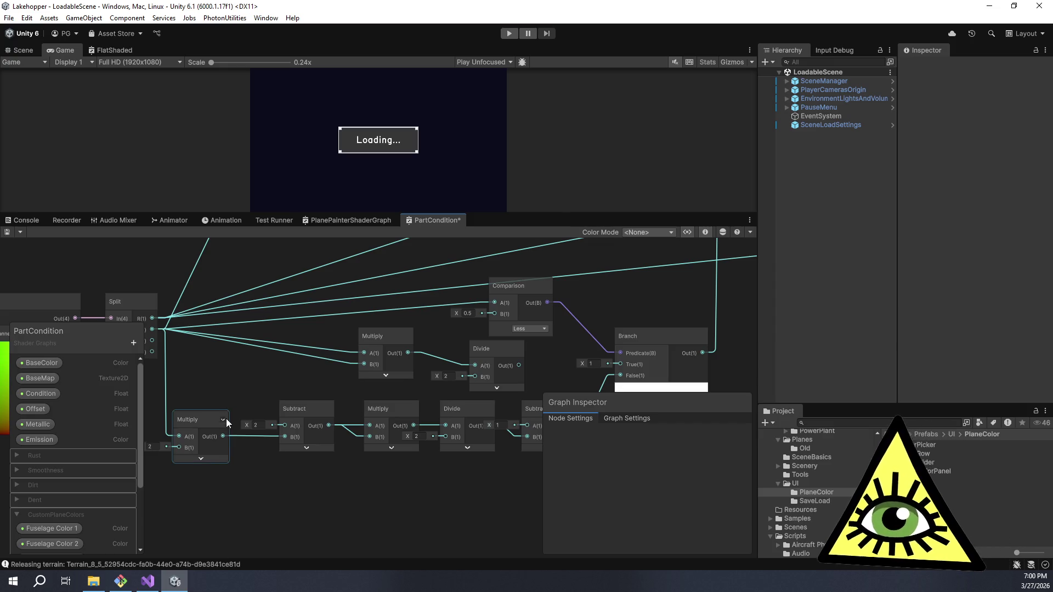
mouse_move(221, 437)
mouse_down()
mouse_move(343, 374)
mouse_move(312, 373)
mouse_move(357, 355)
mouse_up()
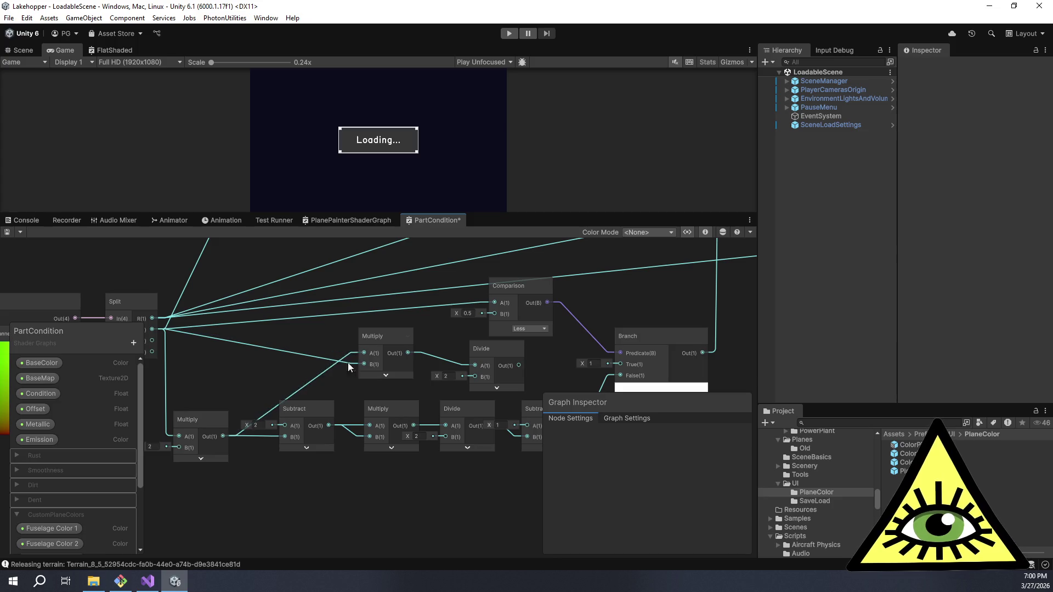
mouse_move(223, 435)
mouse_down()
mouse_move(355, 375)
mouse_move(364, 357)
mouse_move(274, 377)
mouse_up()
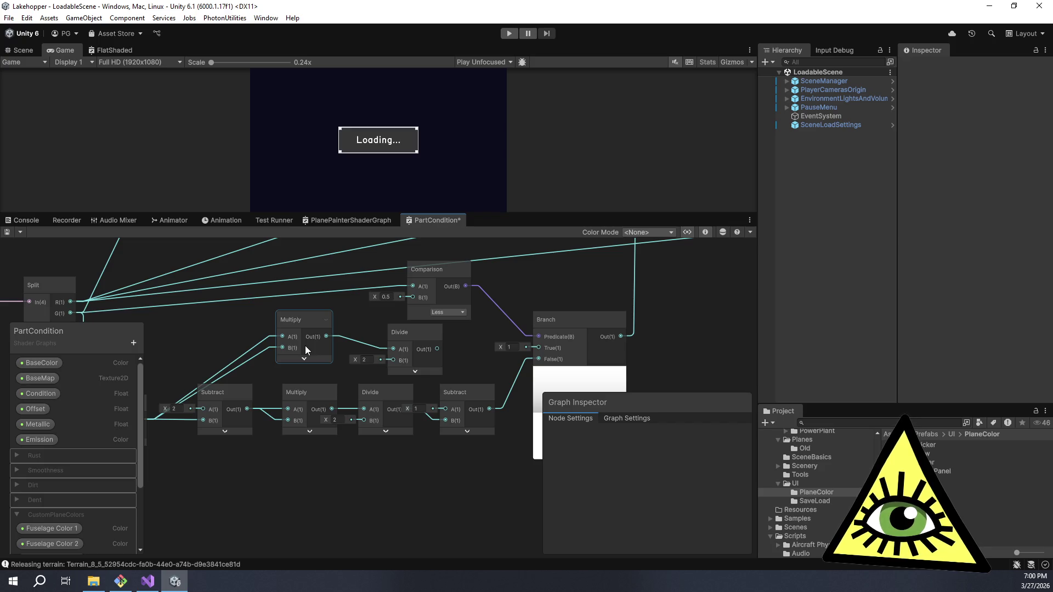
- Delete the upper divide-by-2 node and connect the upper Multiply directly to Branch's True input
scroll(309, 348, right, 2)
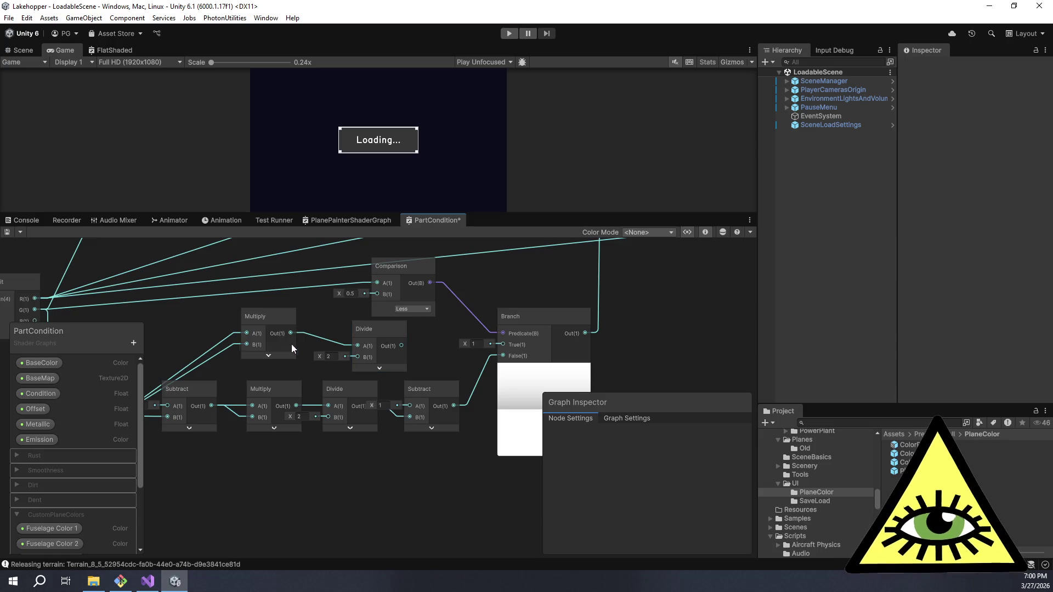
scroll(297, 343, left, 6)
scroll(277, 357, left, 1)
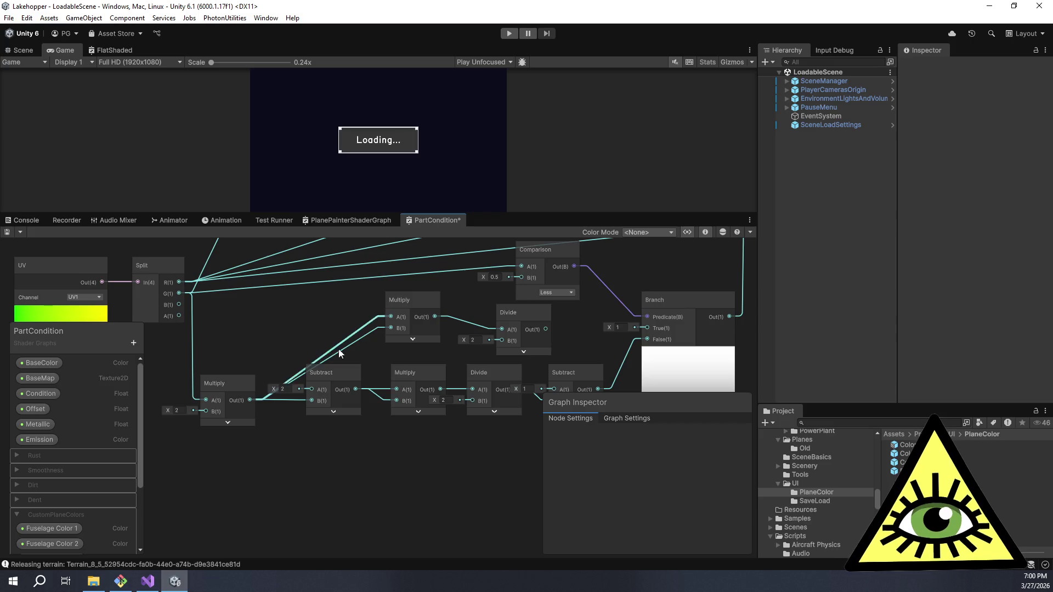
drag(376, 351, 325, 377)
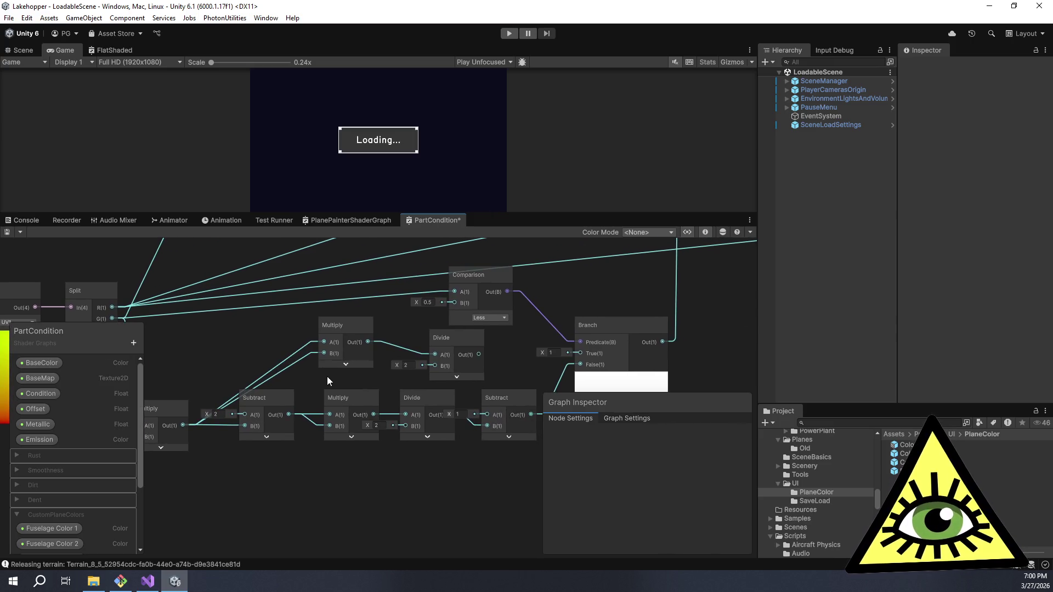
drag(405, 379, 335, 370)
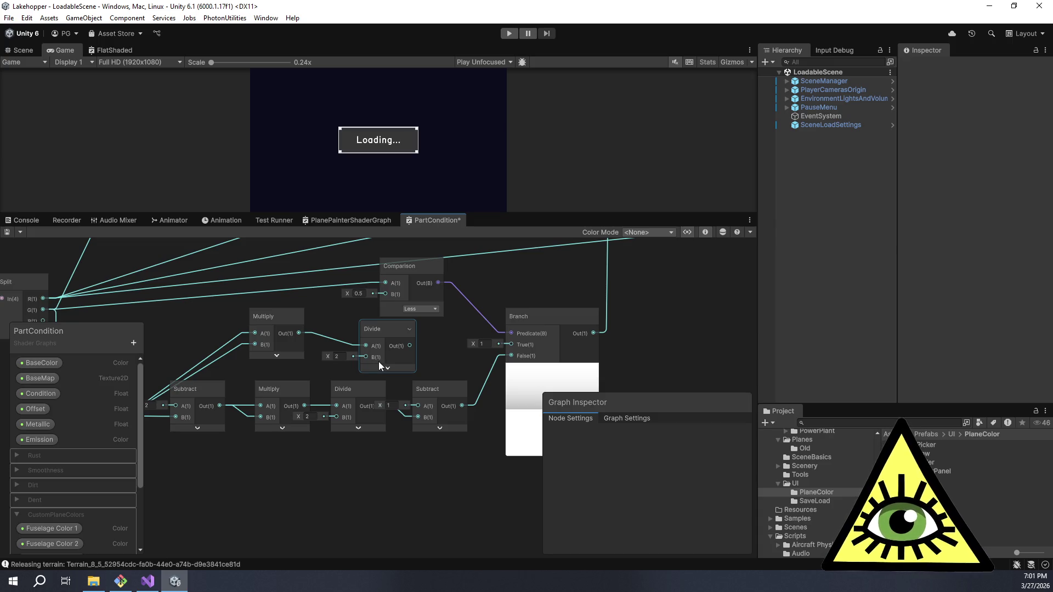
drag(380, 361, 318, 348)
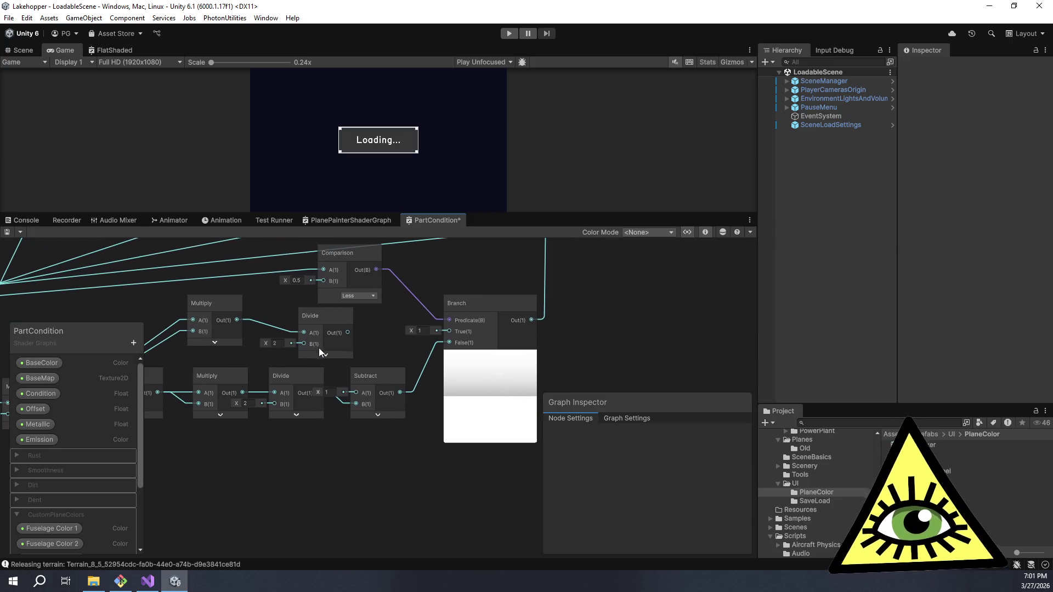
click(337, 321)
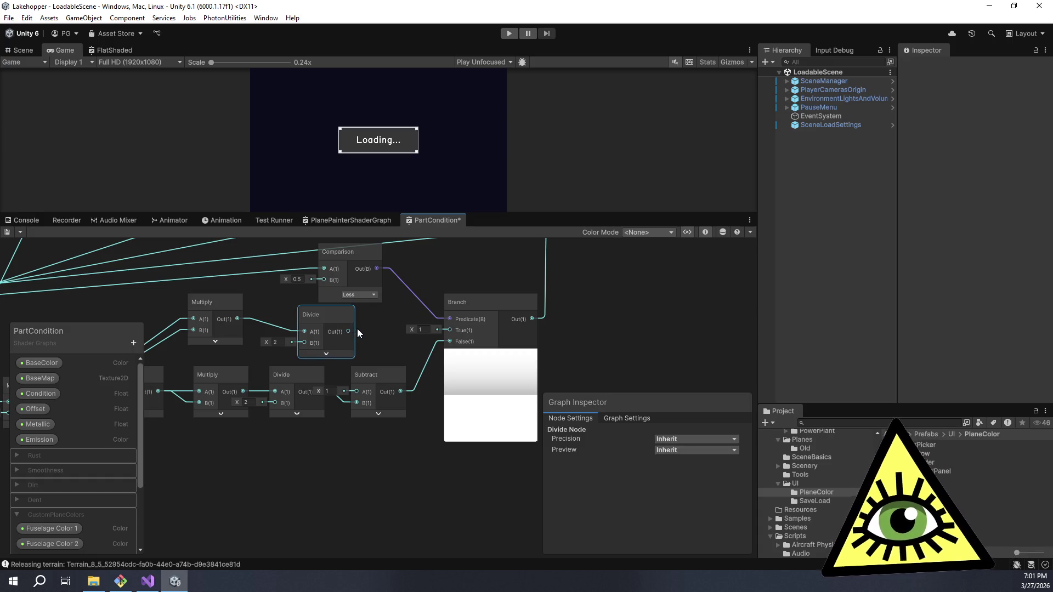
key(Delete)
drag(237, 318, 447, 331)
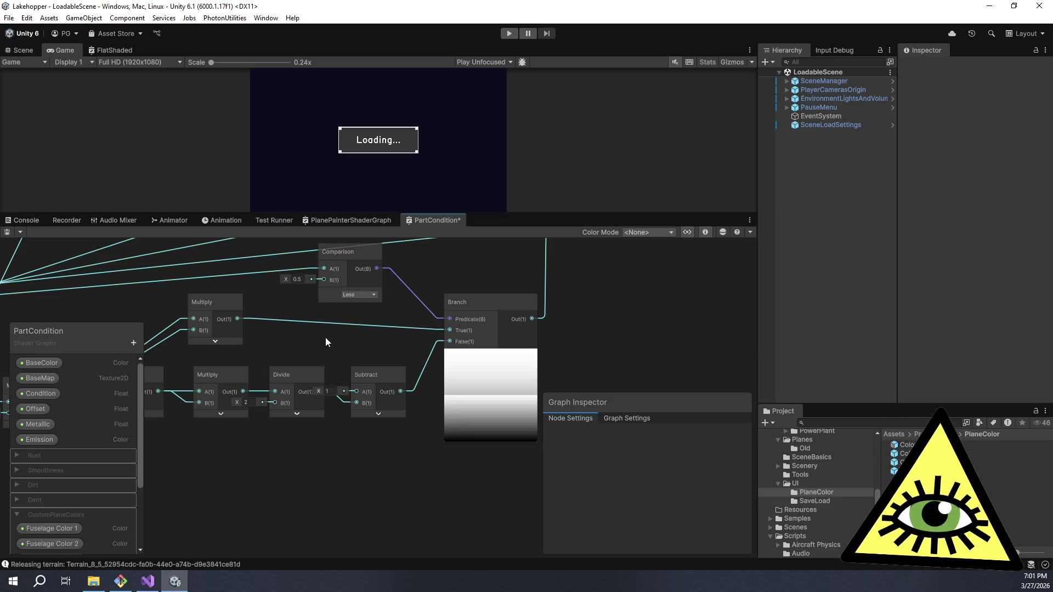
- Bring the easings.net easeInOutQuad cheat sheet window in front of Unity
mouse_move(325, 338)
mouse_down()
mouse_move(299, 319)
mouse_move(341, 326)
mouse_up()
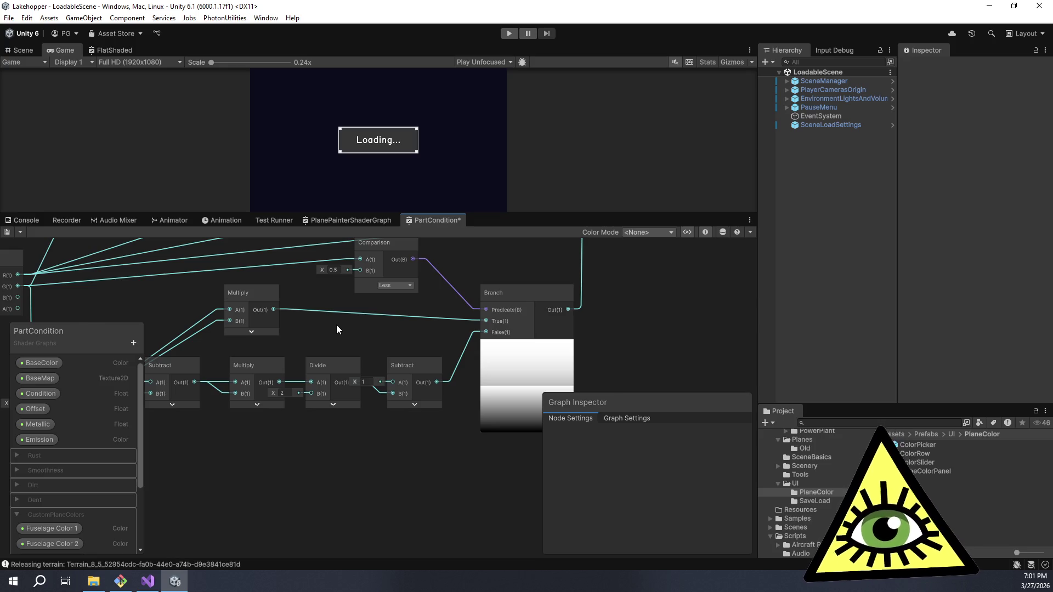
mouse_move(1052, 76)
mouse_down()
mouse_move(558, 76)
mouse_move(524, 48)
mouse_move(498, 48)
mouse_up()
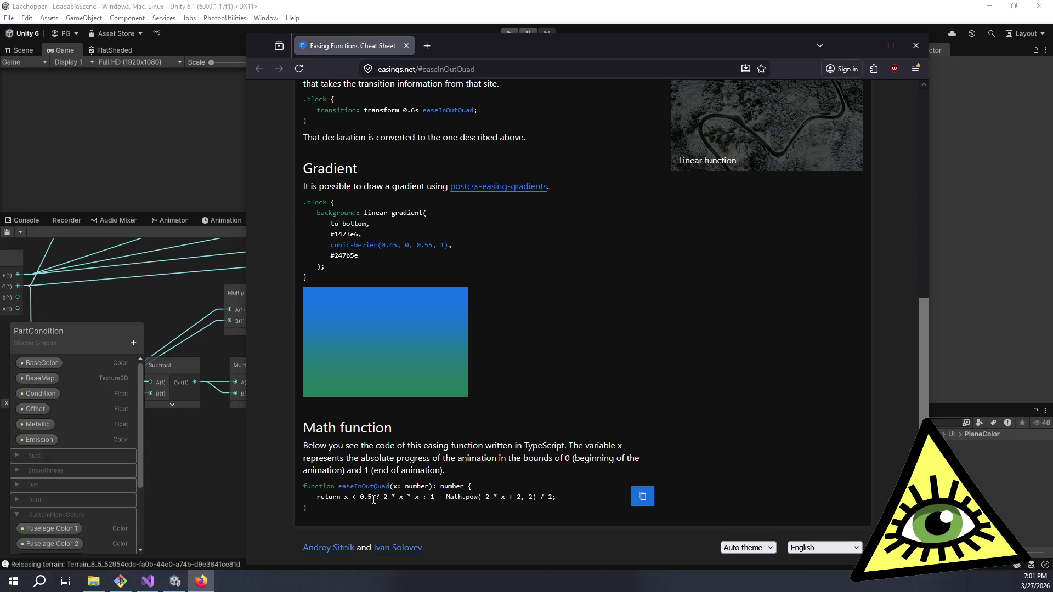
- Highlight the 2 * x * x branch, the exponent and the final division in the easeInOutQuad formula
drag(384, 500, 419, 500)
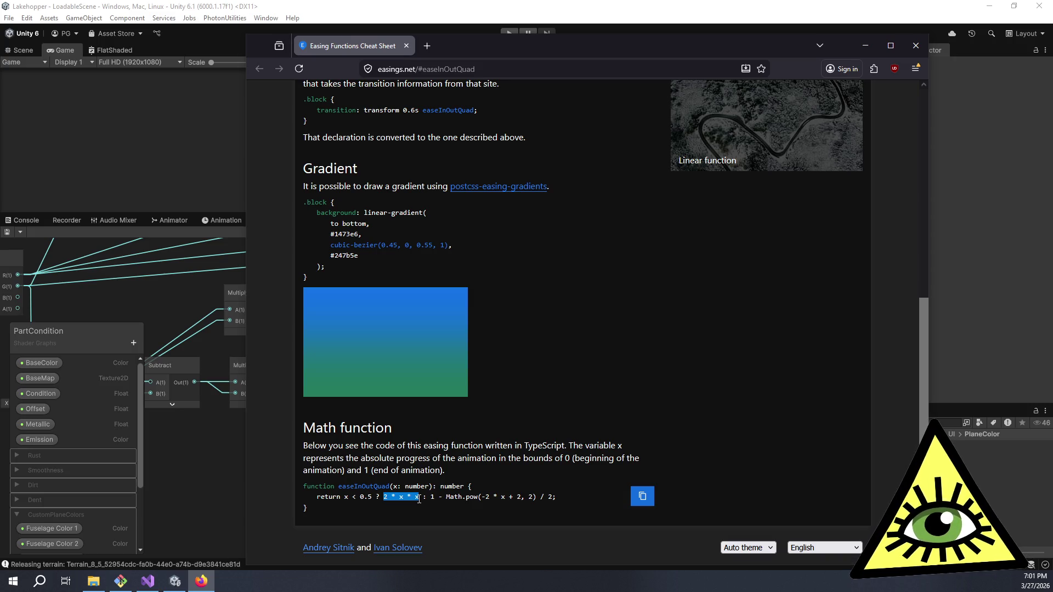
click(421, 501)
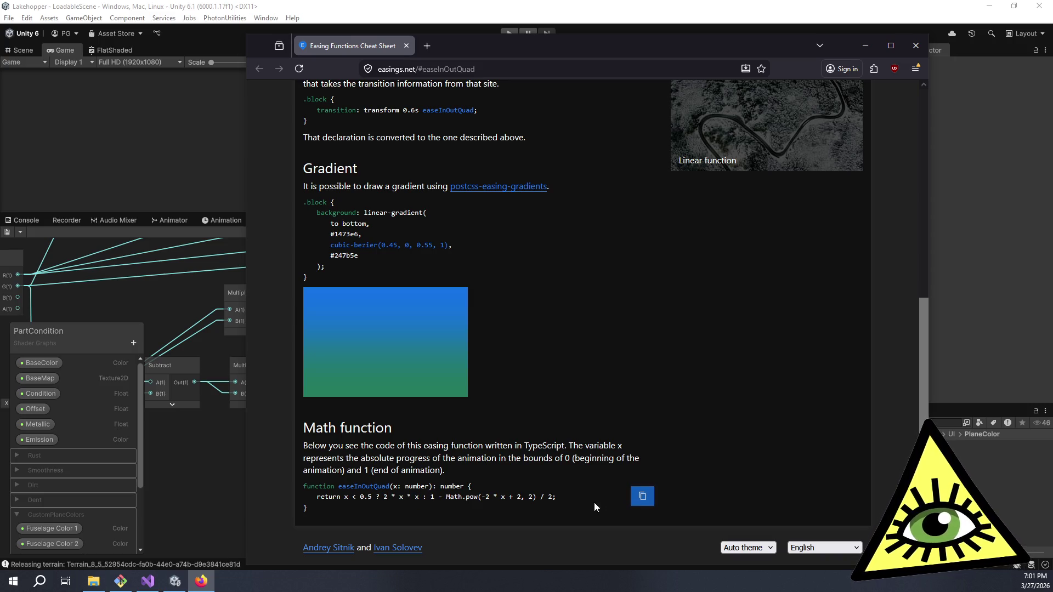
mouse_move(530, 502)
mouse_down()
mouse_move(412, 499)
mouse_move(538, 498)
mouse_up()
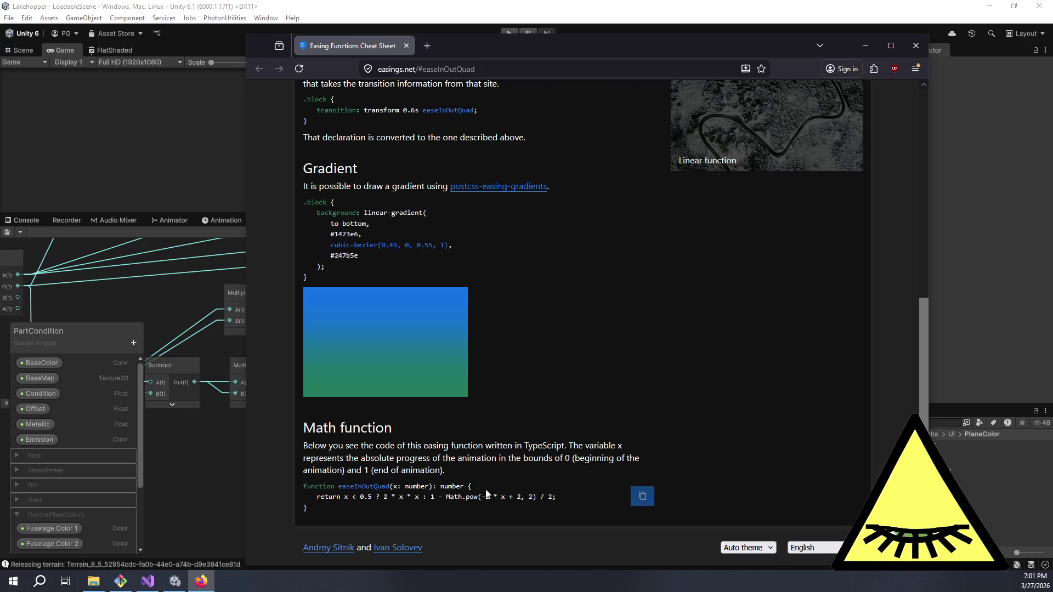
drag(540, 497, 556, 498)
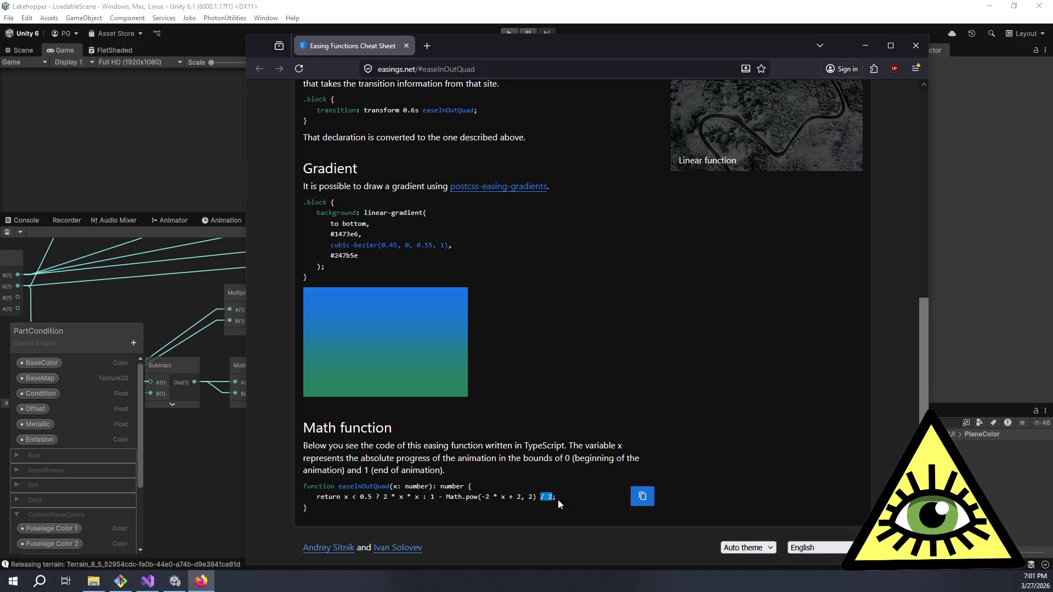
click(512, 501)
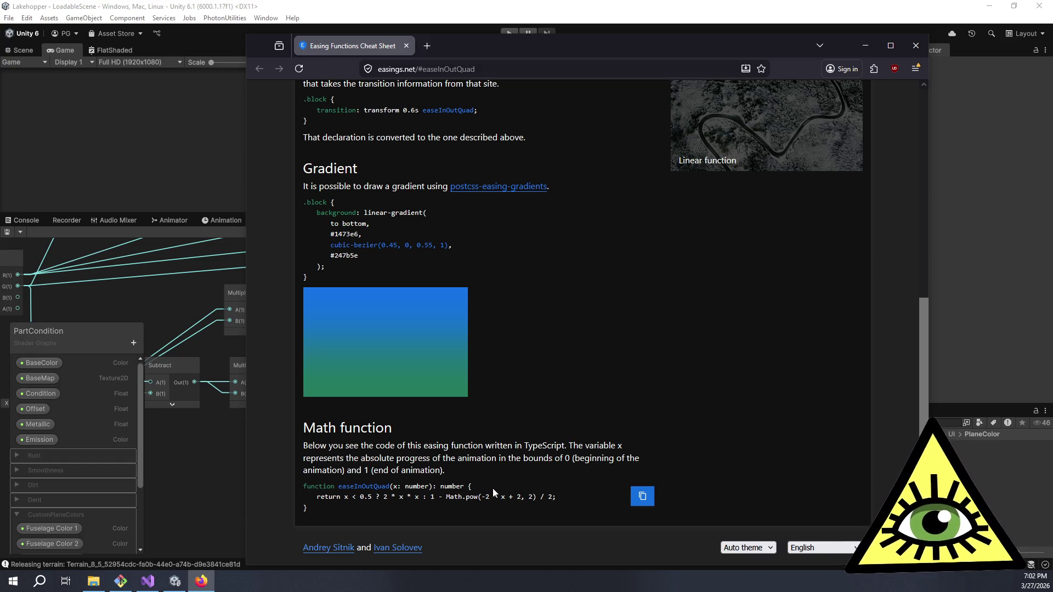
drag(384, 496, 417, 497)
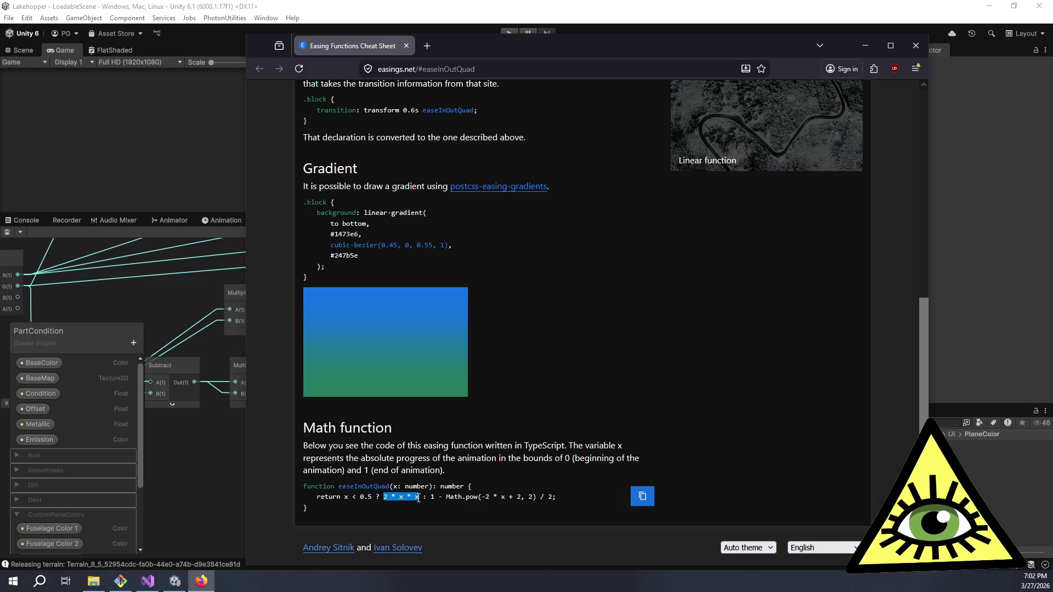
click(419, 498)
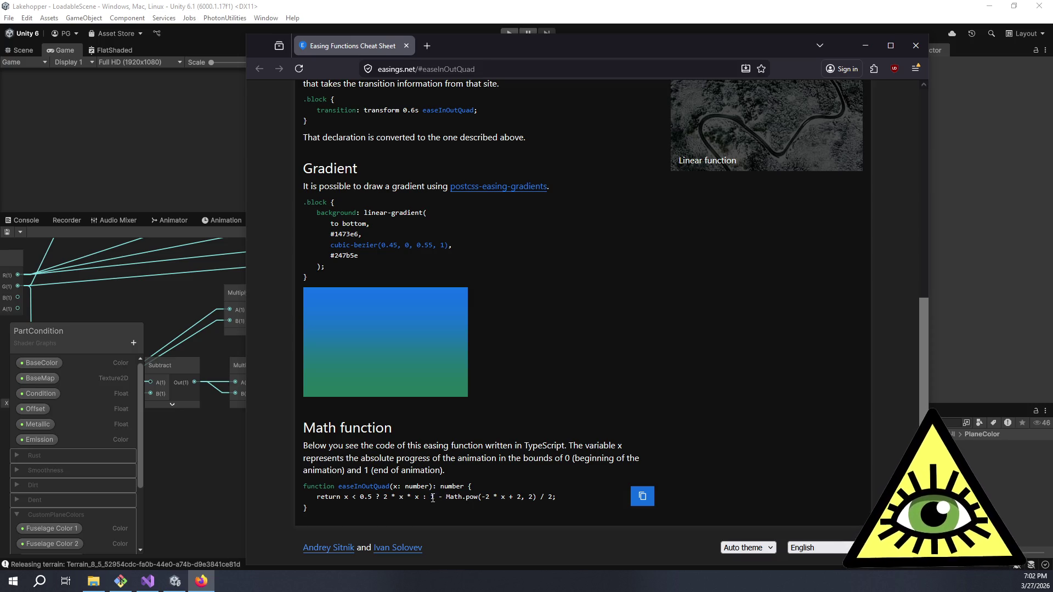
- Pick out the formula's second branch and its trailing / 2, then switch to the Graphtoy window
drag(446, 498, 553, 496)
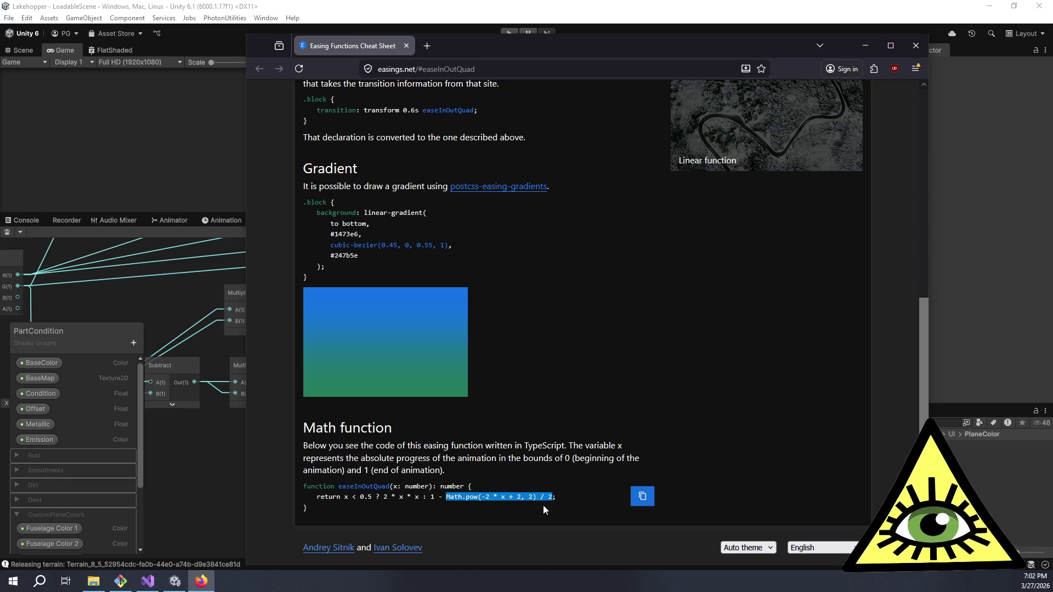
drag(554, 497, 540, 496)
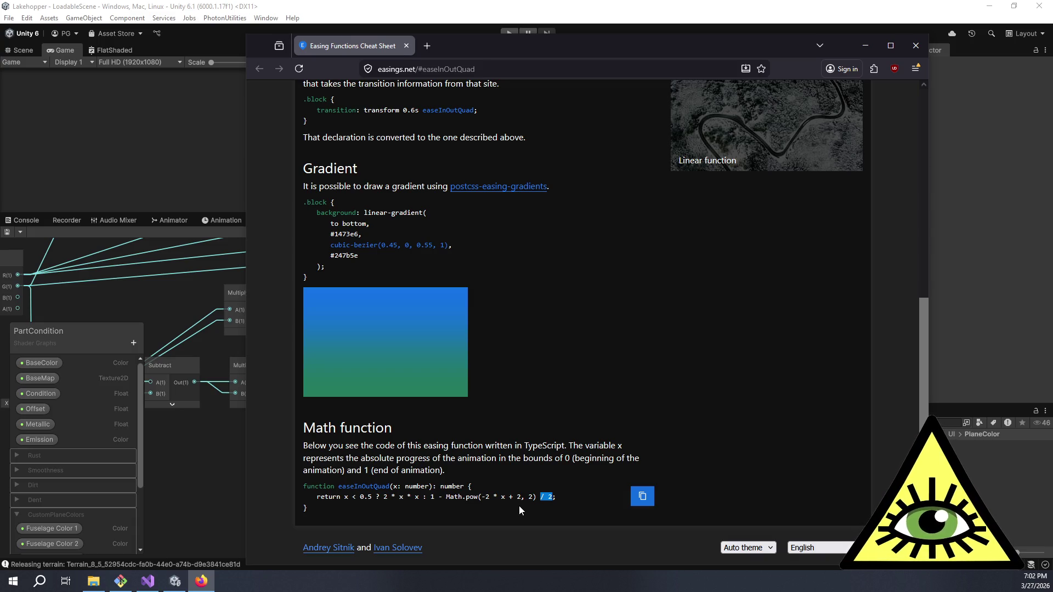
scroll(518, 506, up, 7)
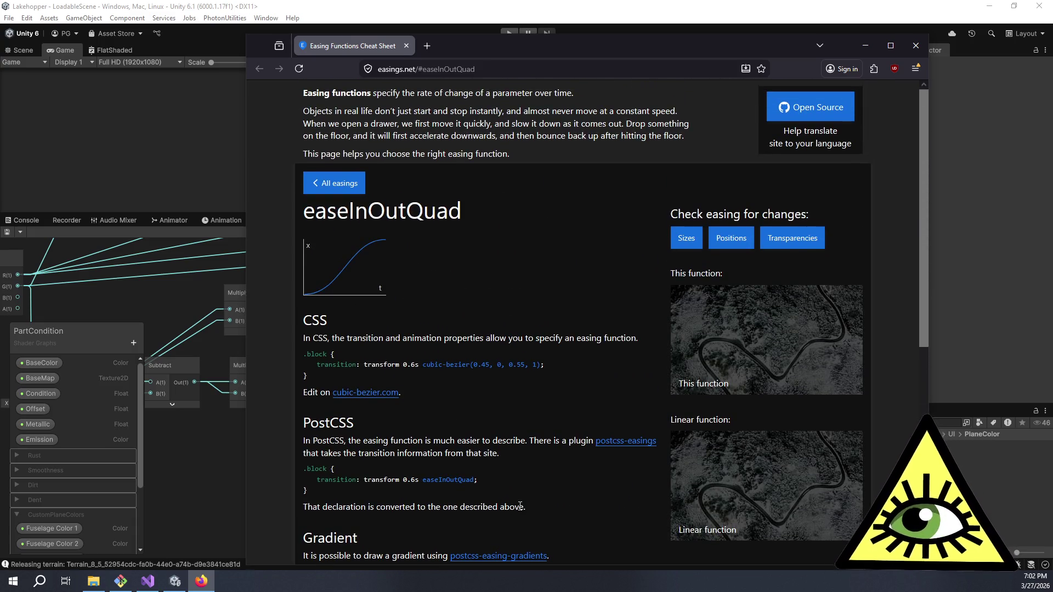
scroll(520, 506, down, 7)
drag(540, 497, 553, 497)
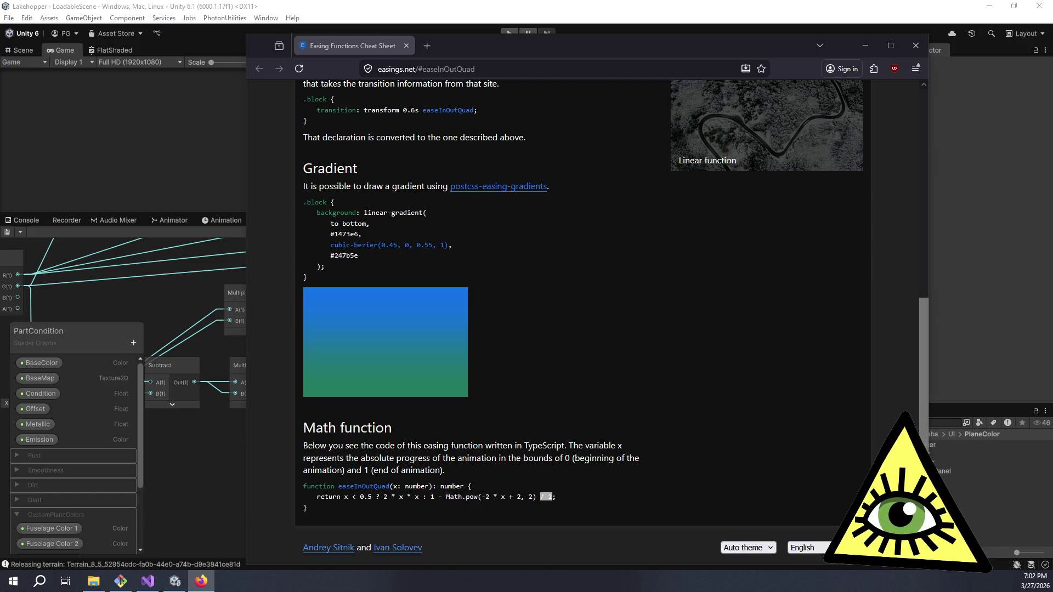
key(alt+Tab)
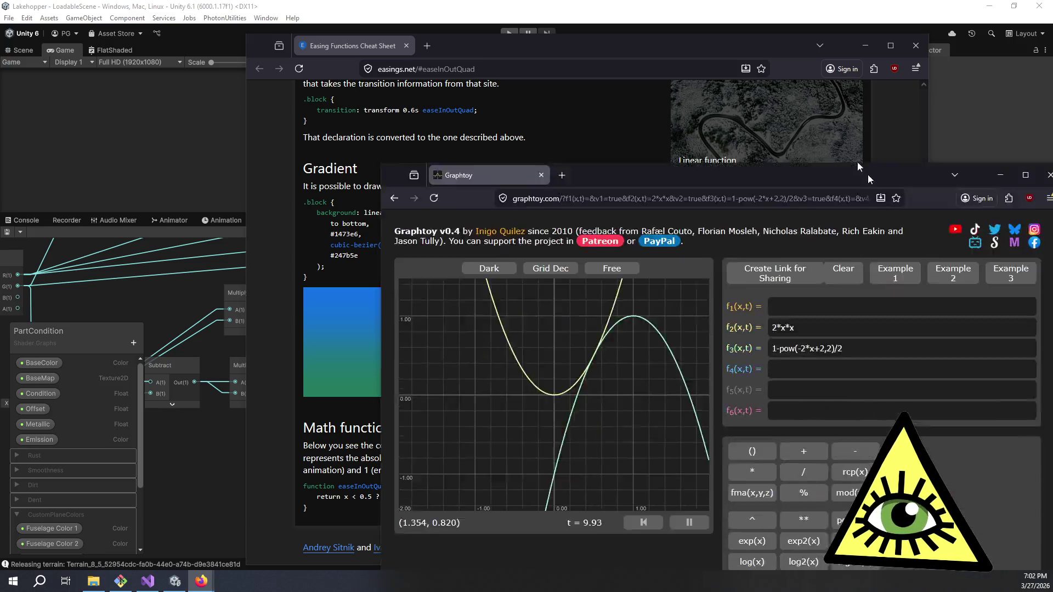
- Maximize Graphtoy and zoom in where 2*x*x meets 1-pow(-2*x+2,2)/2
key(super+Up)
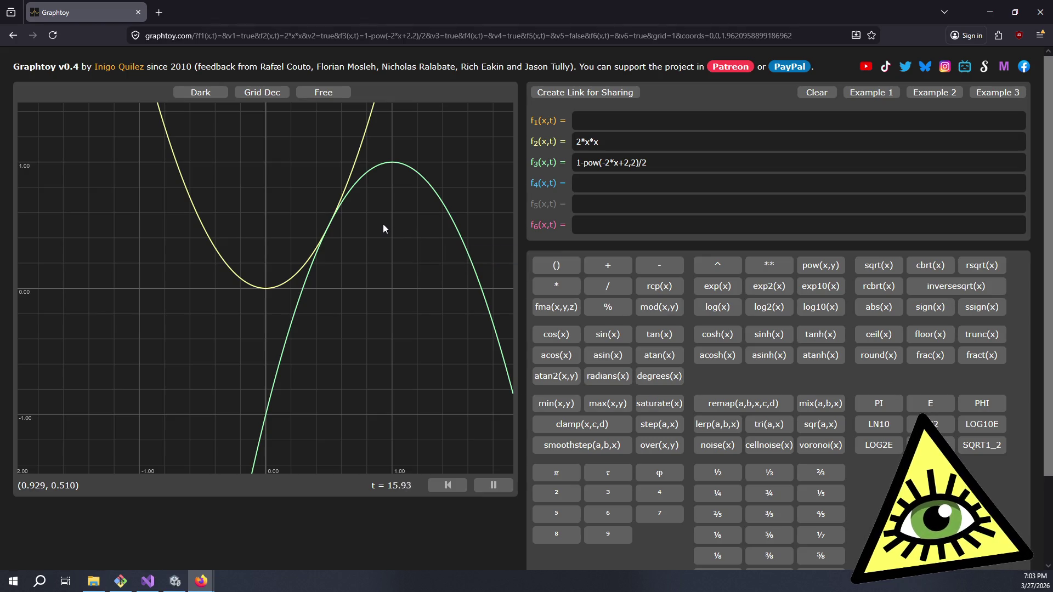
scroll(383, 223, down, 2)
scroll(388, 223, down, 3)
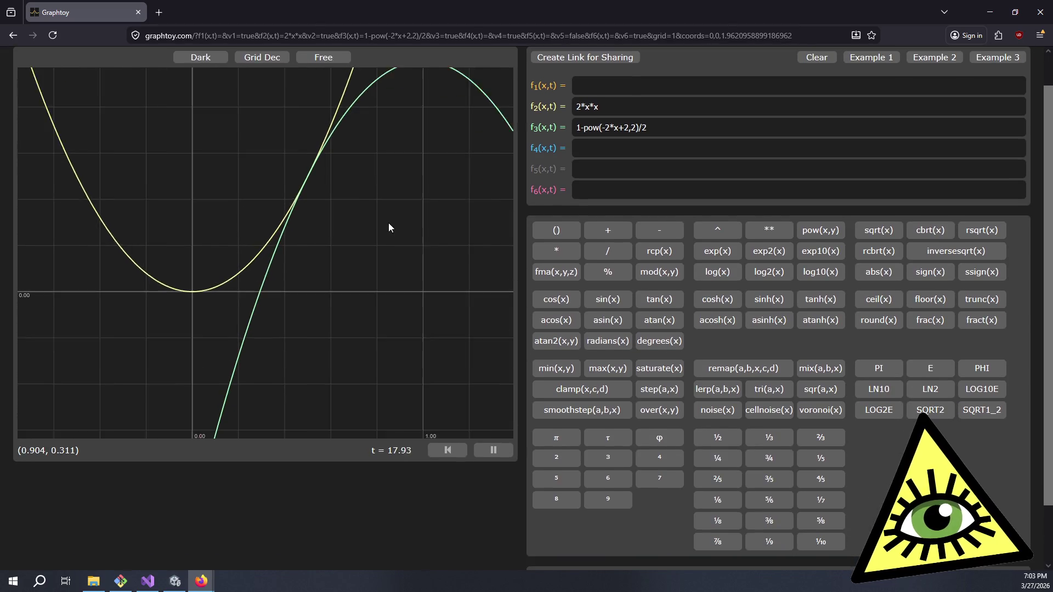
drag(391, 226, 403, 284)
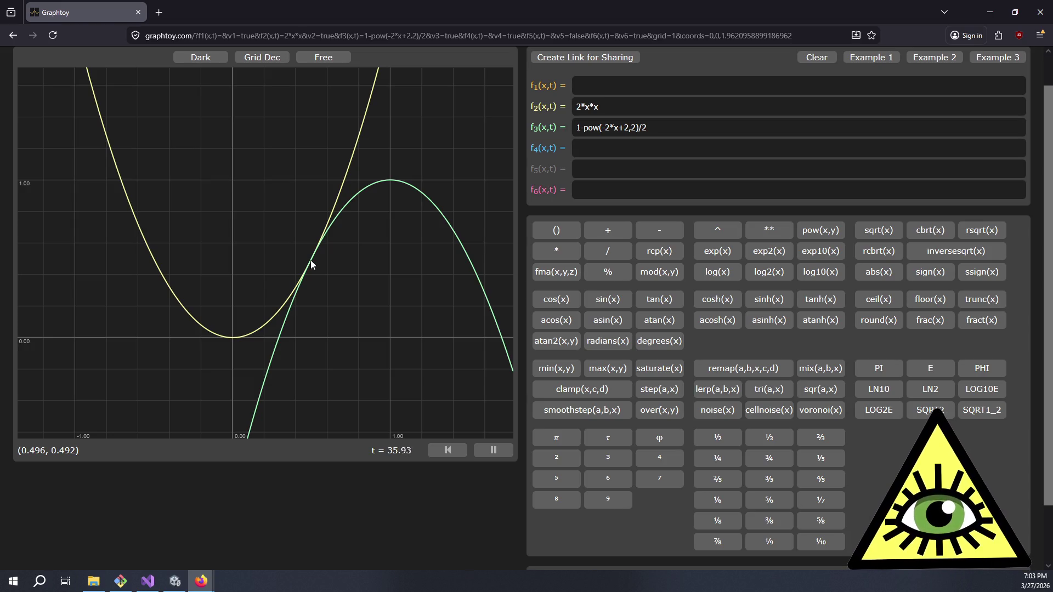
- Restore Graphtoy, bring the PartCondition shader graph forward and pan it right
double_click(417, 22)
key(super+Down)
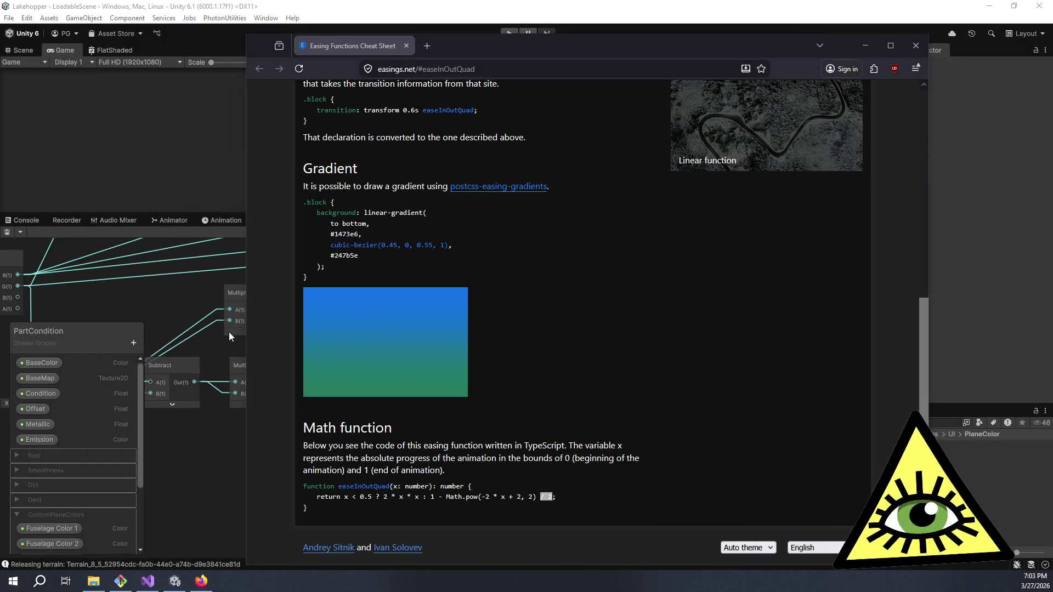
click(159, 298)
mouse_move(163, 310)
mouse_down()
mouse_move(380, 301)
mouse_move(407, 407)
mouse_up()
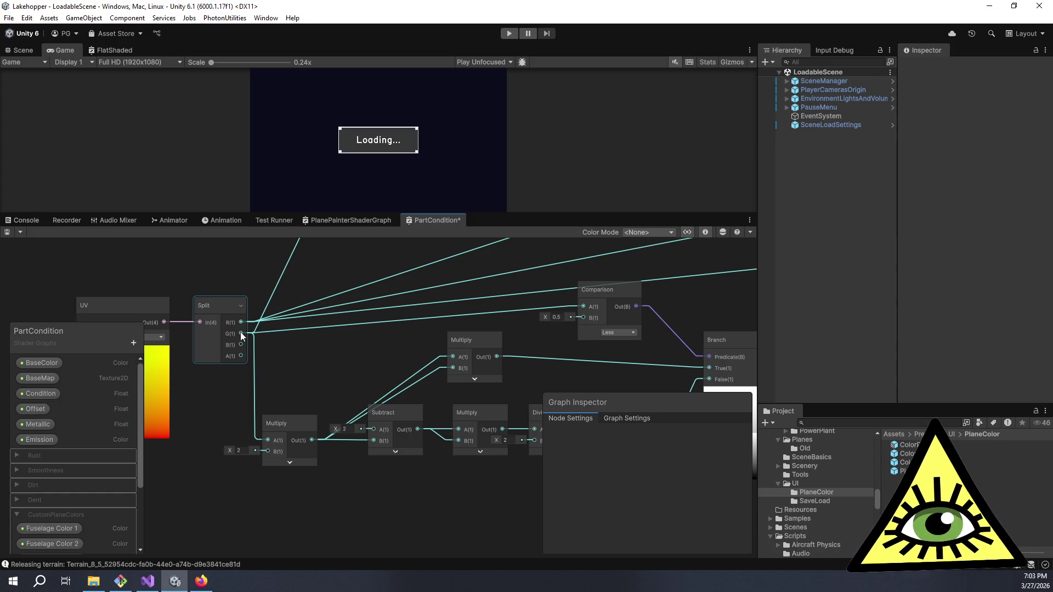
- Connect Split's G output to the upper Multiply node's B input and check the Branch preview
drag(239, 335, 452, 367)
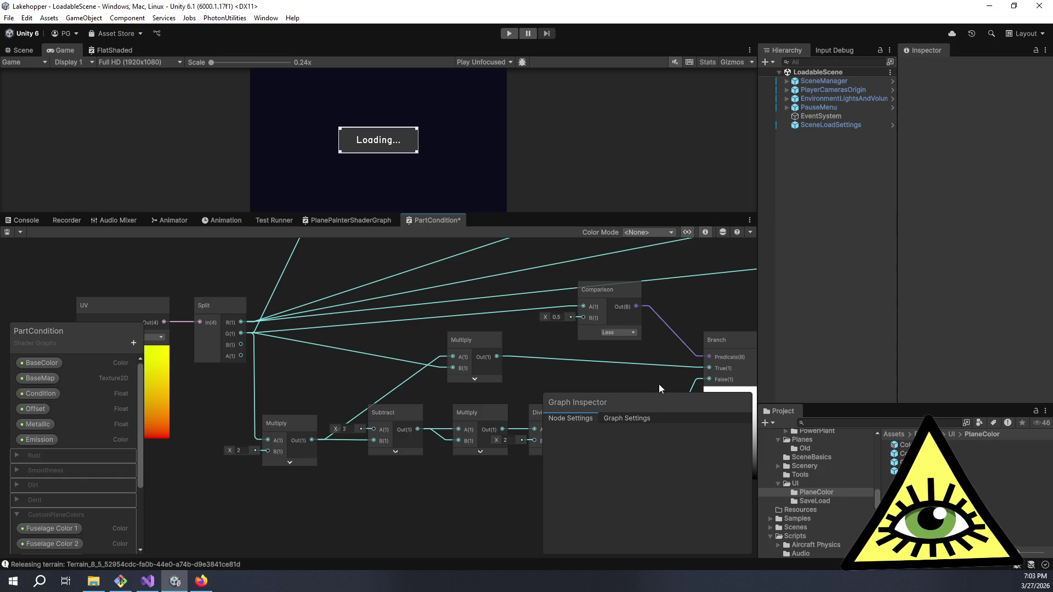
drag(657, 386, 378, 350)
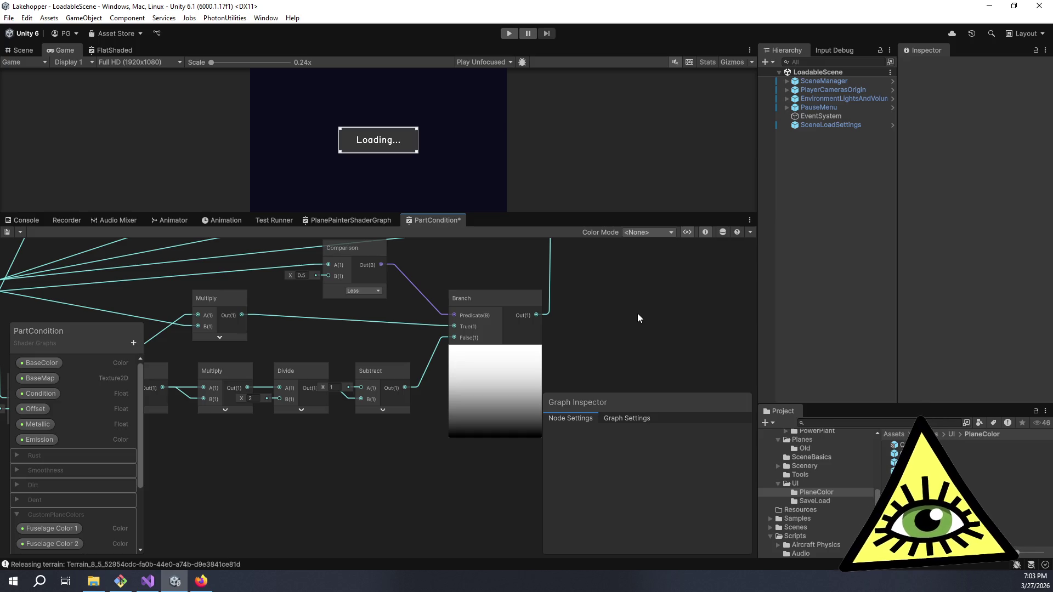
drag(288, 480, 368, 449)
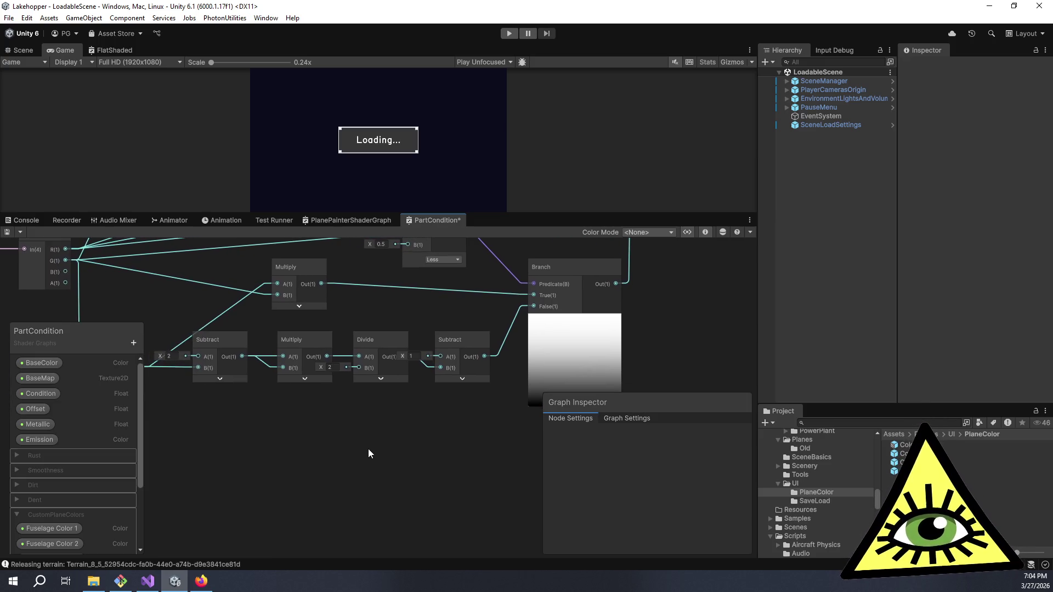
scroll(633, 340, up, 5)
scroll(448, 403, up, 3)
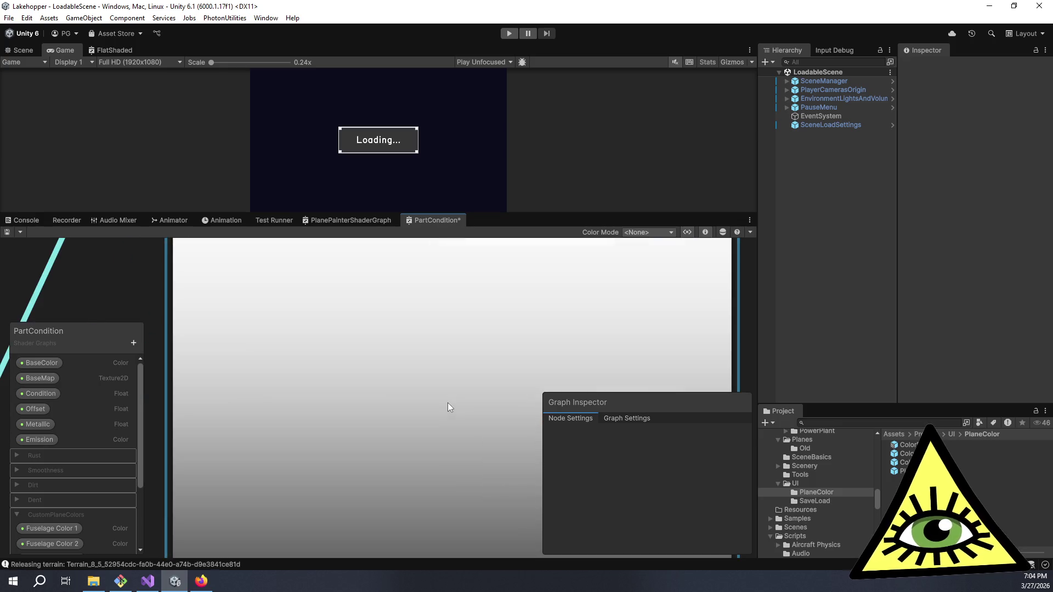
scroll(433, 416, down, 5)
scroll(384, 430, down, 6)
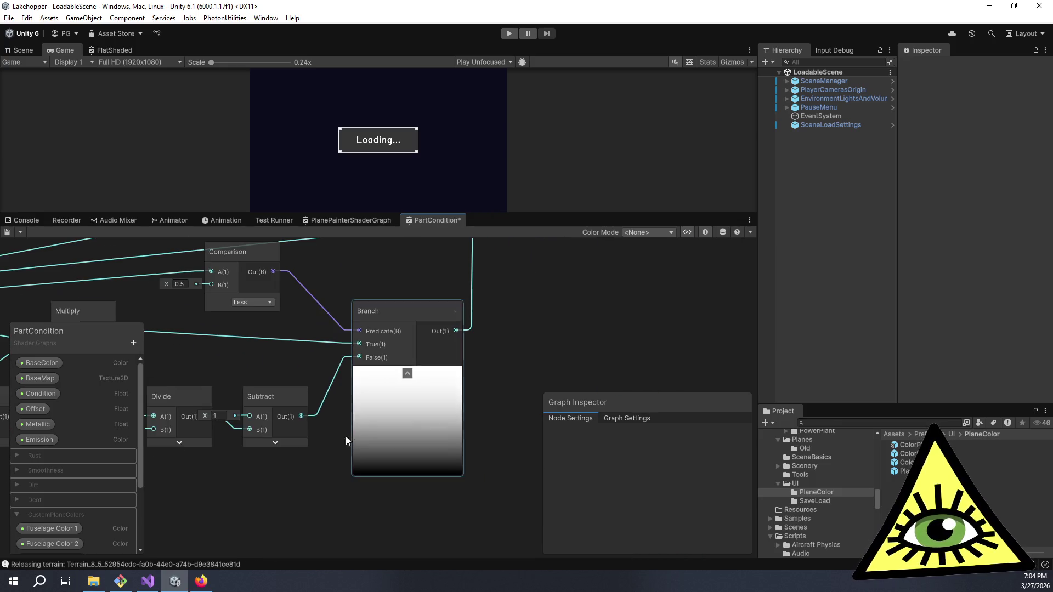
- Review the easing chain from Multiply, Divide and Subtract back to UV, then switch to the cheat sheet
drag(433, 453, 468, 436)
scroll(469, 436, down, 3)
scroll(457, 445, up, 2)
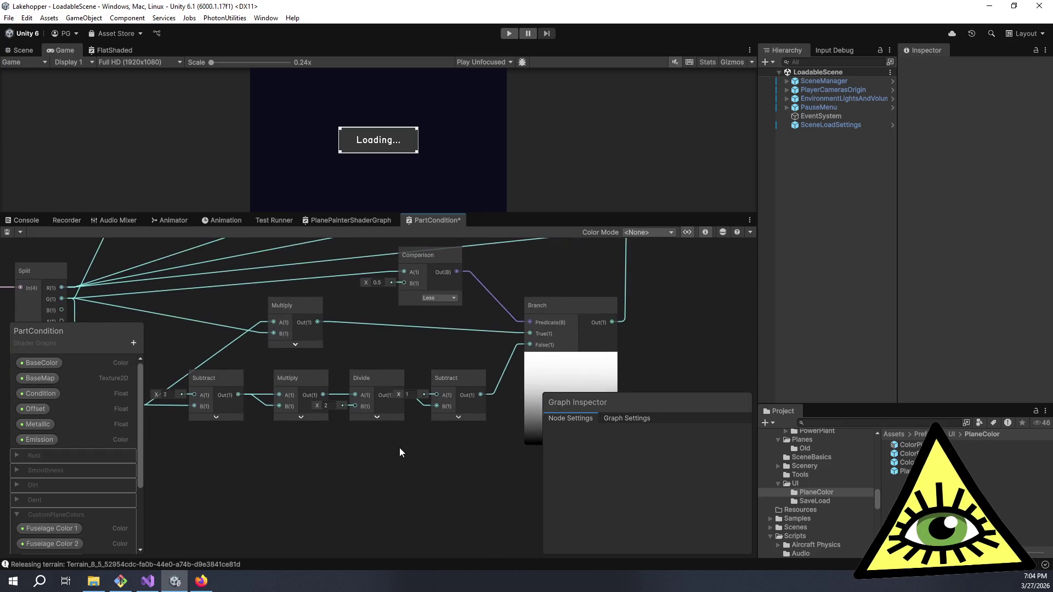
drag(396, 447, 481, 433)
drag(389, 449, 420, 445)
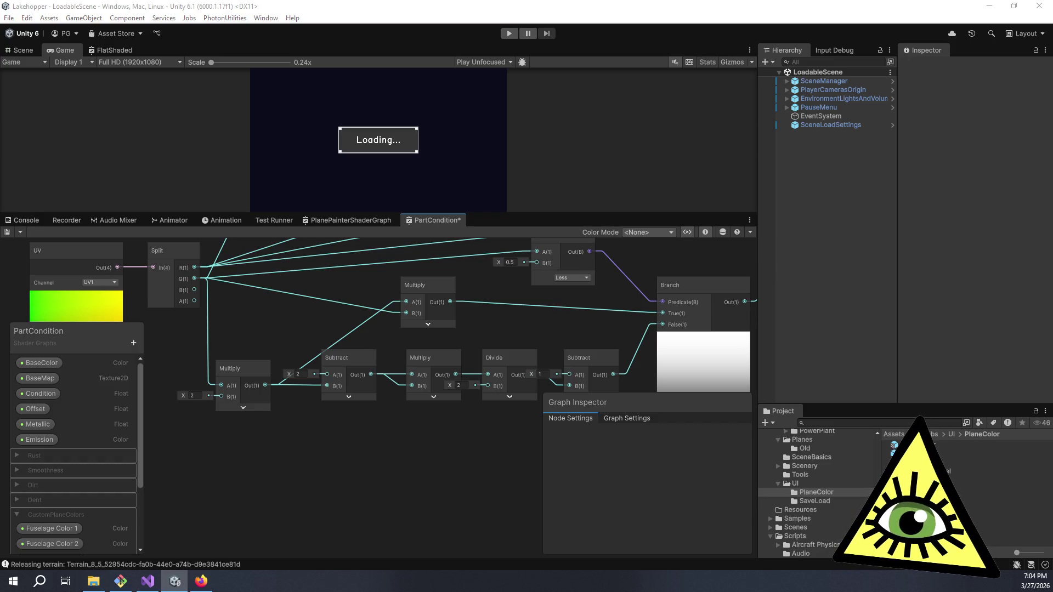
key(alt+Tab)
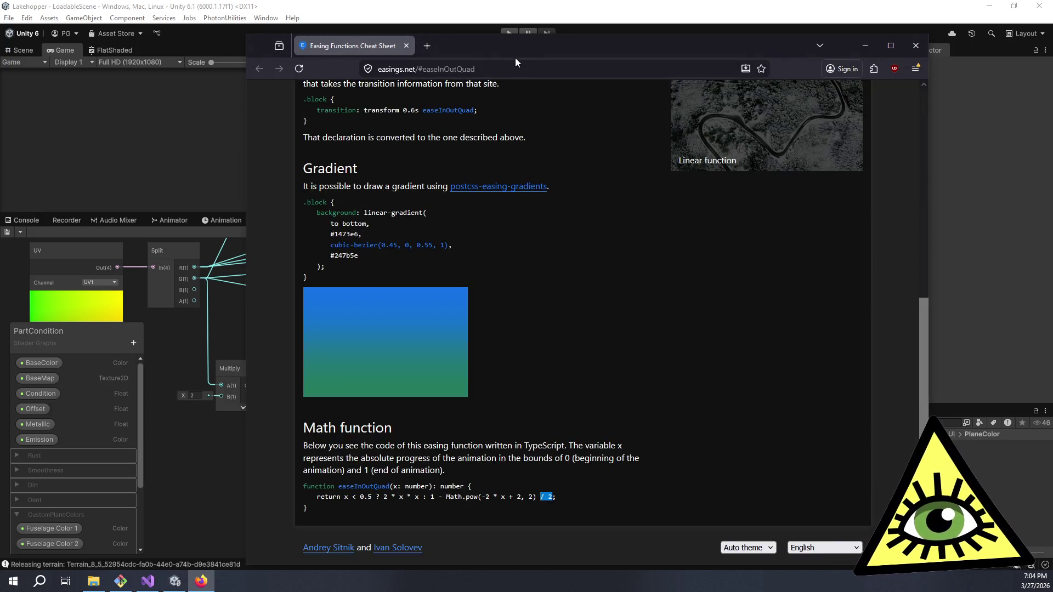
- Close the easings.net cheat sheet and select the lower Multiply node's B value of 2
click(915, 45)
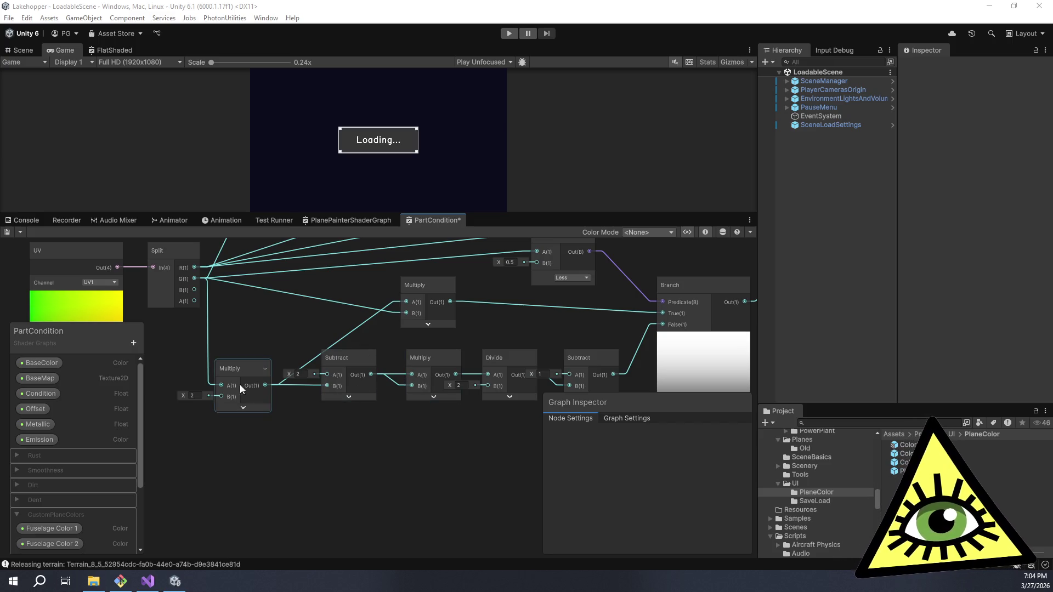
click(196, 394)
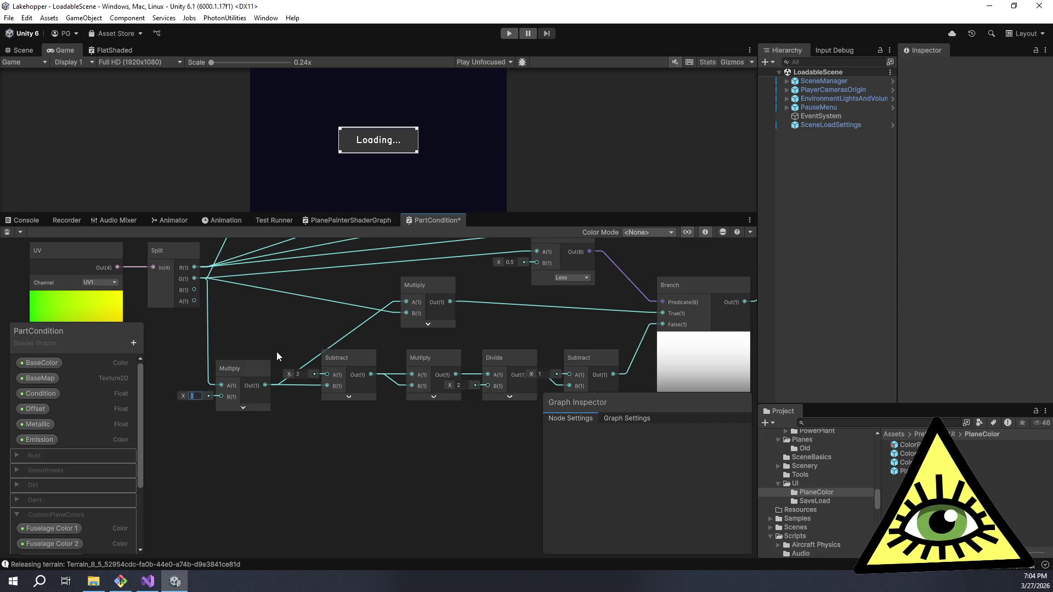
text(2)
click(334, 509)
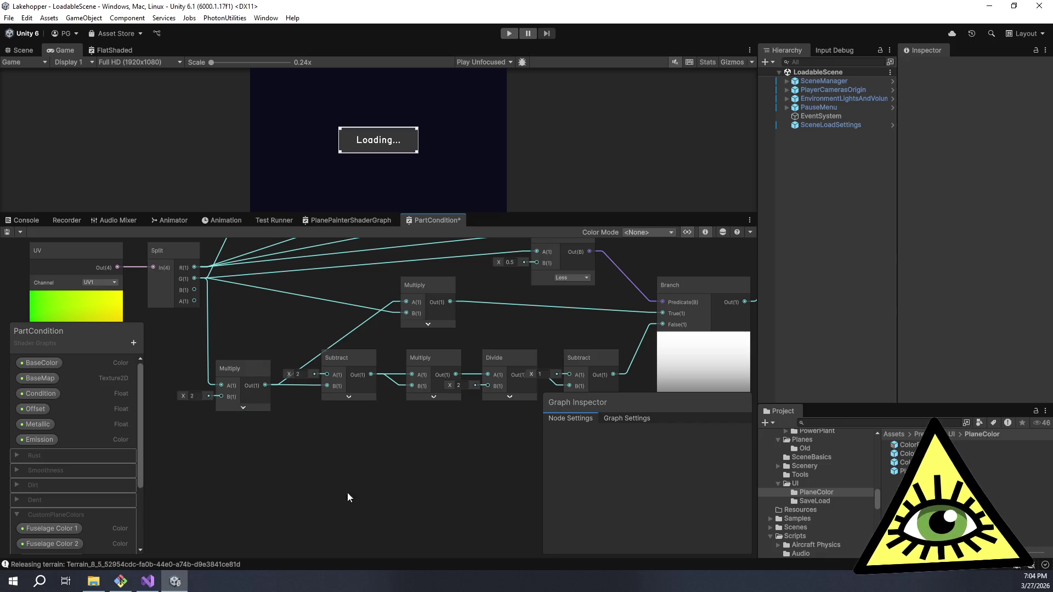
drag(385, 442, 435, 447)
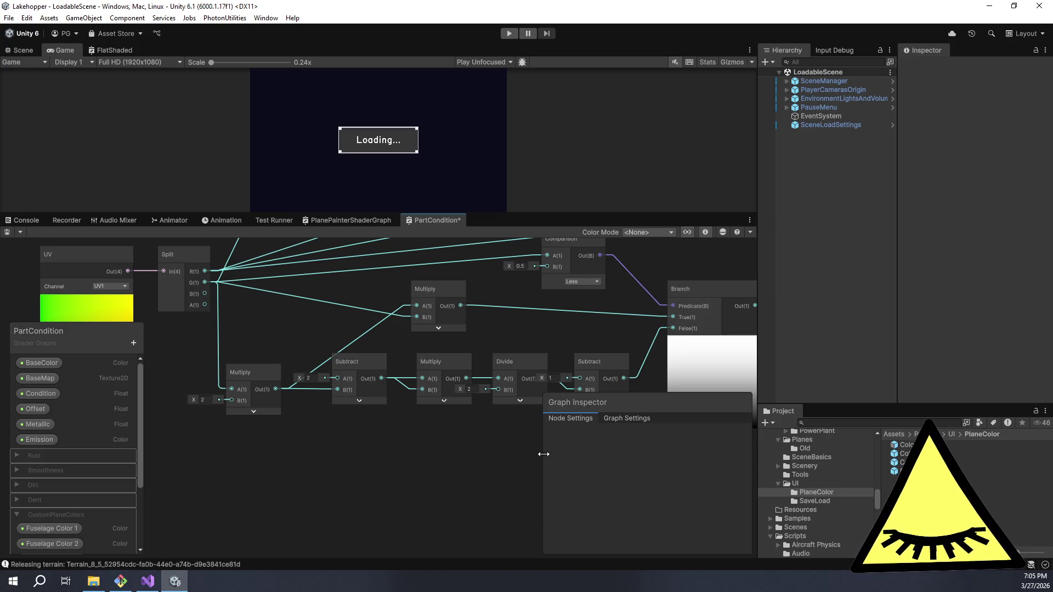
- Pan across the PartCondition graph toward the Branch node
drag(491, 453, 423, 444)
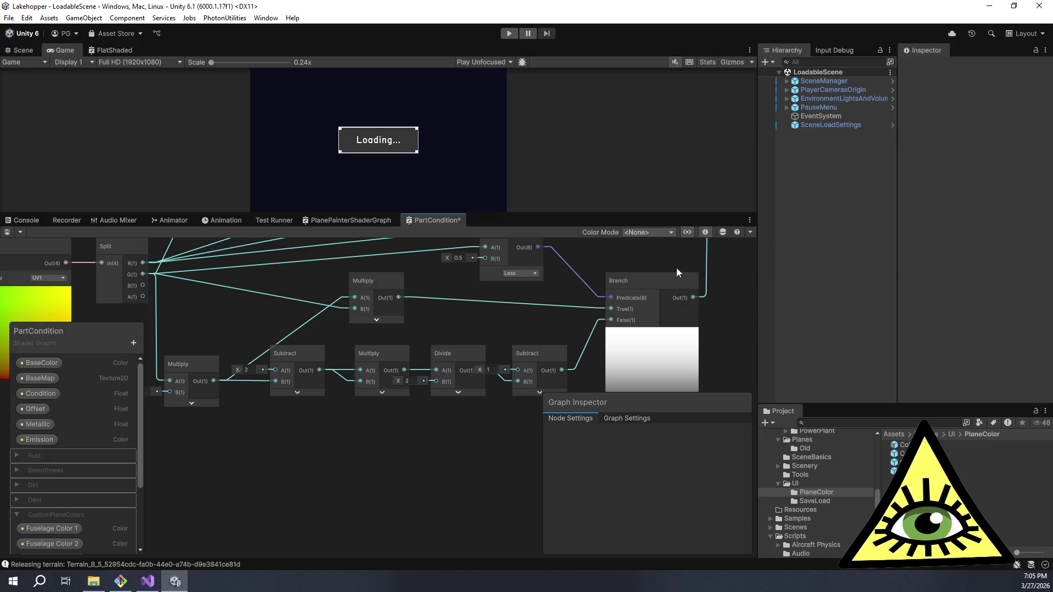
drag(435, 459, 400, 460)
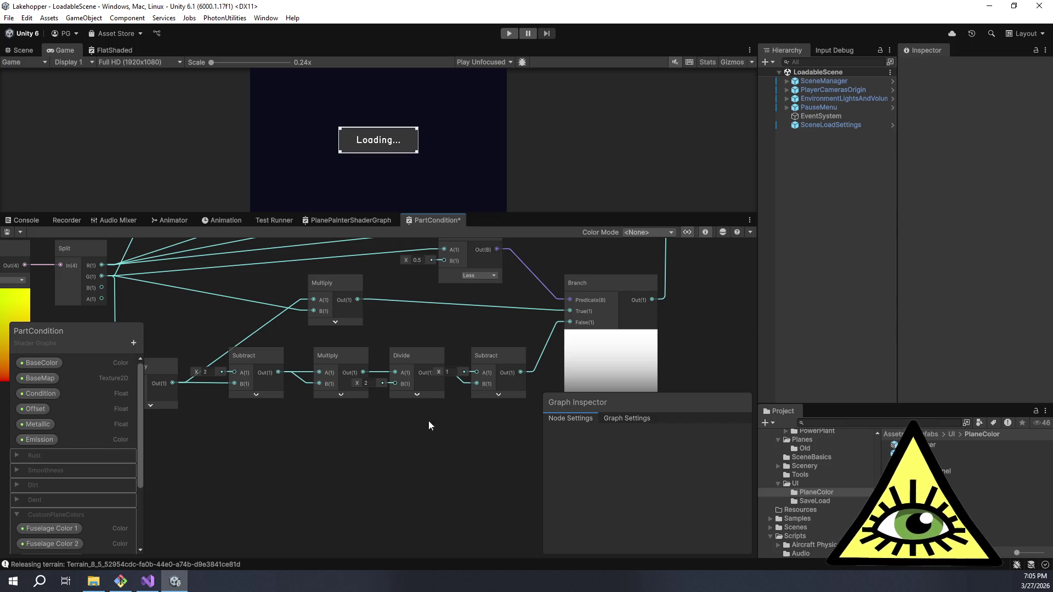
drag(608, 420, 585, 404)
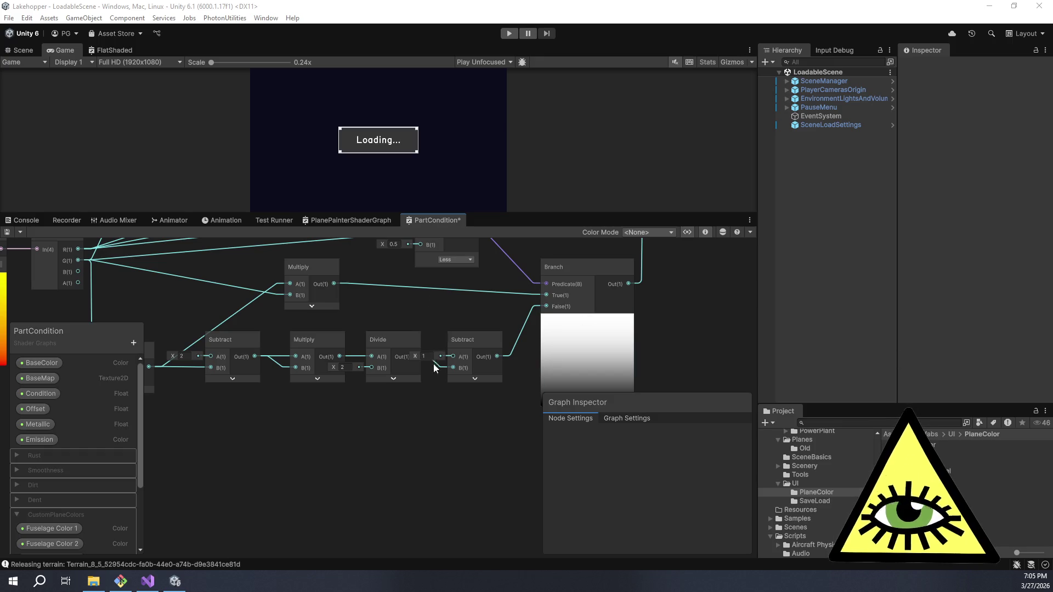
drag(438, 354, 400, 353)
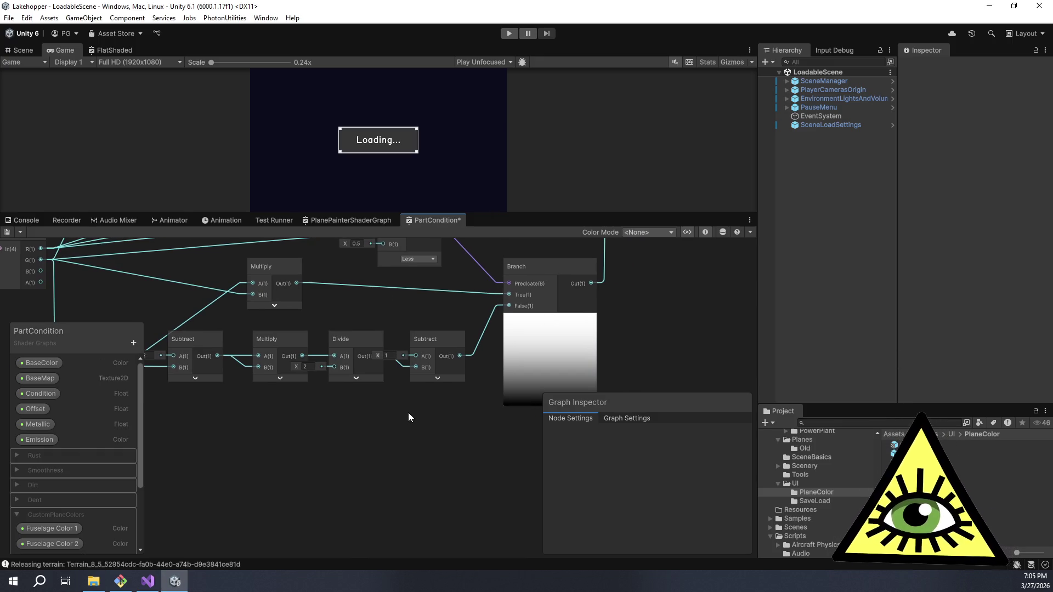
drag(407, 413, 429, 411)
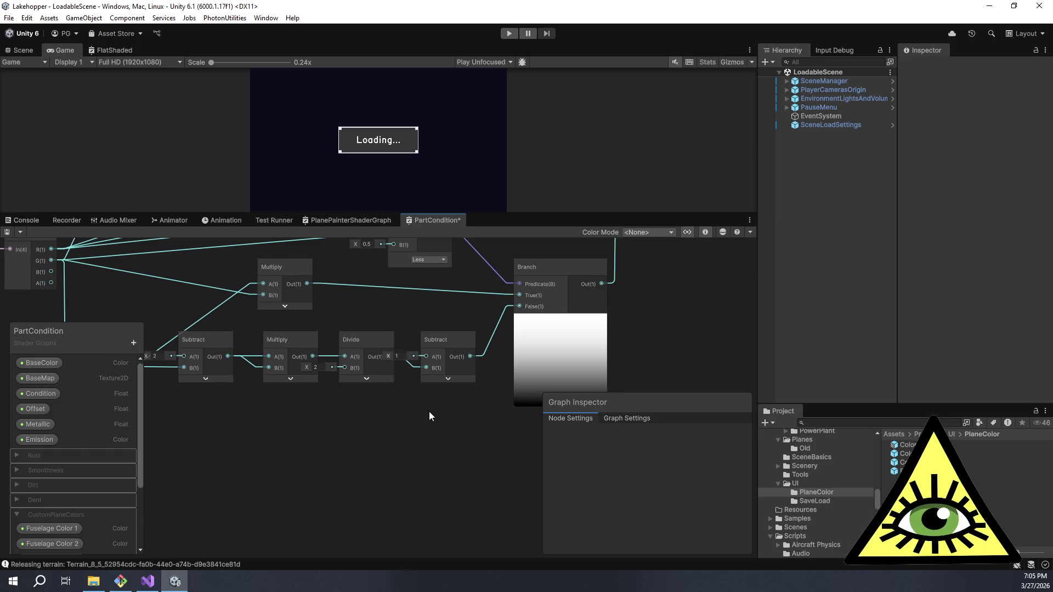
- Nudge the last Subtract node right, deselect it, and enlarge the Game view
drag(451, 342, 472, 342)
drag(459, 446, 407, 456)
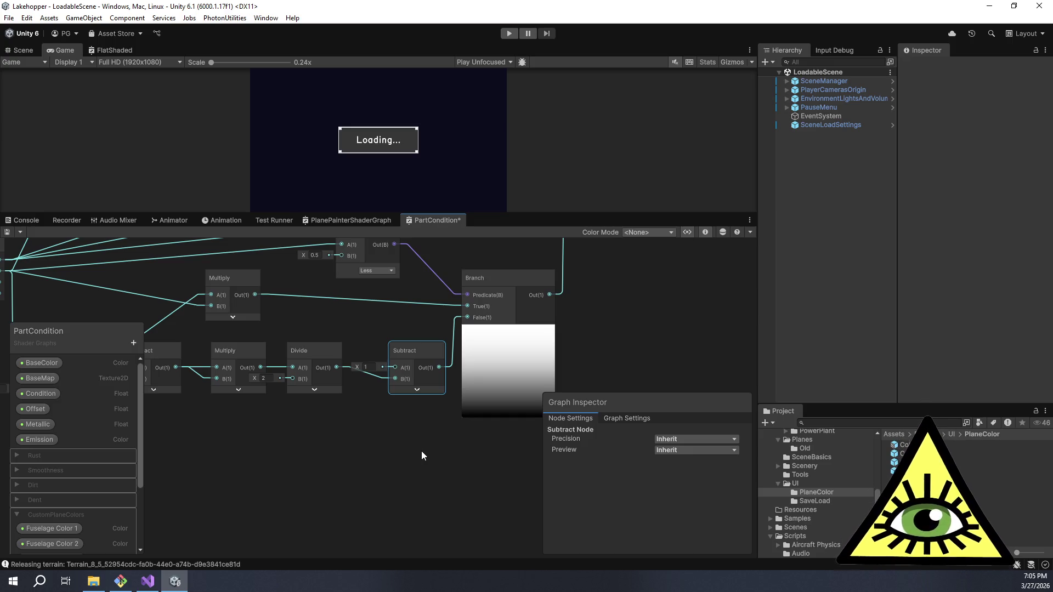
click(422, 451)
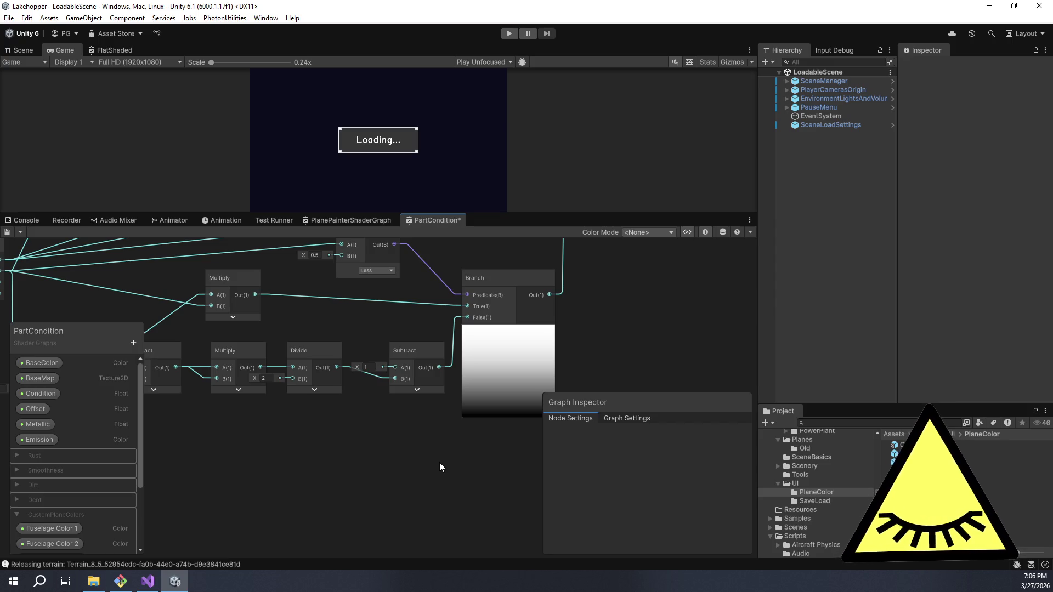
drag(474, 489, 462, 460)
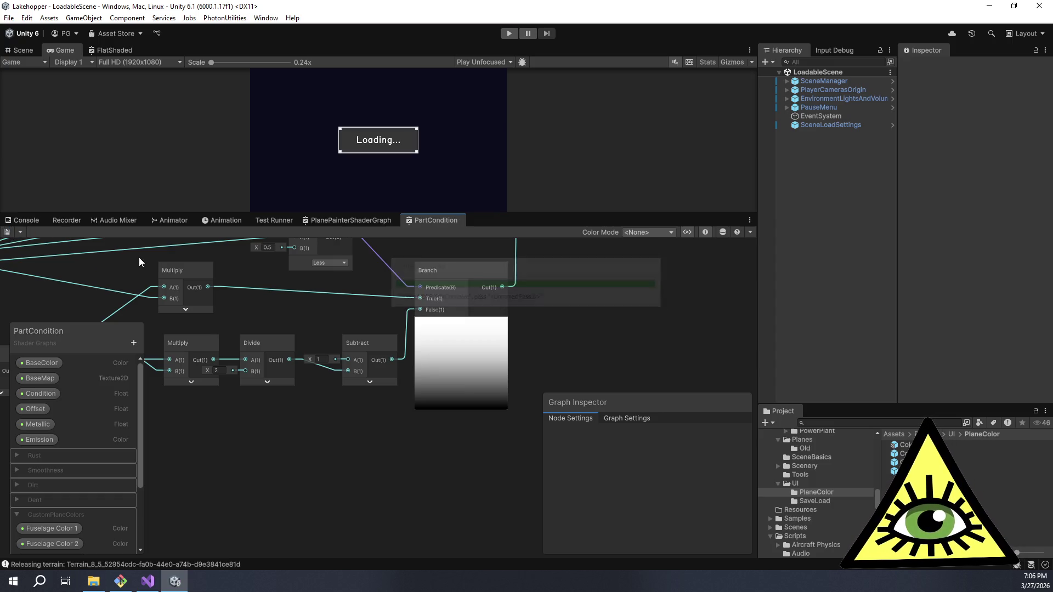
drag(515, 211, 558, 445)
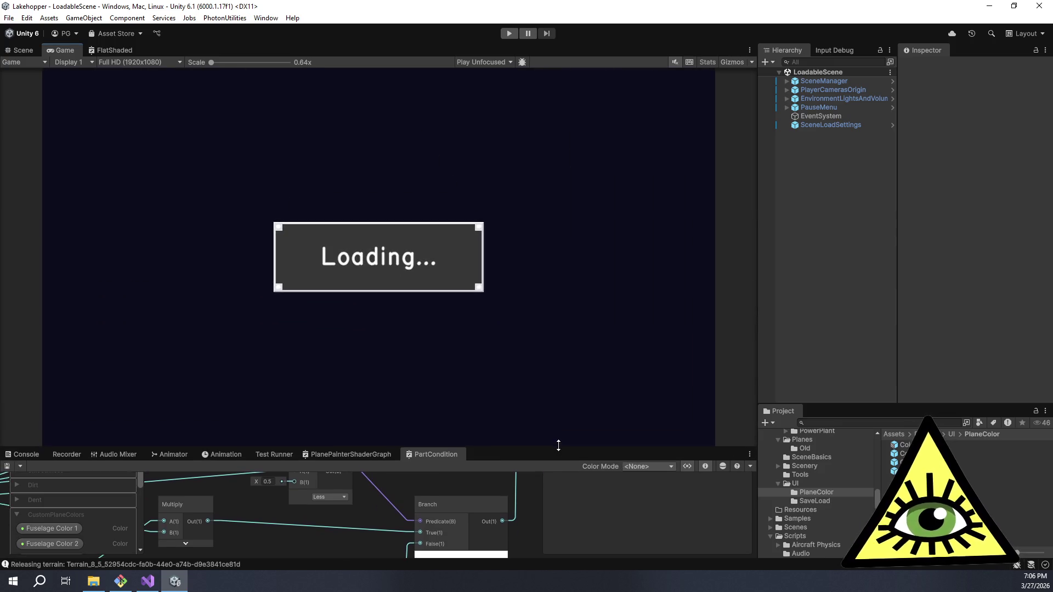
- Enter Play mode with the Game view showing
click(25, 52)
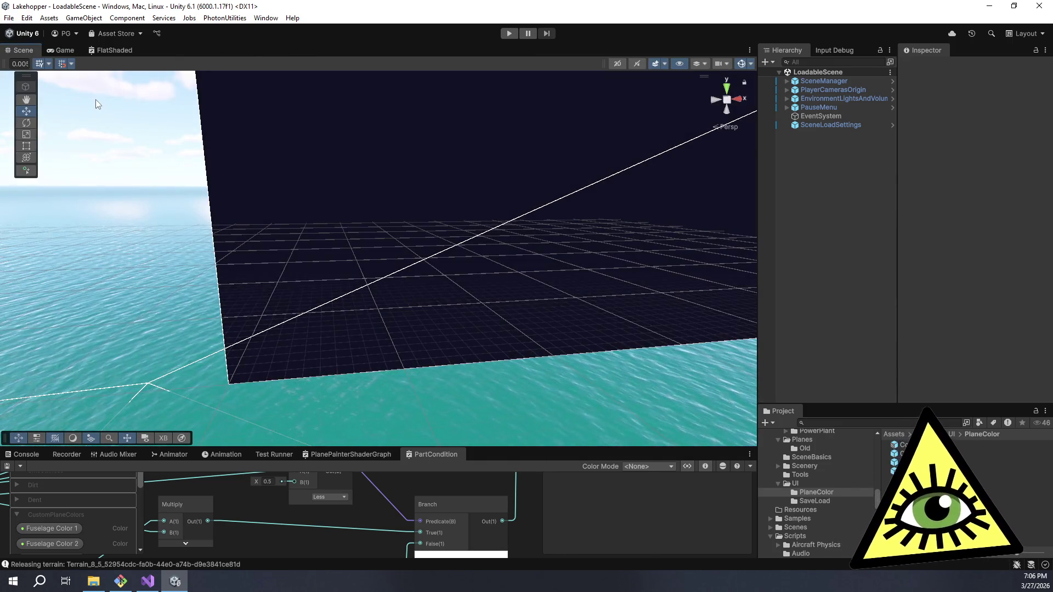
click(60, 52)
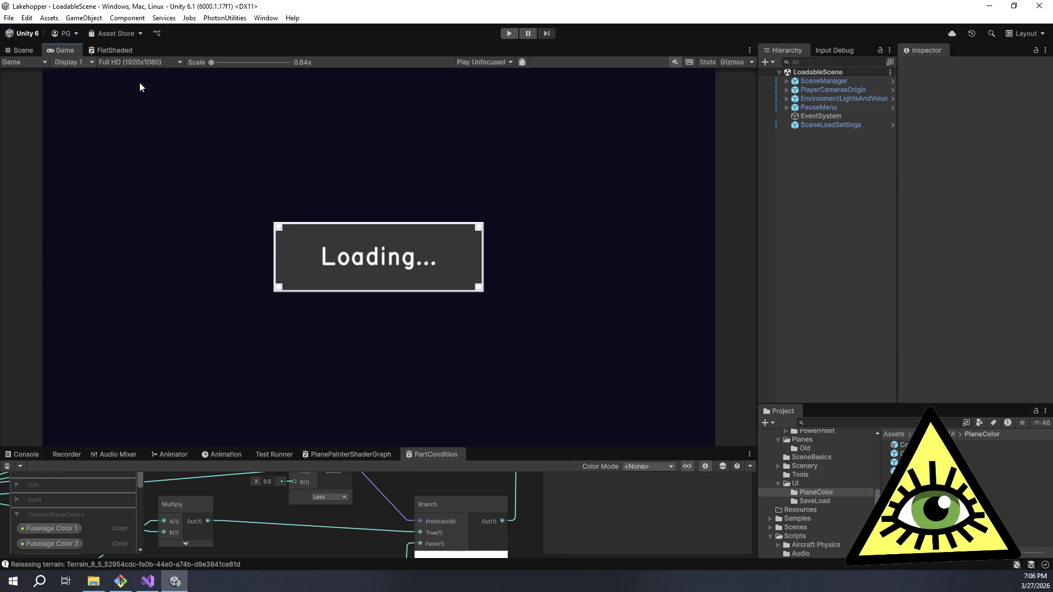
click(509, 34)
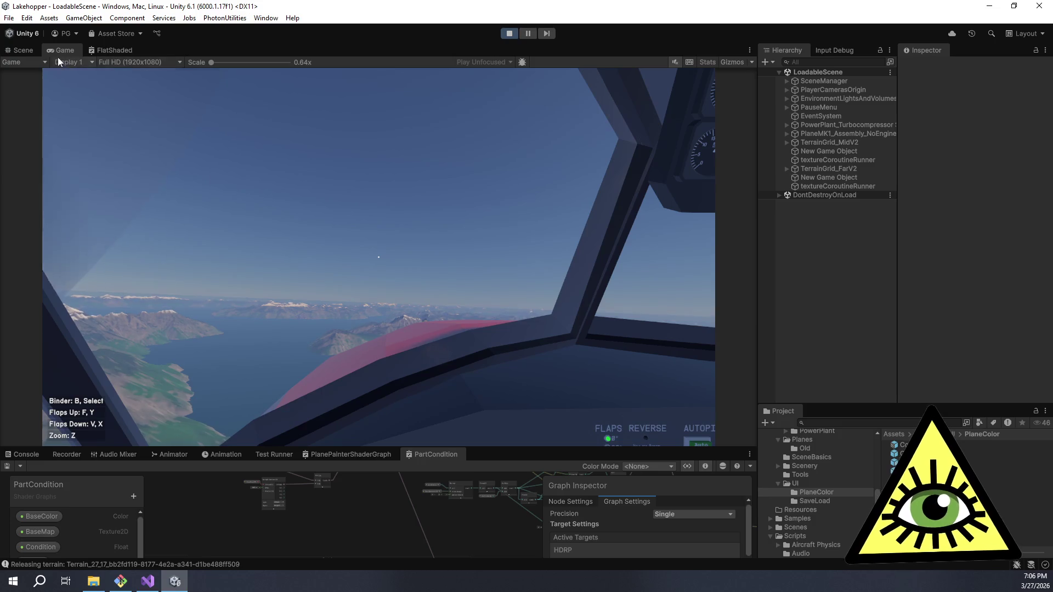
- Bring up the Plane Paint panel with the A key and enable Custom Color
click(268, 167)
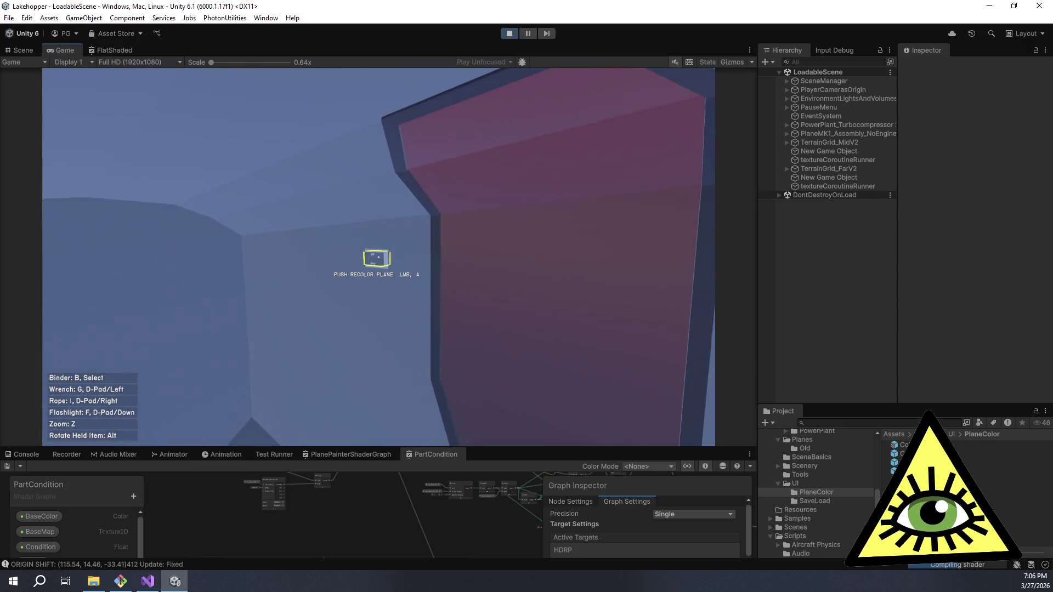
key(a)
click(660, 139)
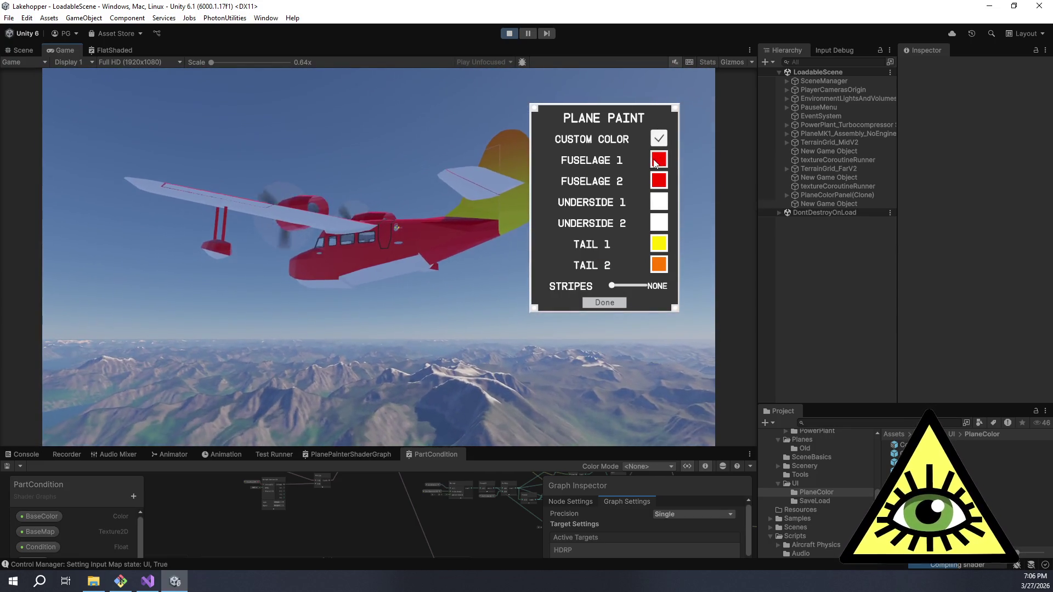
- Set Fuselage 1 to black (0, 0, 0) and apply it
click(656, 160)
mouse_move(551, 283)
mouse_down()
mouse_move(606, 281)
mouse_move(538, 285)
mouse_up()
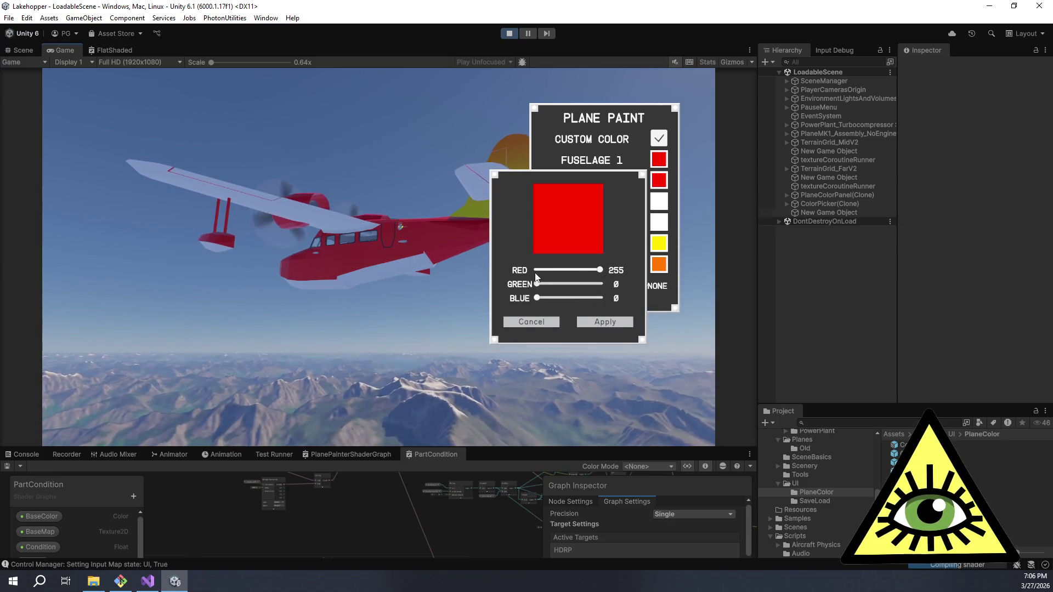
click(536, 269)
click(605, 322)
- Set Fuselage 2 to magenta (255, 0, 255) after briefly applying white
click(658, 180)
drag(538, 284, 600, 284)
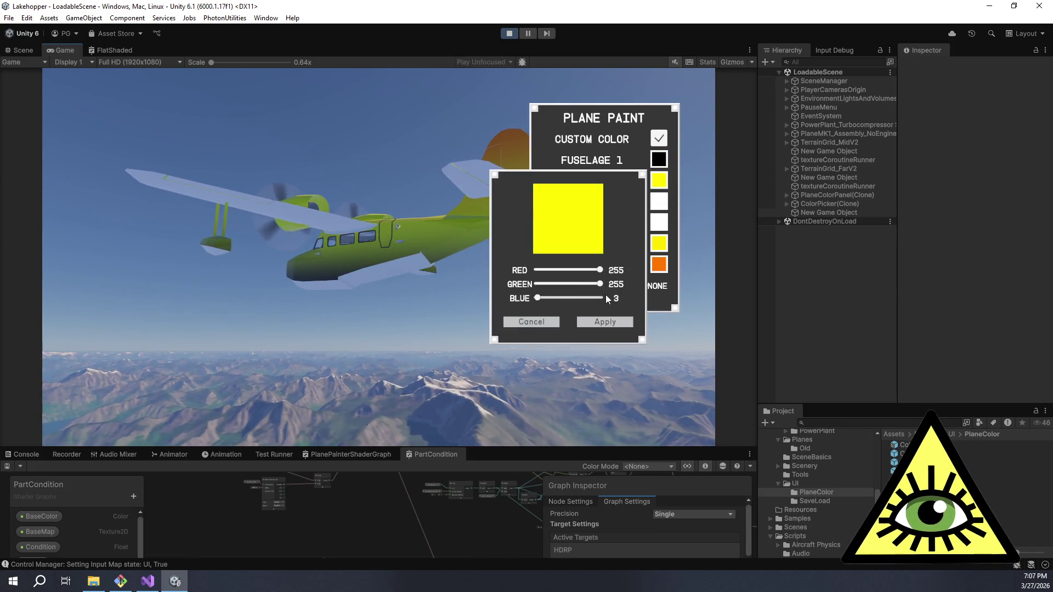
click(601, 298)
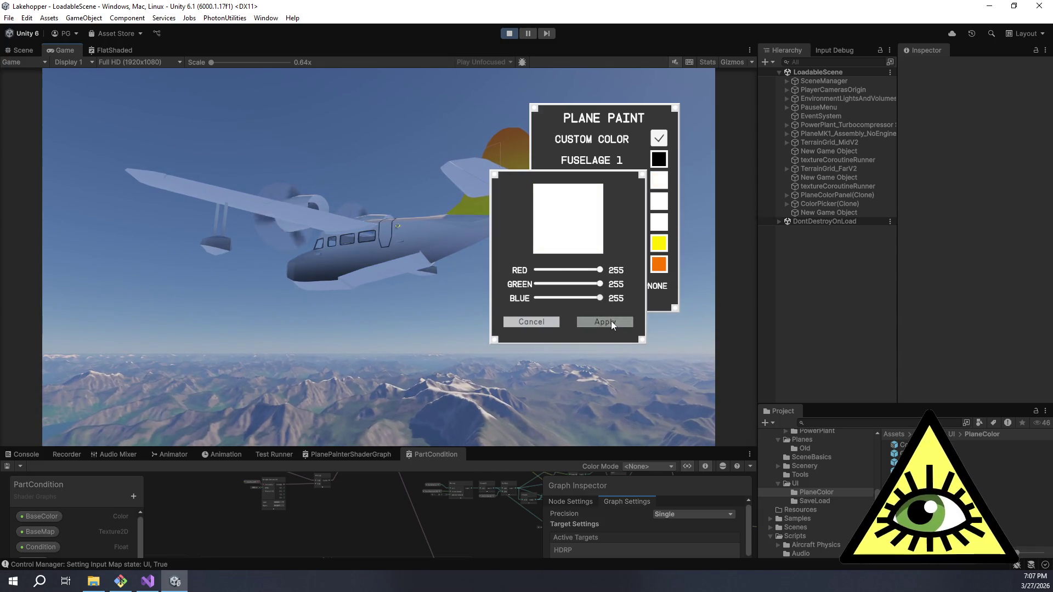
click(611, 323)
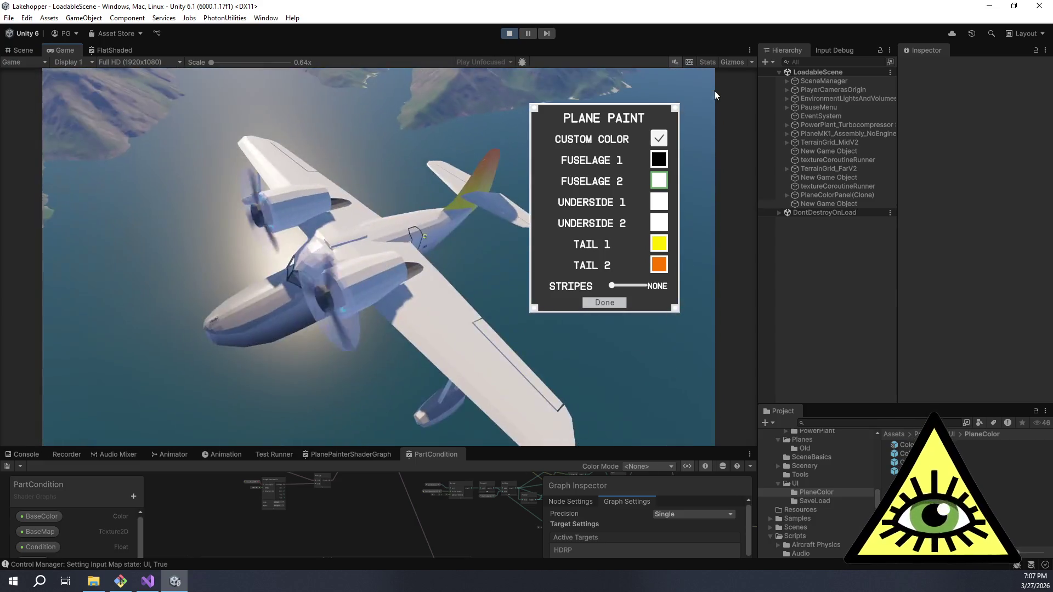
click(660, 181)
drag(596, 286, 509, 287)
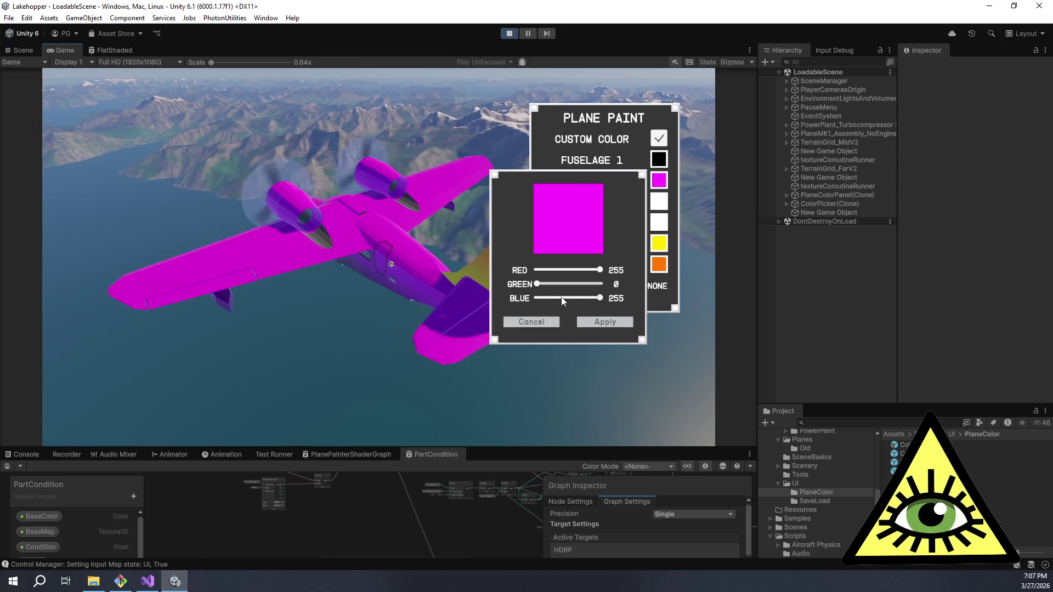
mouse_move(600, 299)
mouse_down()
mouse_move(530, 299)
mouse_move(603, 278)
mouse_move(535, 284)
mouse_move(649, 288)
mouse_move(568, 285)
mouse_move(531, 299)
mouse_move(661, 292)
mouse_up()
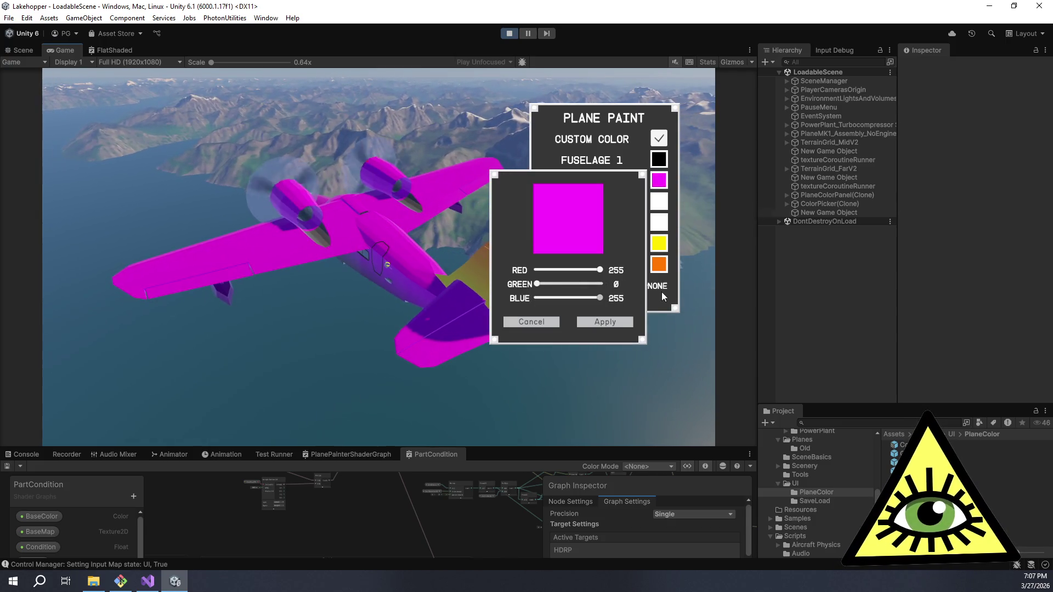
click(581, 319)
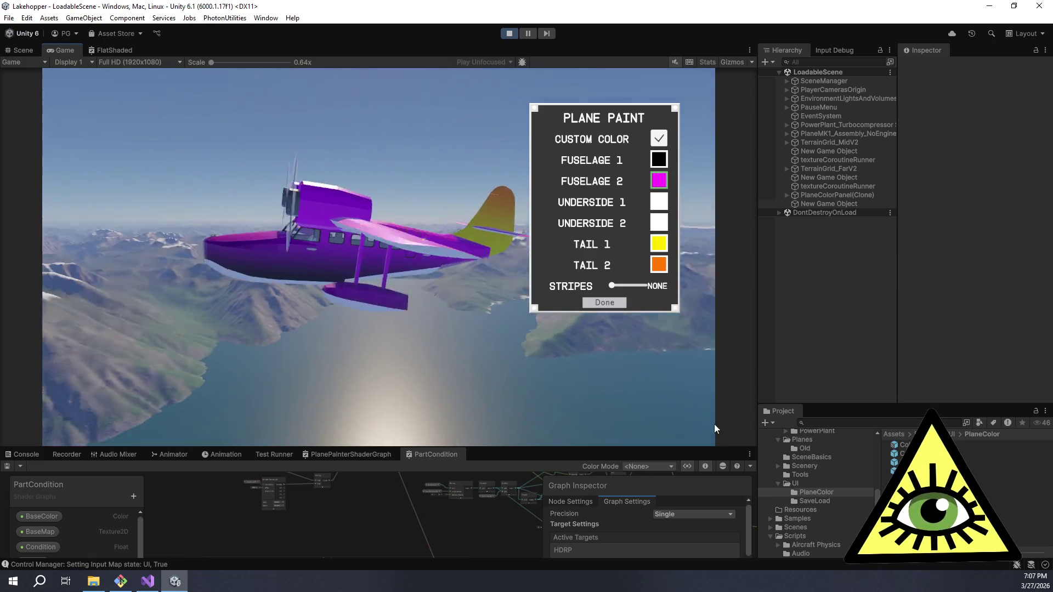
- Set Fuselage 1 to full red (Red 255) and apply it
click(661, 163)
drag(565, 269, 606, 270)
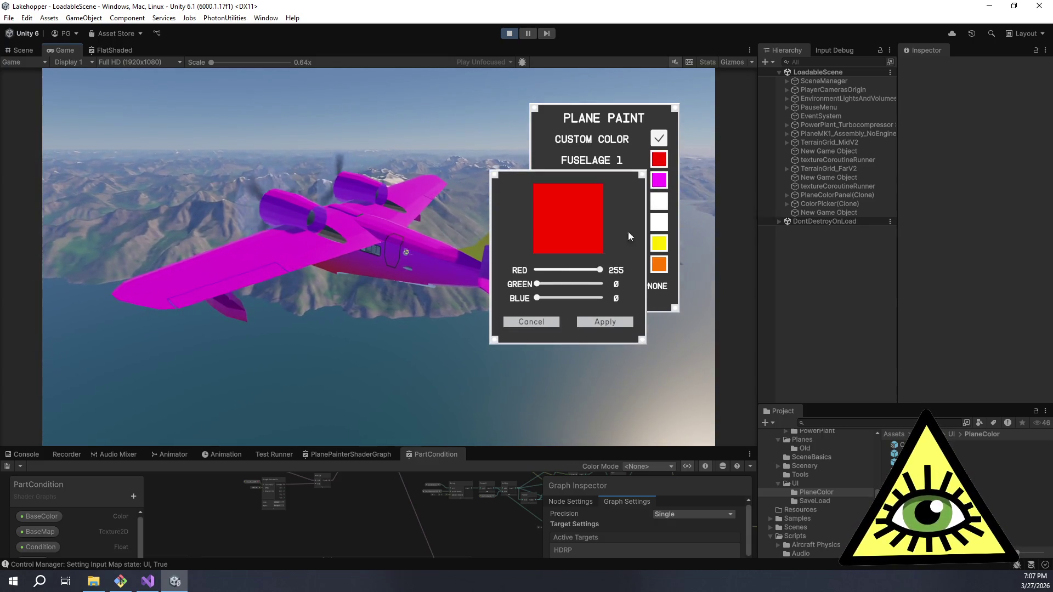
click(605, 322)
- Set Fuselage 2 to pure blue (0, 0, 255) and apply it
click(659, 180)
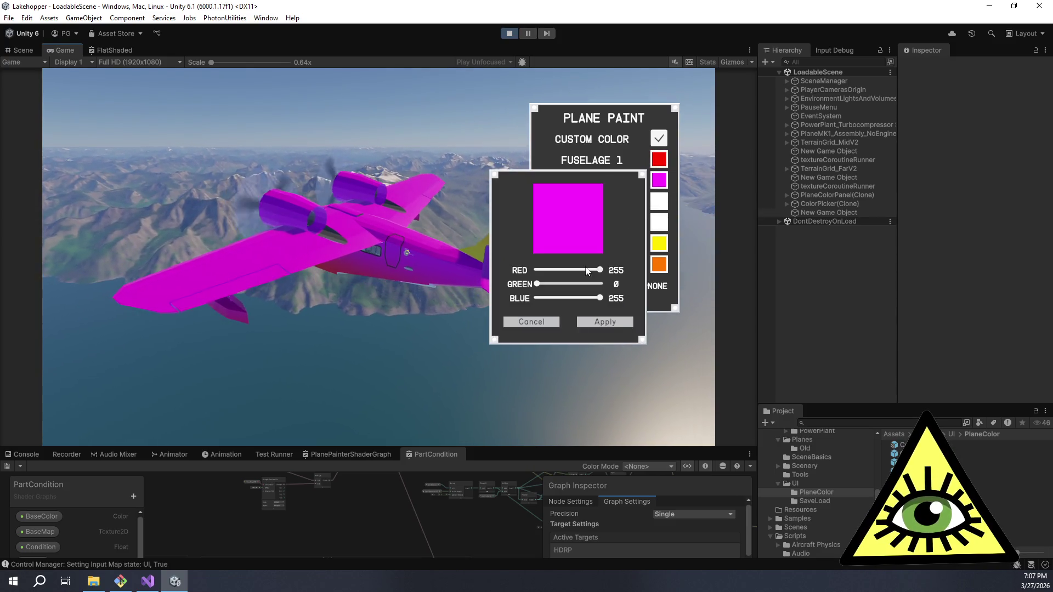
drag(600, 269, 537, 270)
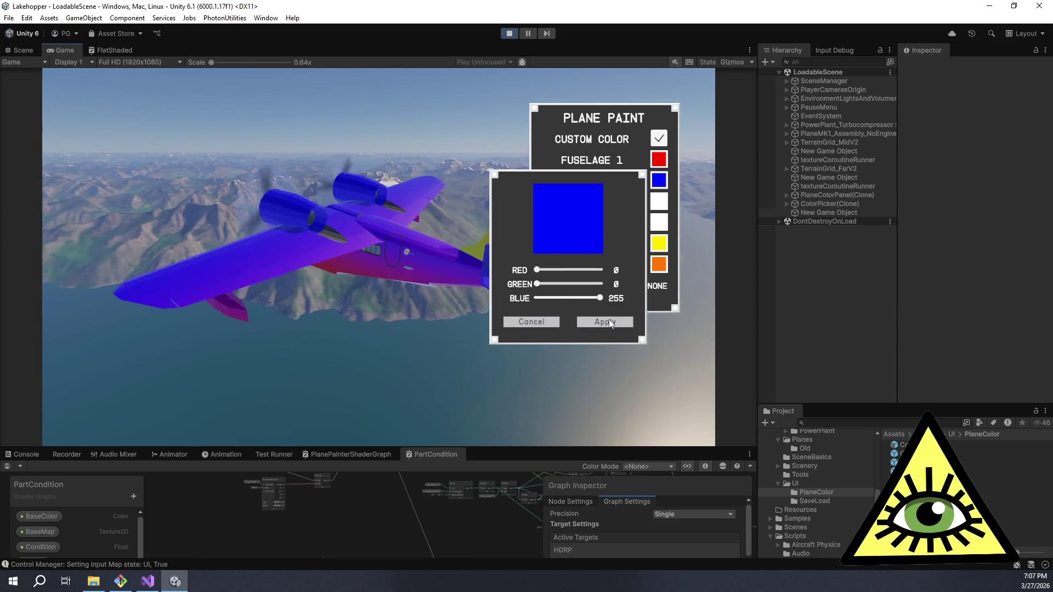
click(605, 322)
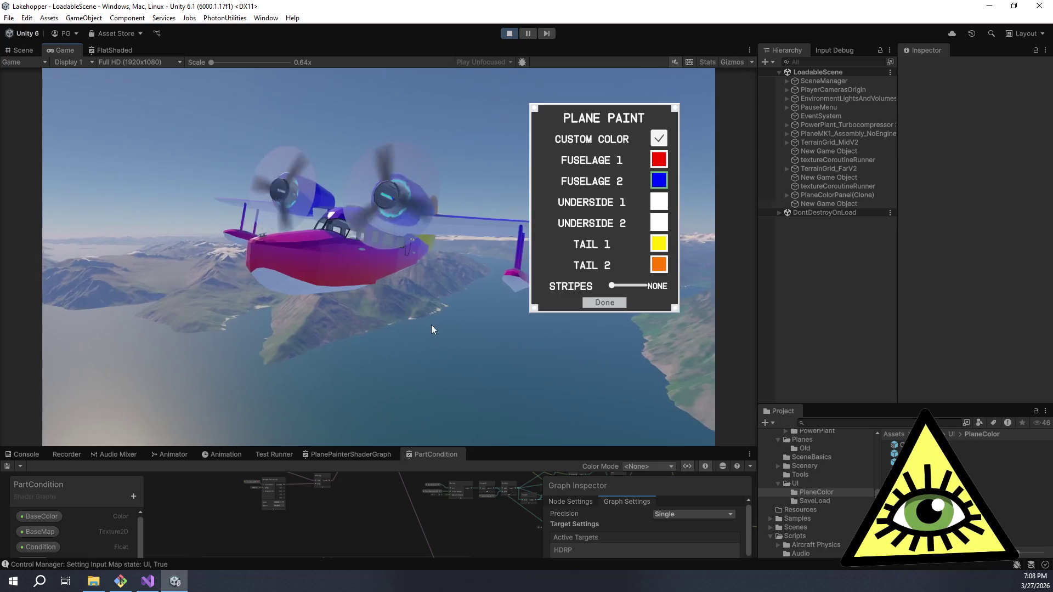
- Raise the Stripes slider from NONE through 3 up to 6
drag(613, 289, 610, 284)
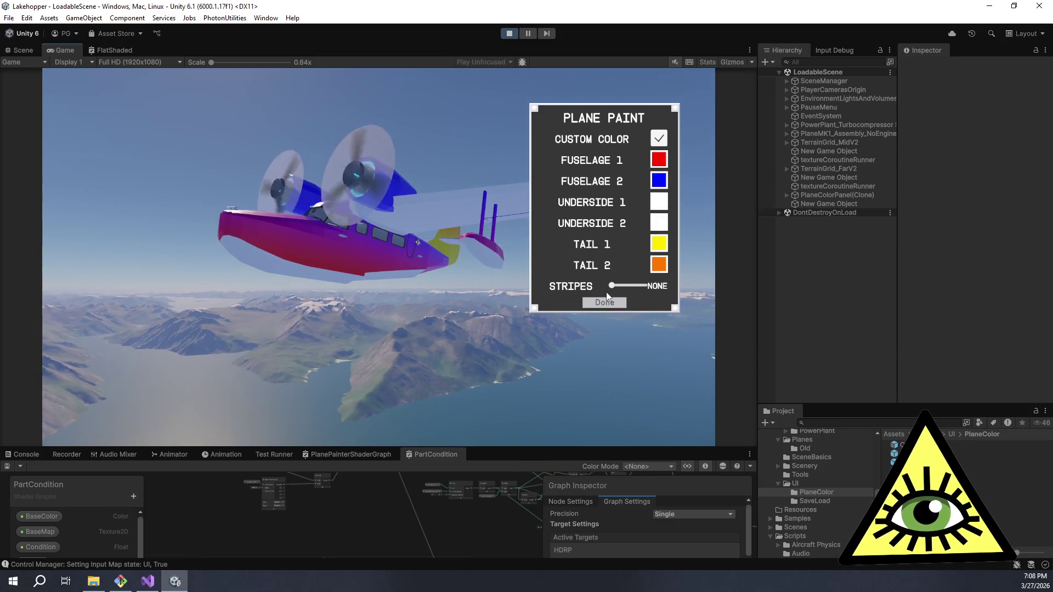
drag(614, 287, 614, 284)
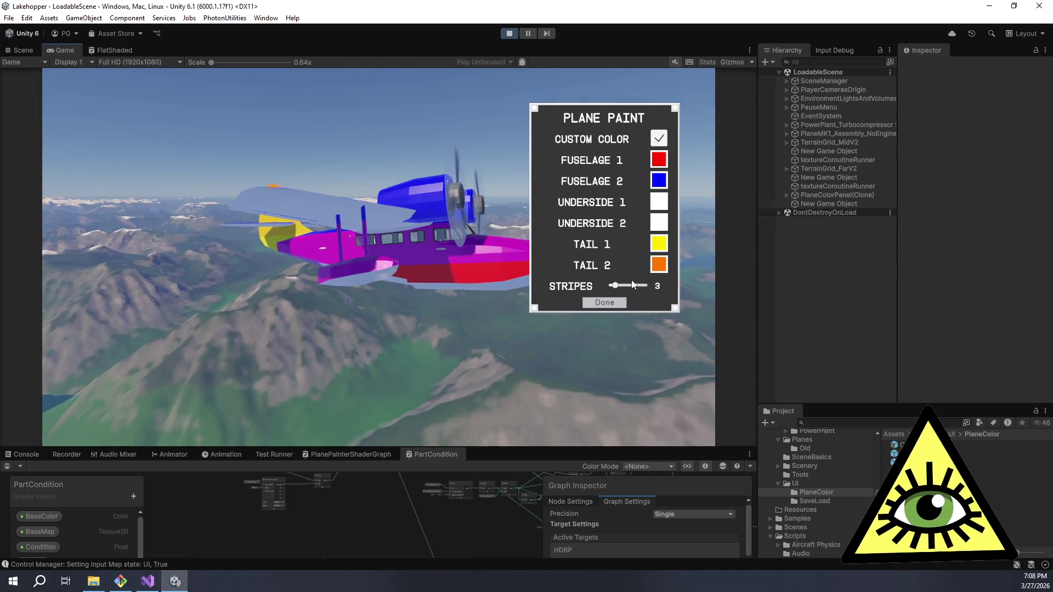
drag(615, 285, 620, 284)
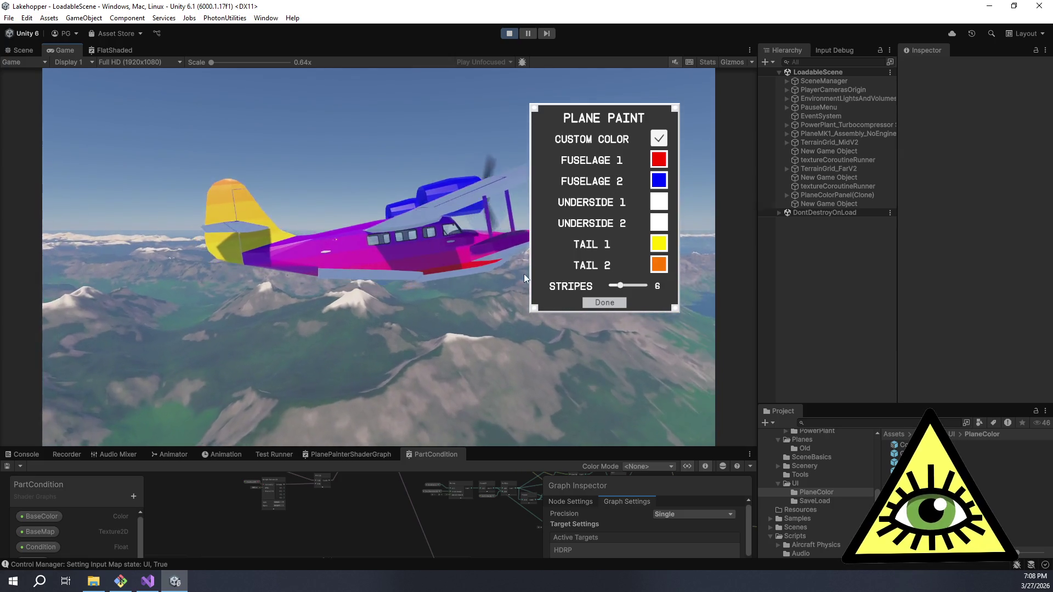
- Orbit the camera above the striped plane, then enlarge the shader graph panel
mouse_move(699, 387)
mouse_down()
mouse_move(714, 68)
mouse_move(43, 121)
mouse_up()
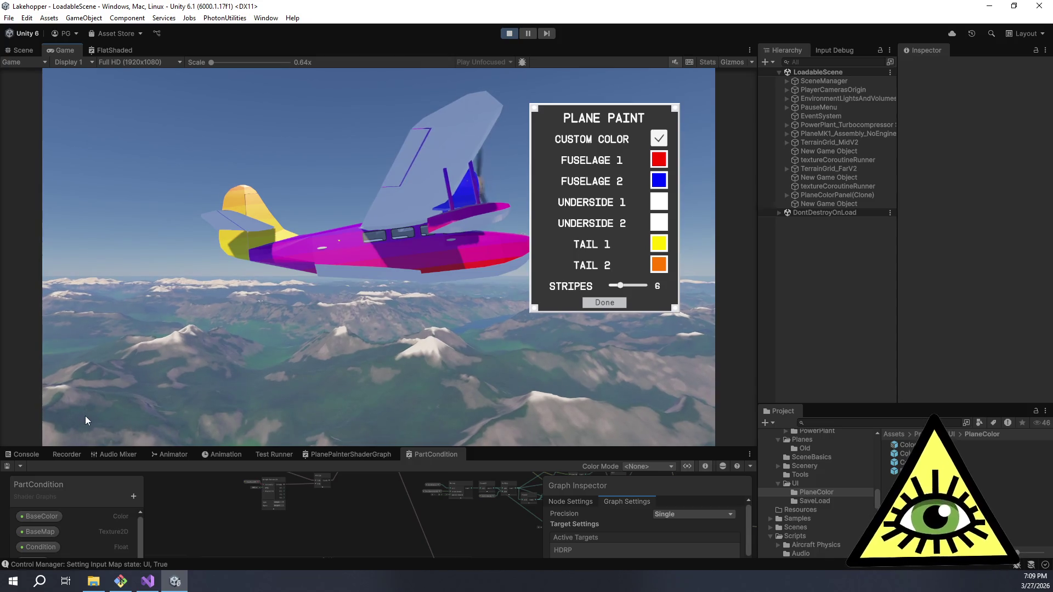
key(super+Tab)
key(Escape)
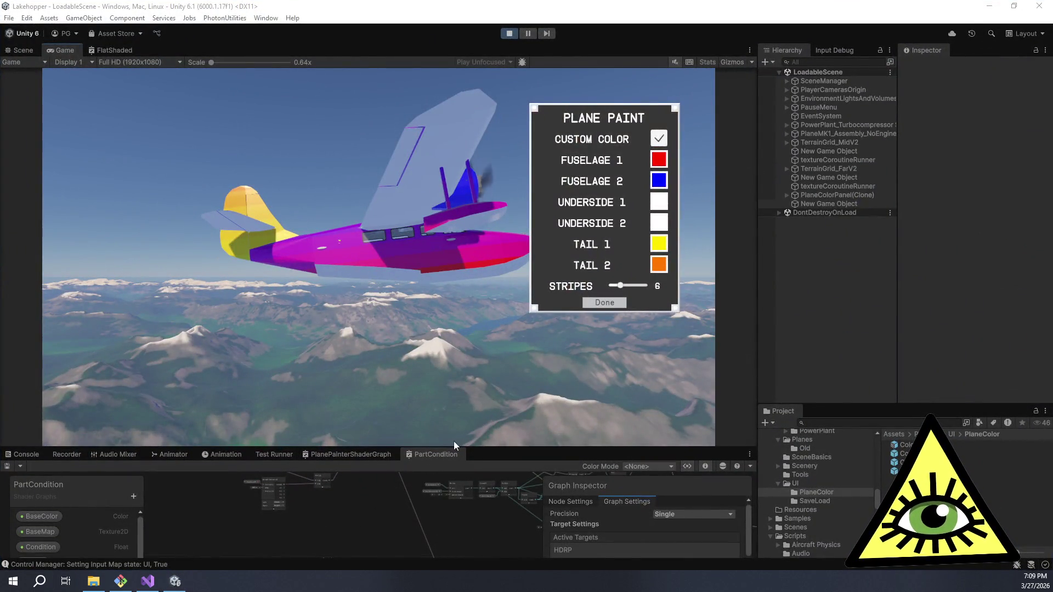
drag(464, 450, 463, 183)
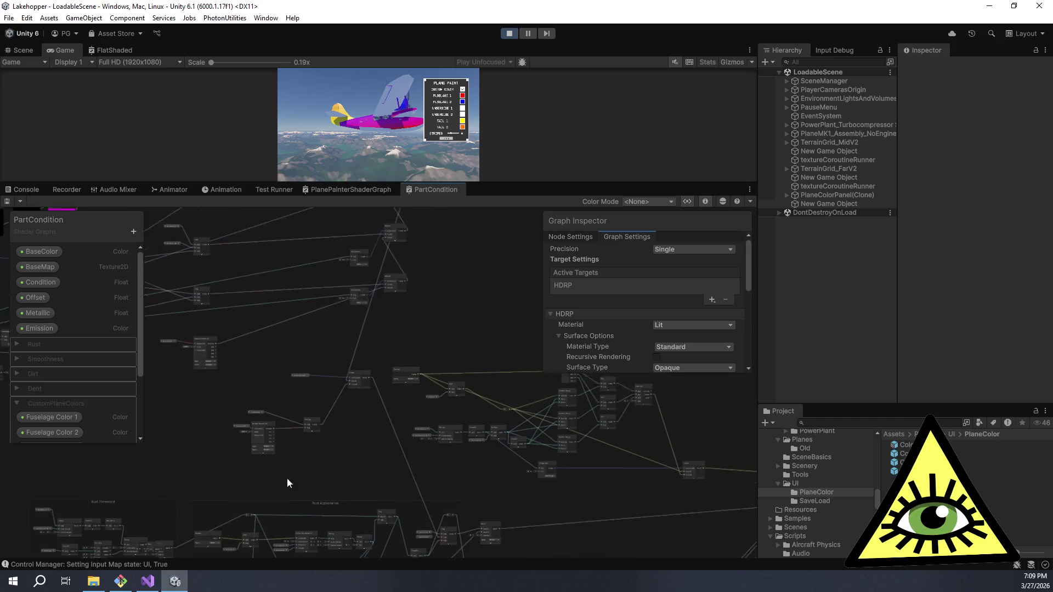
- Review the gradient nodes, then enlarge the Game view and set Stripes back to NONE
scroll(505, 376, up, 5)
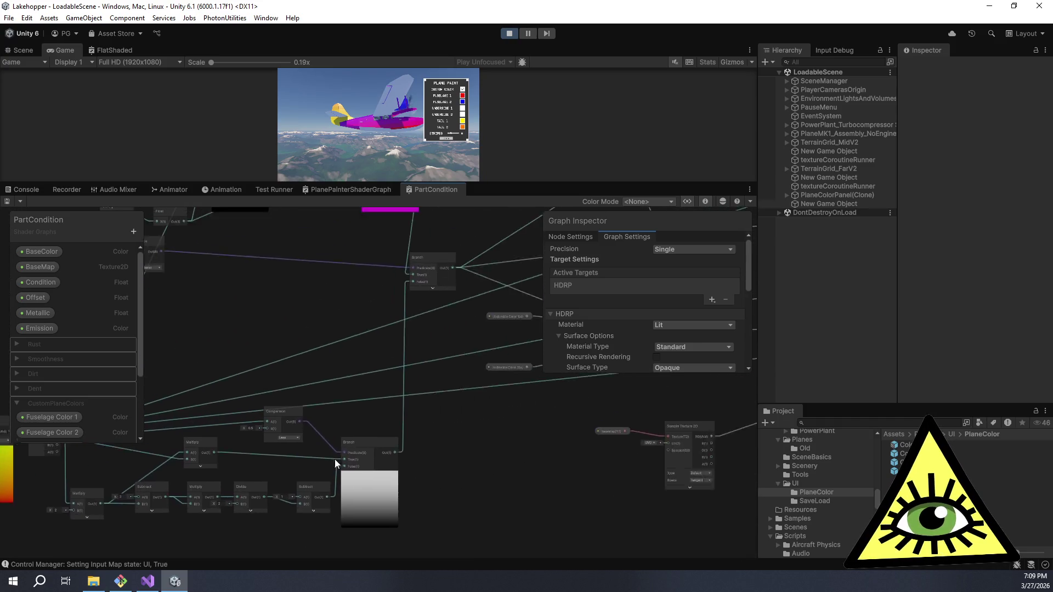
mouse_move(383, 571)
mouse_down()
mouse_move(538, 538)
mouse_move(542, 524)
mouse_move(542, 516)
mouse_move(475, 568)
mouse_move(264, 581)
mouse_move(338, 509)
mouse_move(387, 368)
mouse_up()
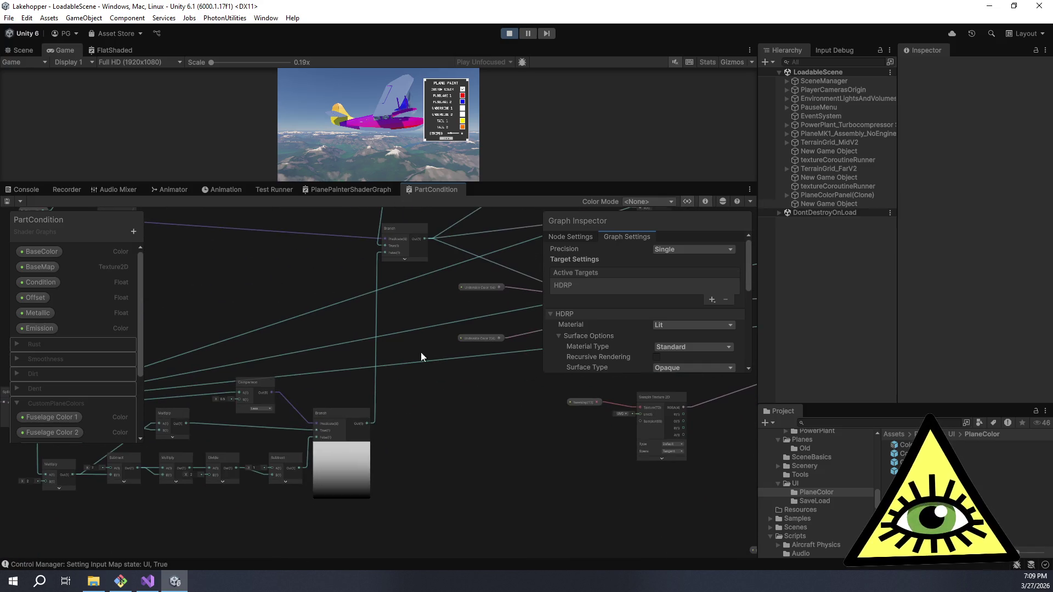
drag(569, 181, 603, 483)
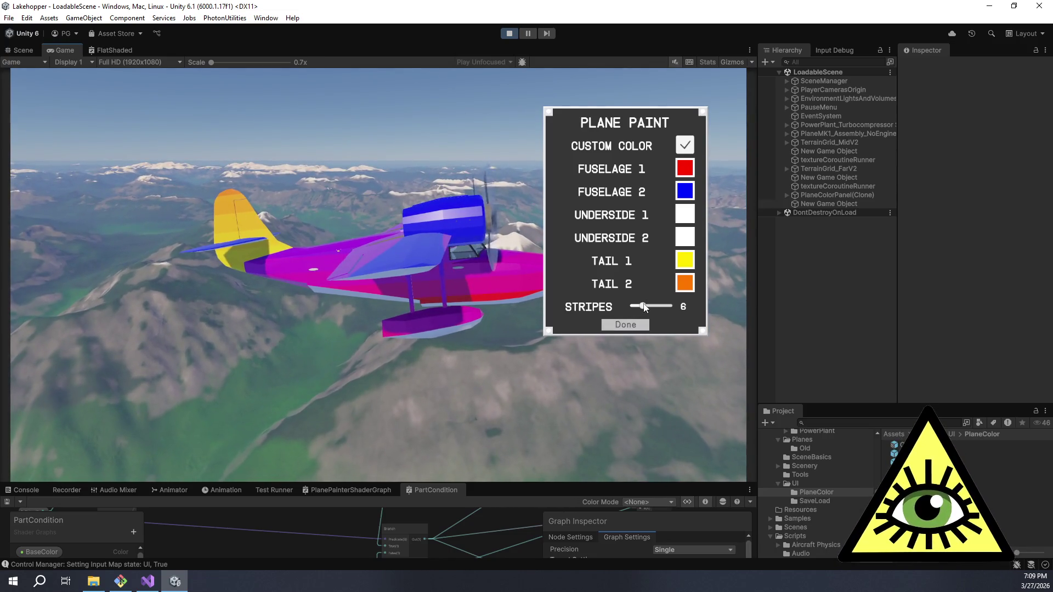
drag(645, 308, 624, 308)
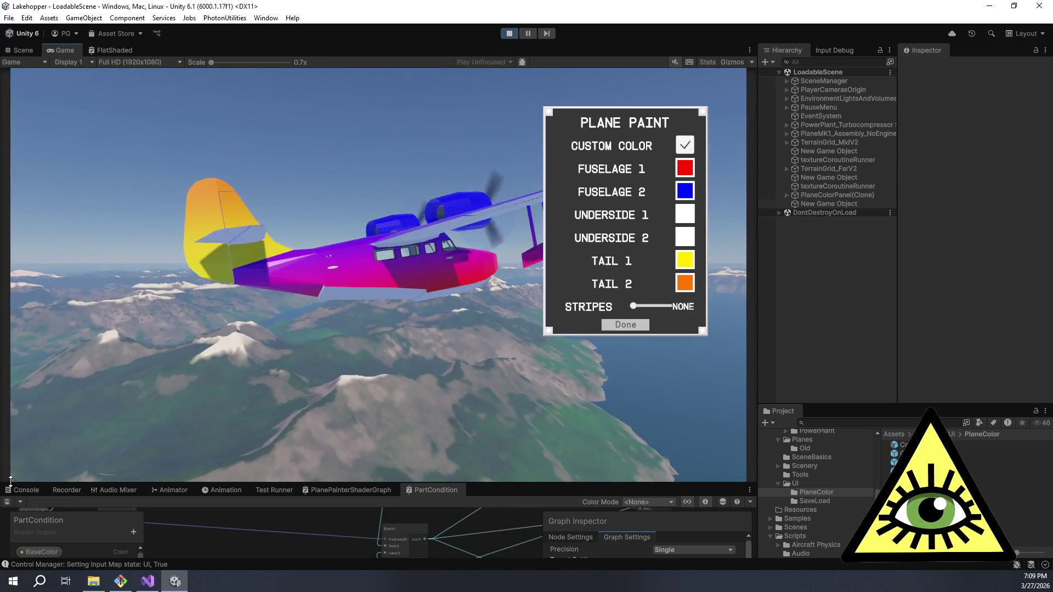
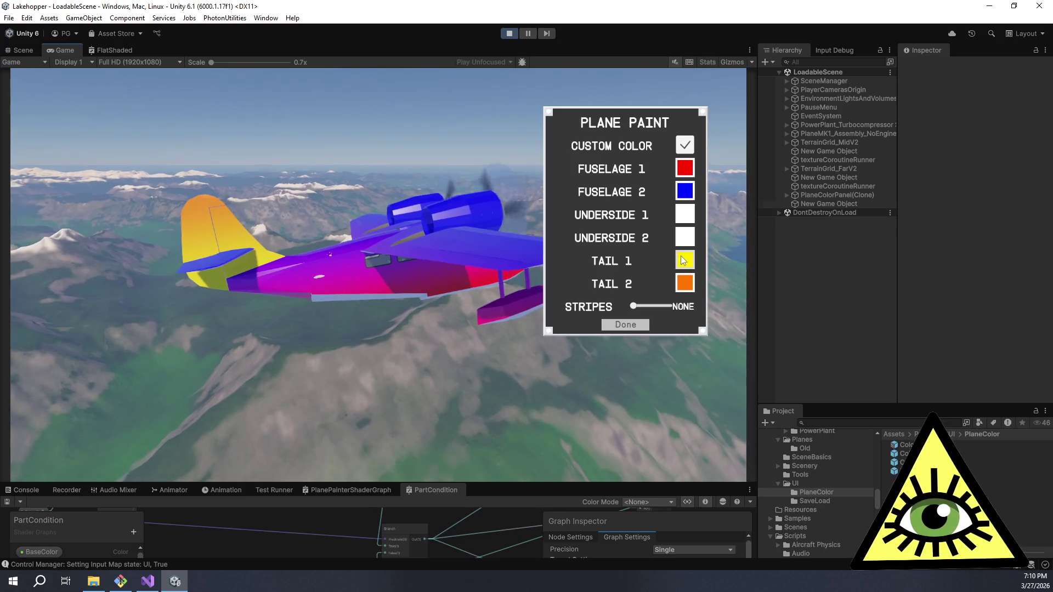
- Turn Tail 2 green by dropping its red to 0, and apply it
click(684, 283)
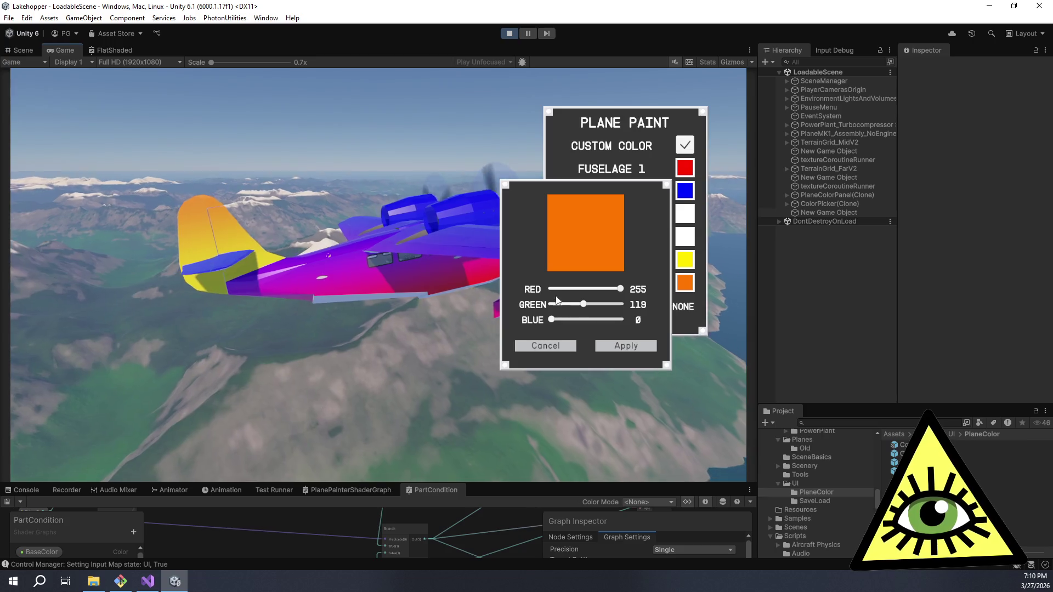
drag(622, 289, 545, 290)
click(617, 346)
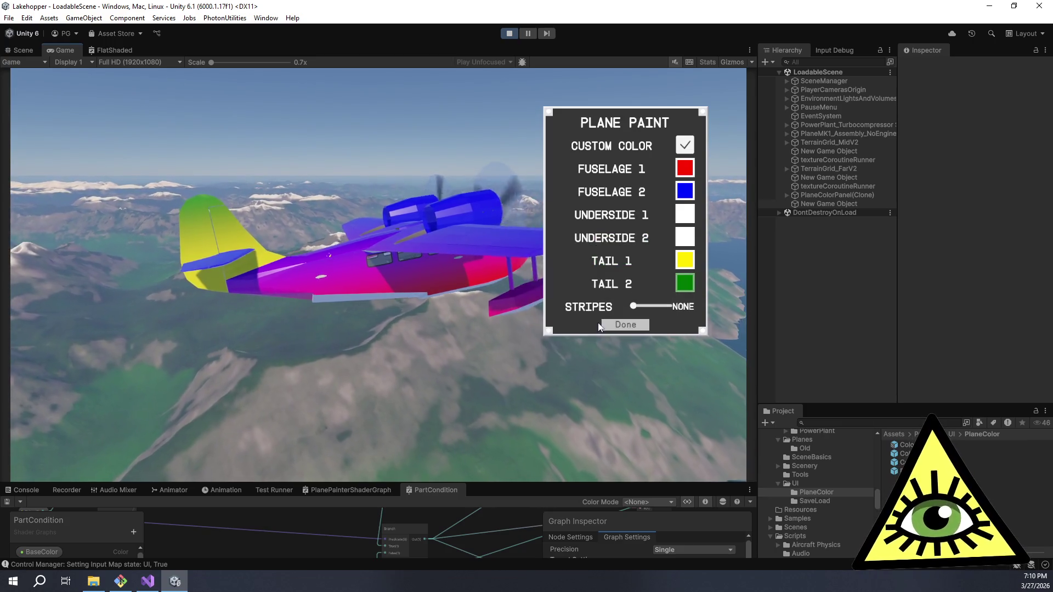
- Try adding stripes to the plane's paint, then reduce them back to none
drag(632, 307, 676, 306)
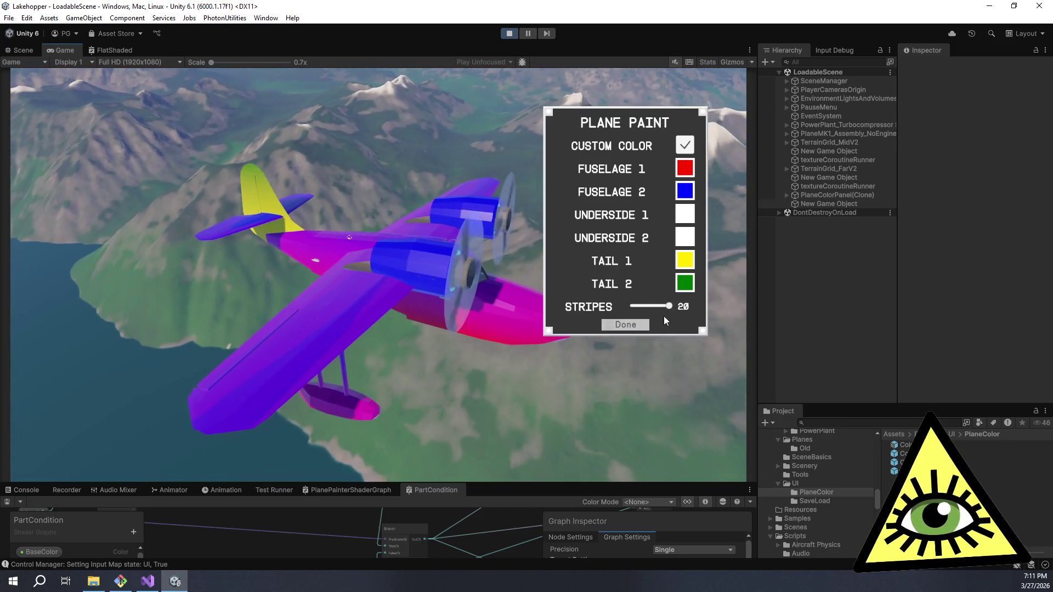
drag(673, 306, 636, 307)
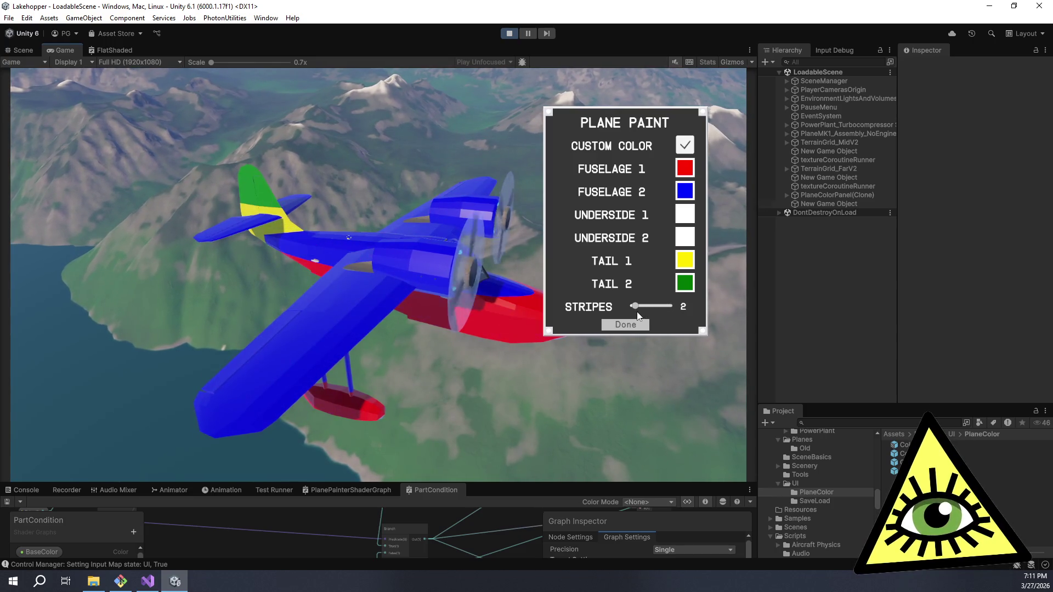
drag(640, 312, 583, 323)
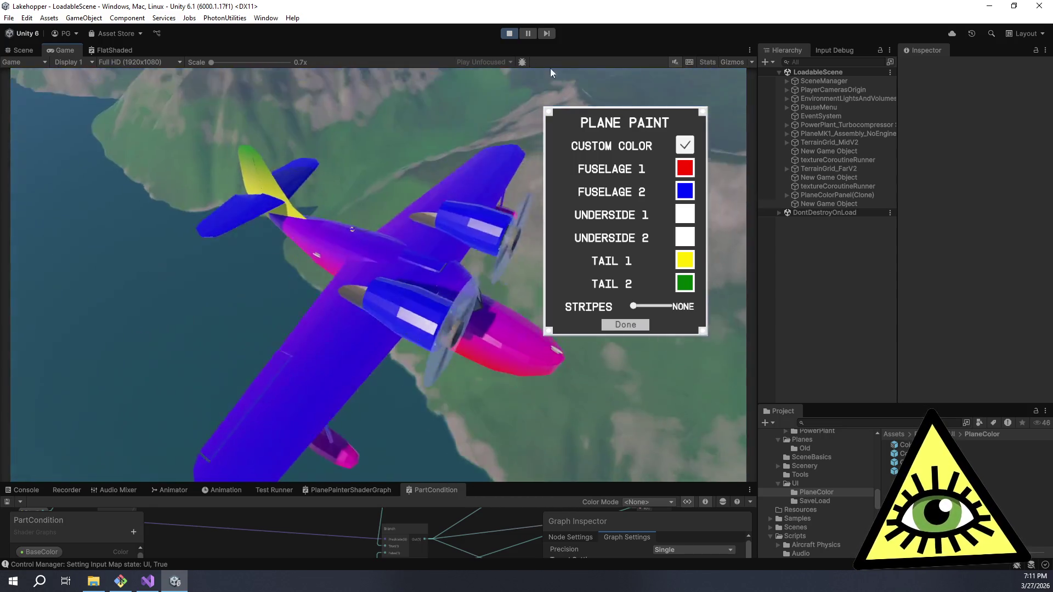
- Make Fuselage 2 yellow with full red and green, and apply it
click(685, 192)
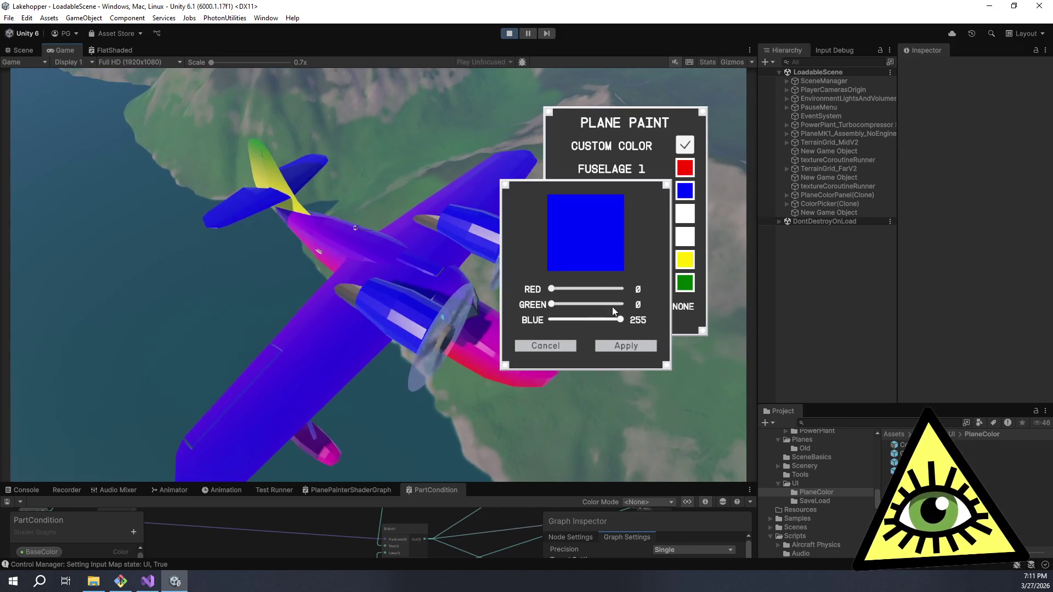
mouse_move(554, 288)
mouse_down()
mouse_move(643, 295)
mouse_move(576, 298)
mouse_move(557, 306)
mouse_move(621, 308)
mouse_move(607, 306)
mouse_move(609, 324)
mouse_move(543, 328)
mouse_up()
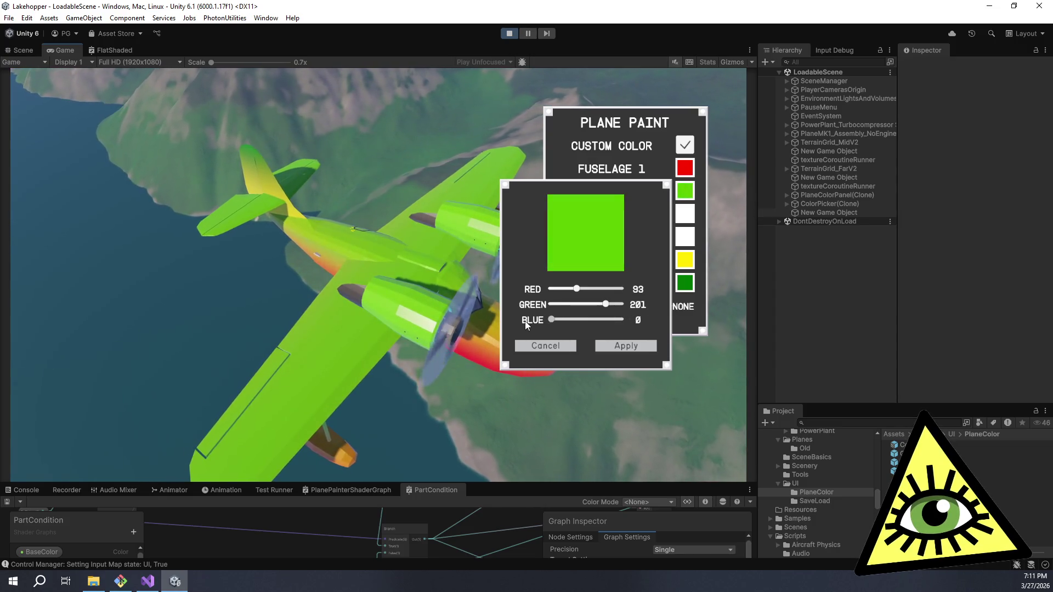
mouse_move(577, 288)
mouse_down()
mouse_move(623, 290)
mouse_move(577, 304)
mouse_move(609, 306)
mouse_up()
click(624, 346)
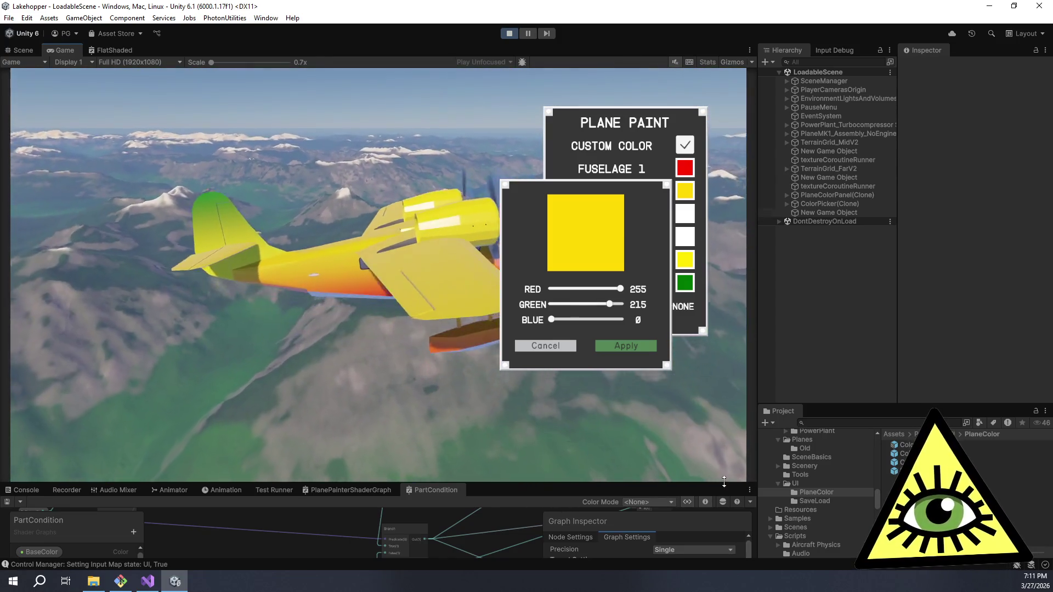
click(619, 347)
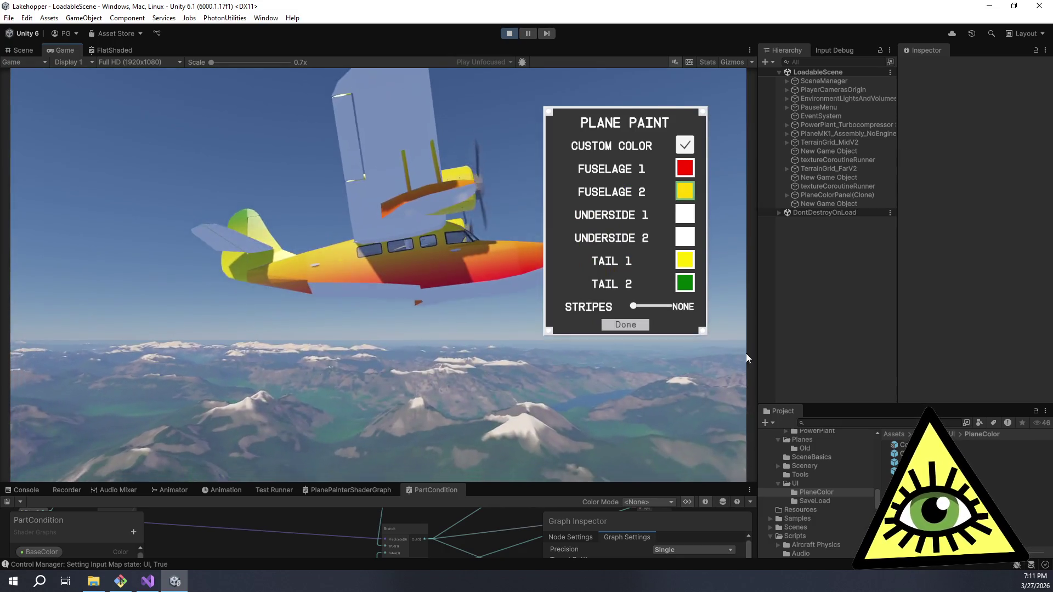
- Set Underside 1 to black with red, green and blue at 0, and apply it
click(685, 214)
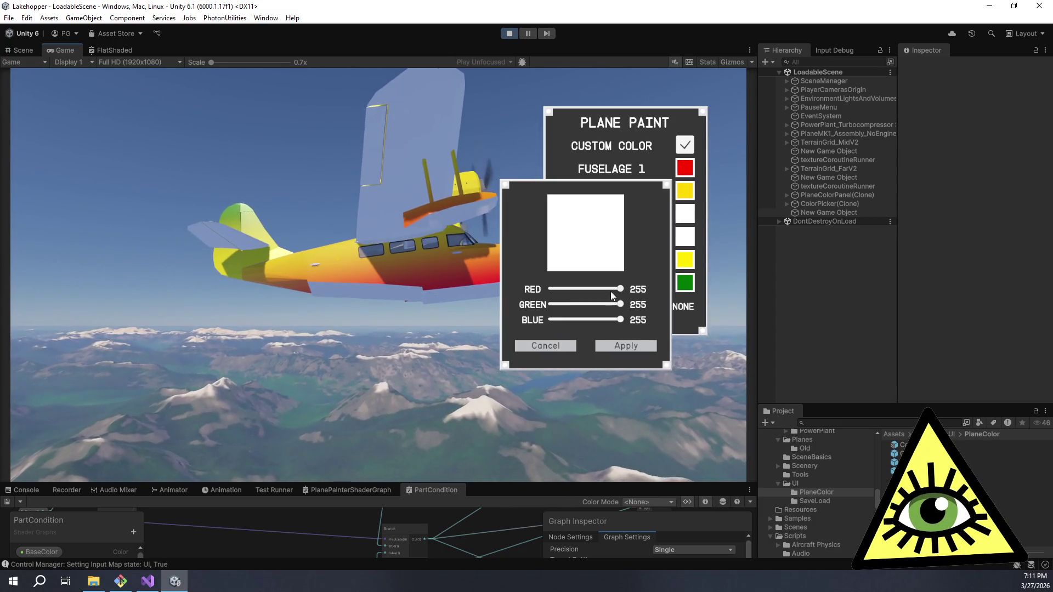
drag(612, 291, 550, 289)
drag(619, 304, 549, 304)
click(551, 320)
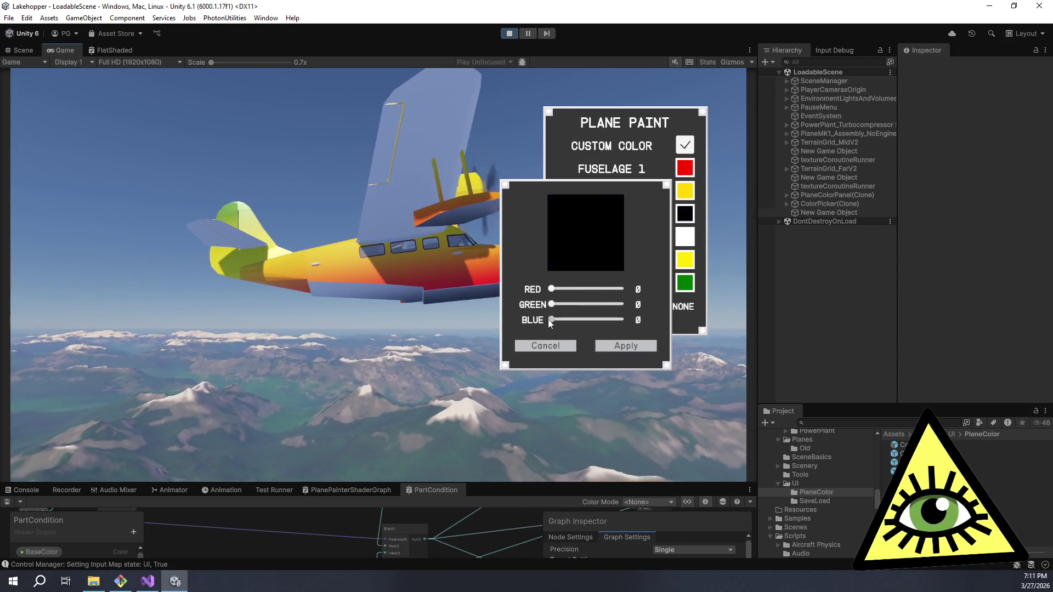
click(610, 346)
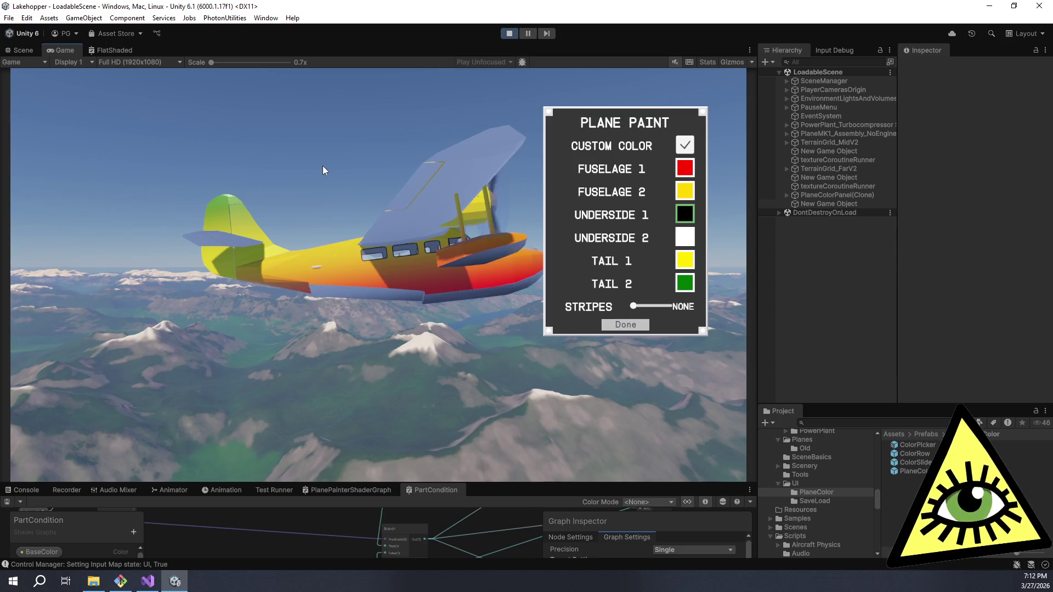
- From a top-down view of the plane, lower Underside 2's green amount
mouse_move(322, 165)
mouse_down()
mouse_move(394, 68)
mouse_move(745, 68)
mouse_up()
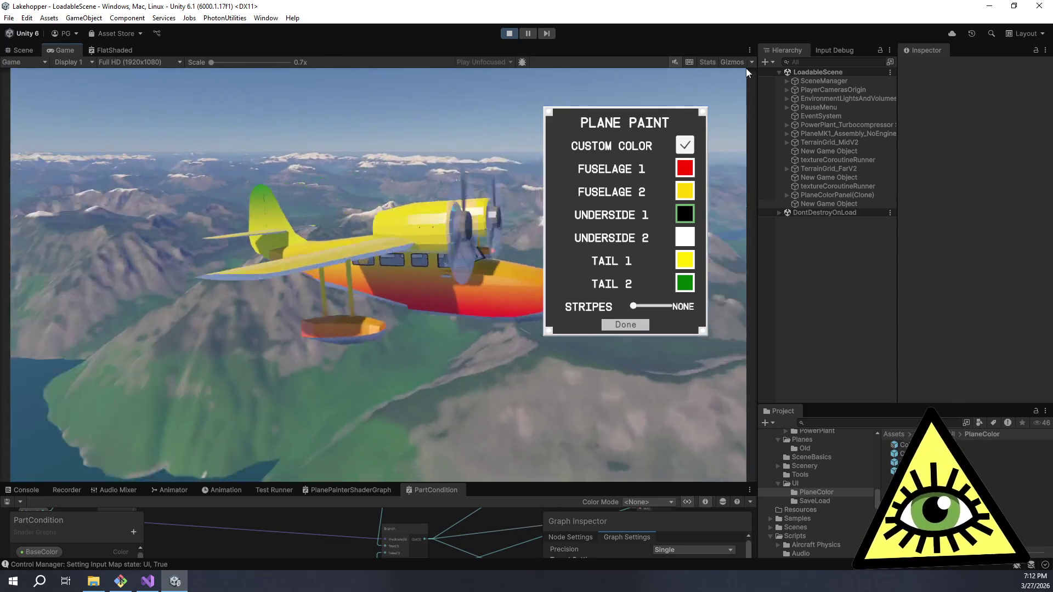
mouse_move(634, 122)
mouse_down()
mouse_move(650, 97)
mouse_move(746, 68)
mouse_move(686, 110)
mouse_move(329, 274)
mouse_move(35, 432)
mouse_move(11, 395)
mouse_up()
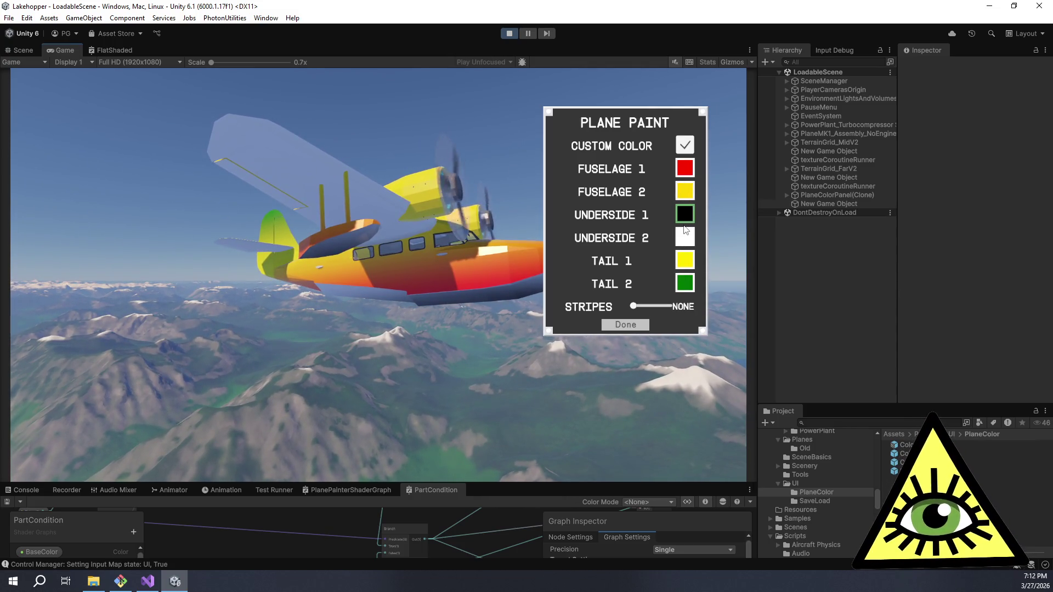
click(691, 240)
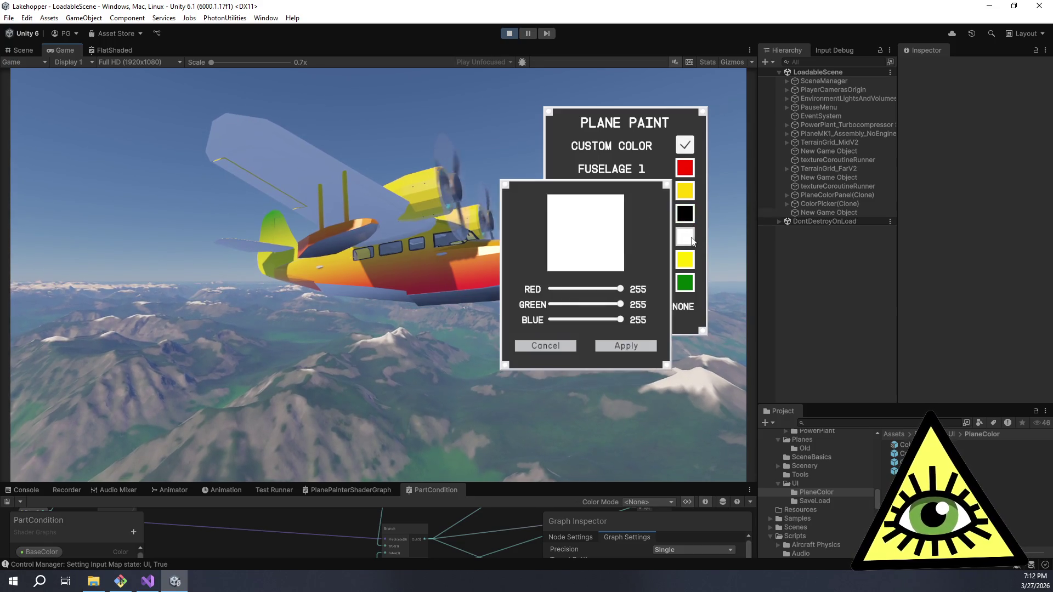
mouse_move(619, 304)
mouse_down()
mouse_move(549, 313)
mouse_move(642, 314)
mouse_up()
click(634, 347)
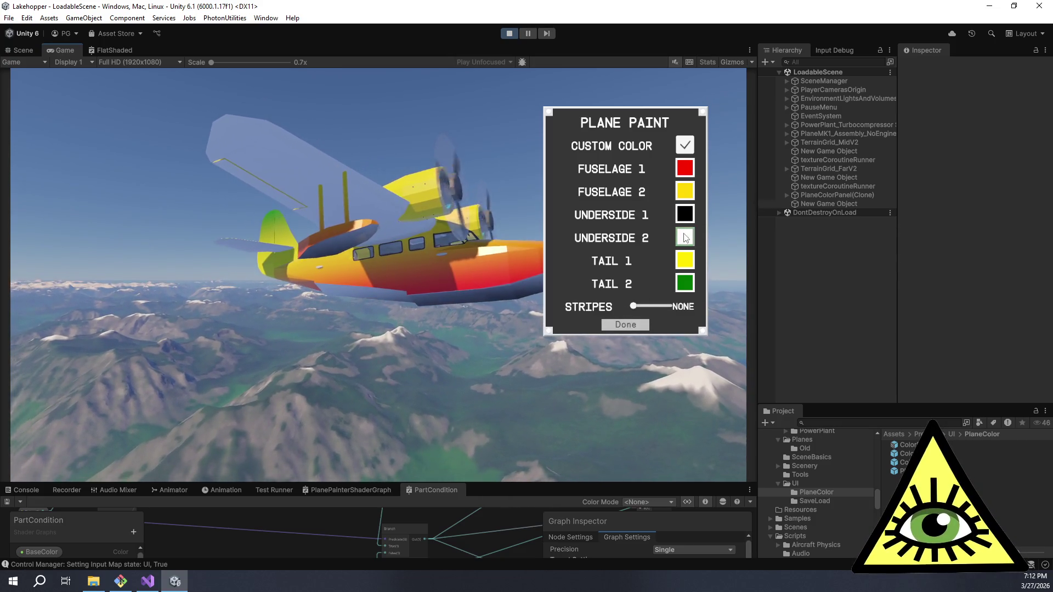
- Darken Underside 2 by removing its red and apply it, then turn Underside 1 magenta
click(685, 237)
mouse_move(607, 324)
mouse_down()
mouse_move(547, 319)
mouse_move(646, 324)
mouse_up()
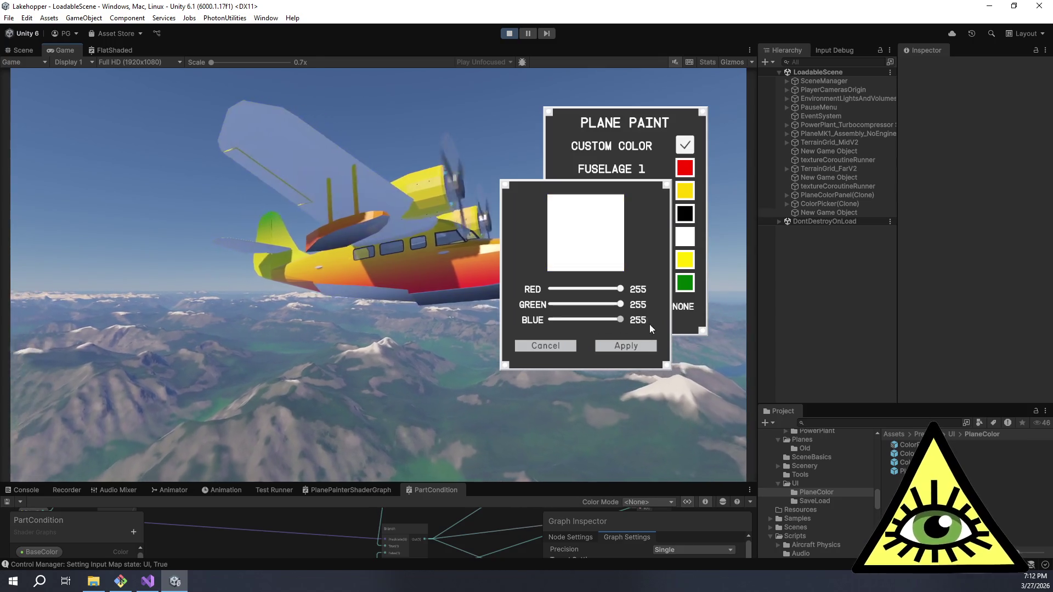
mouse_move(621, 289)
mouse_down()
mouse_move(543, 302)
mouse_move(626, 302)
mouse_move(546, 305)
mouse_move(551, 295)
mouse_move(536, 322)
mouse_up()
click(608, 345)
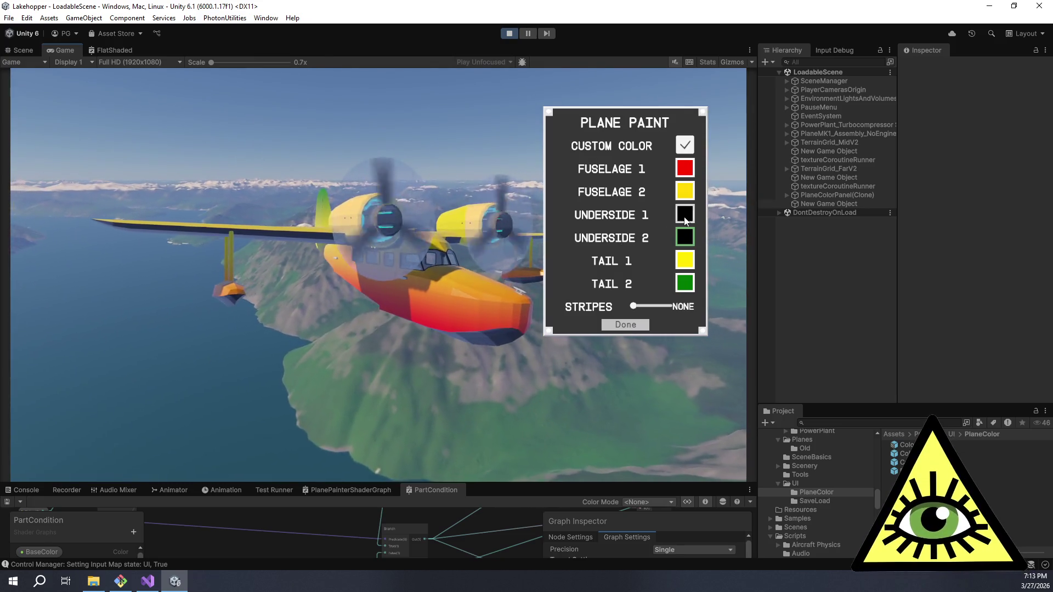
click(684, 214)
mouse_move(616, 288)
mouse_down()
mouse_move(625, 318)
mouse_move(638, 305)
mouse_move(439, 318)
mouse_up()
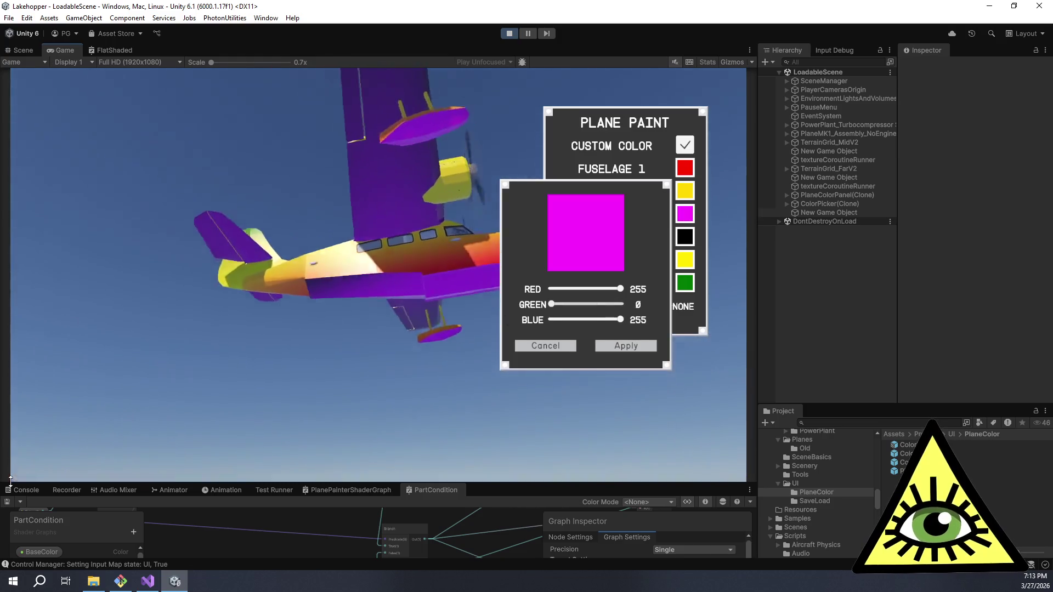
- Make Underside 1 white and apply it, then try green on Tail 1 but cancel
drag(615, 305, 630, 305)
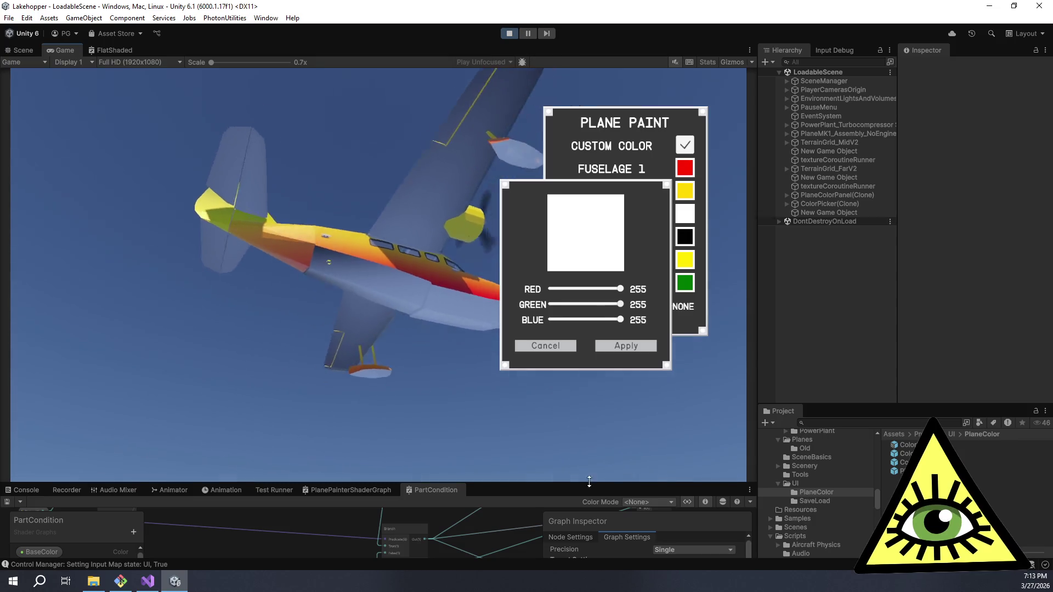
click(643, 350)
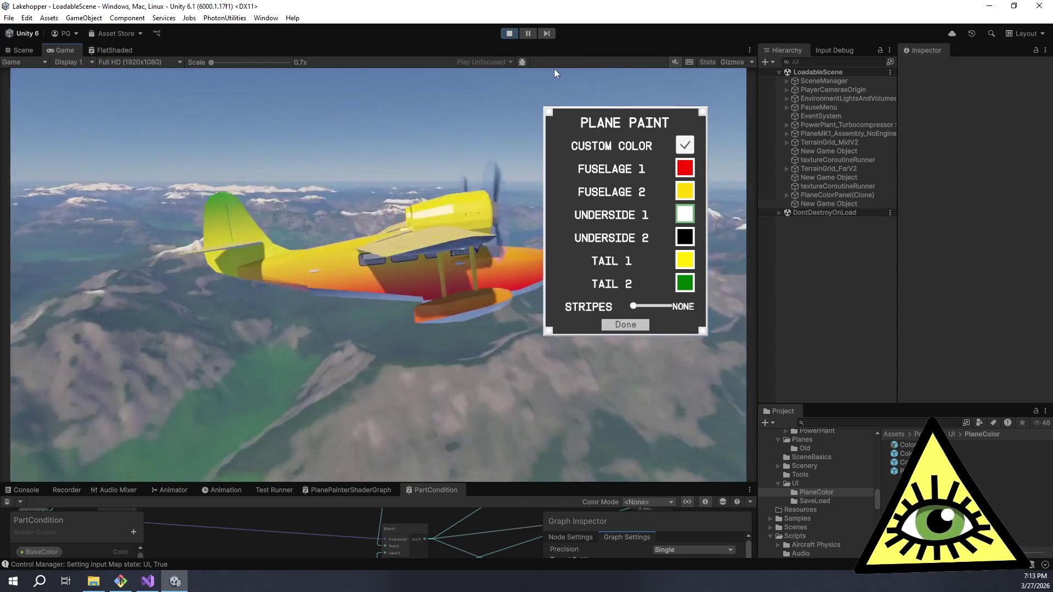
click(683, 262)
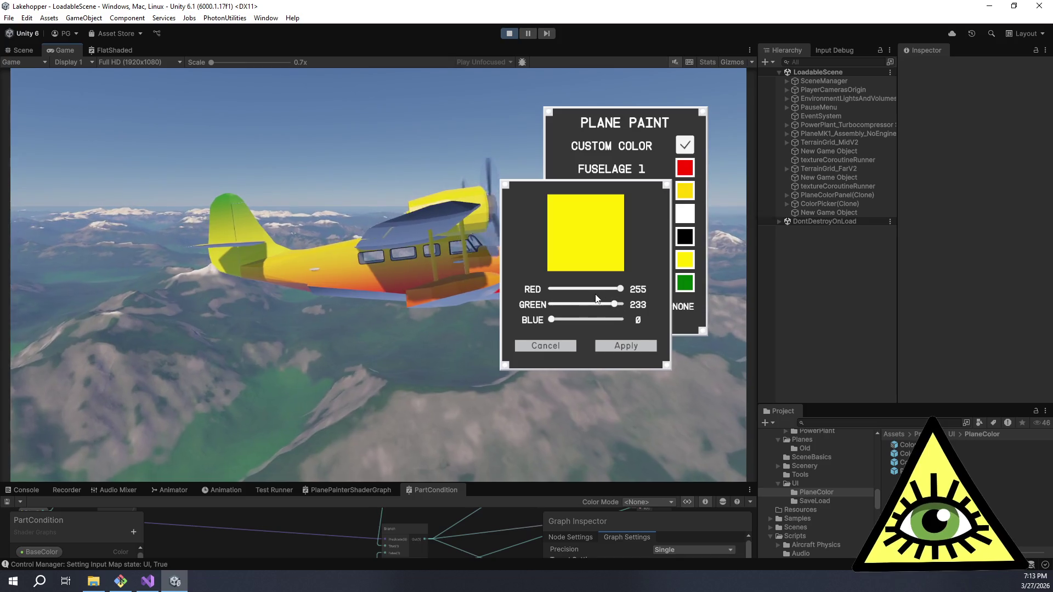
drag(620, 289, 516, 299)
click(545, 346)
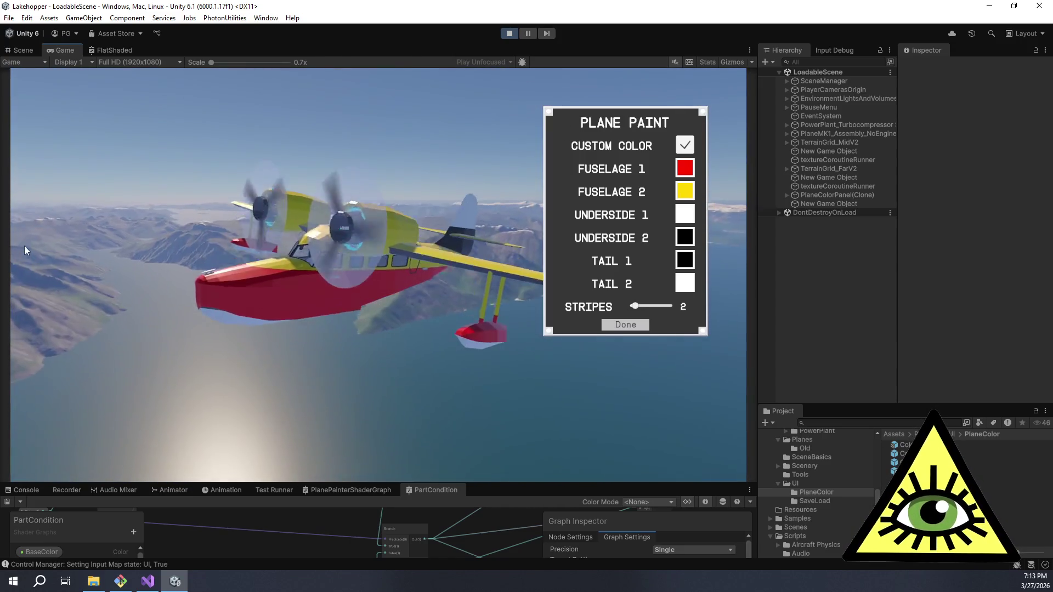
- Try 20 and then 10 stripes, then close the Plane Paint panel
drag(637, 308, 672, 308)
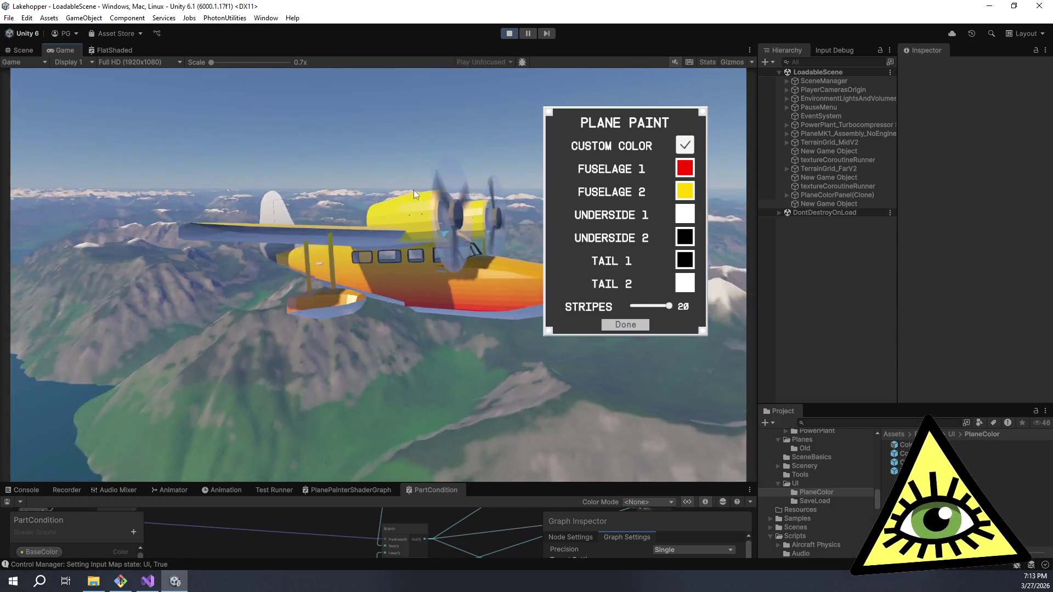
drag(676, 308, 558, 310)
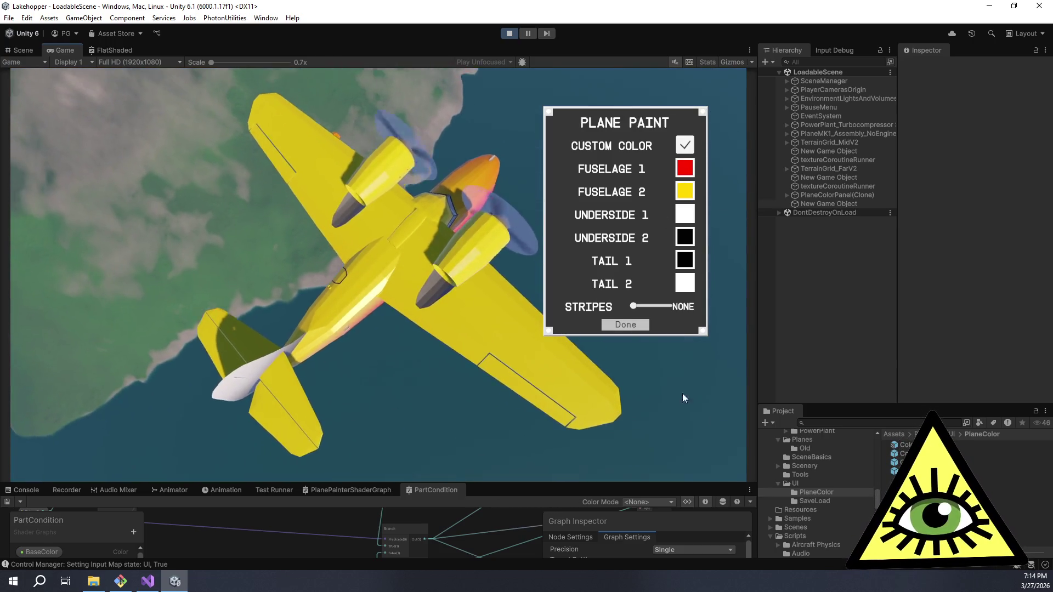
click(639, 327)
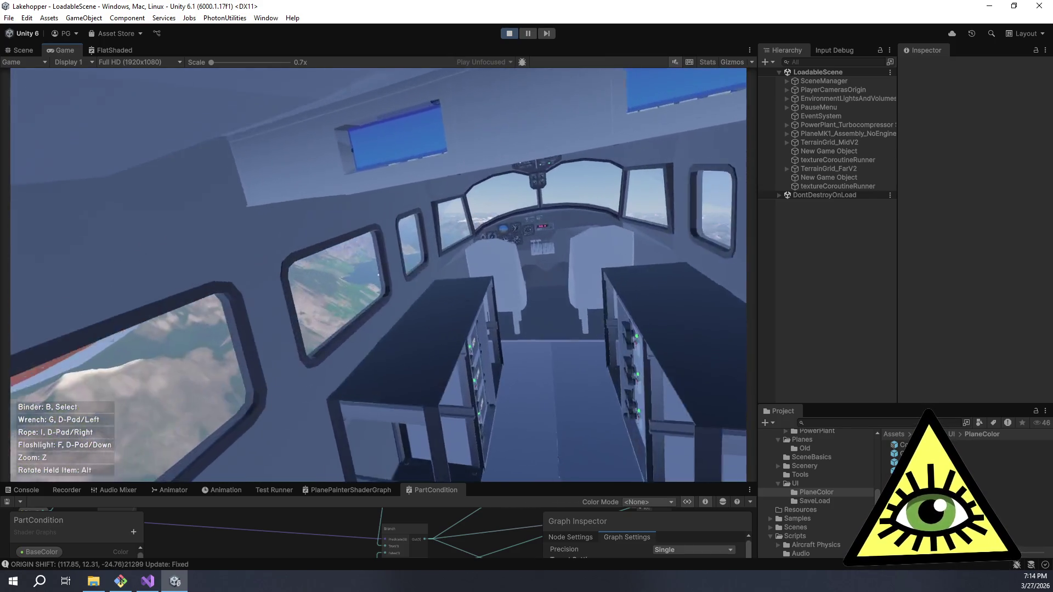
- Sit in the cockpit seat, then leave it and walk to the rear door
key(e)
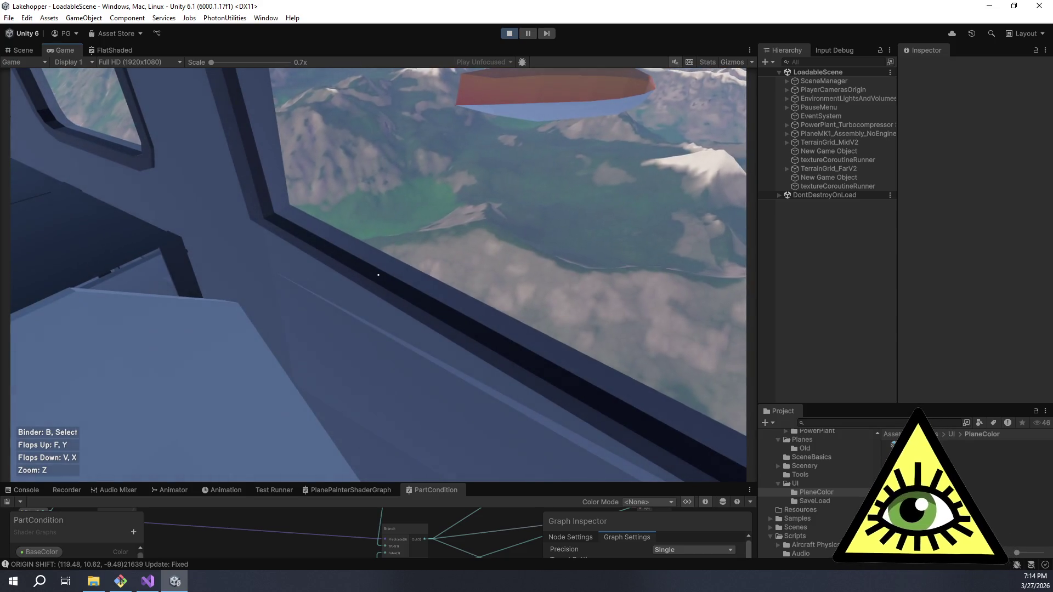
key(e)
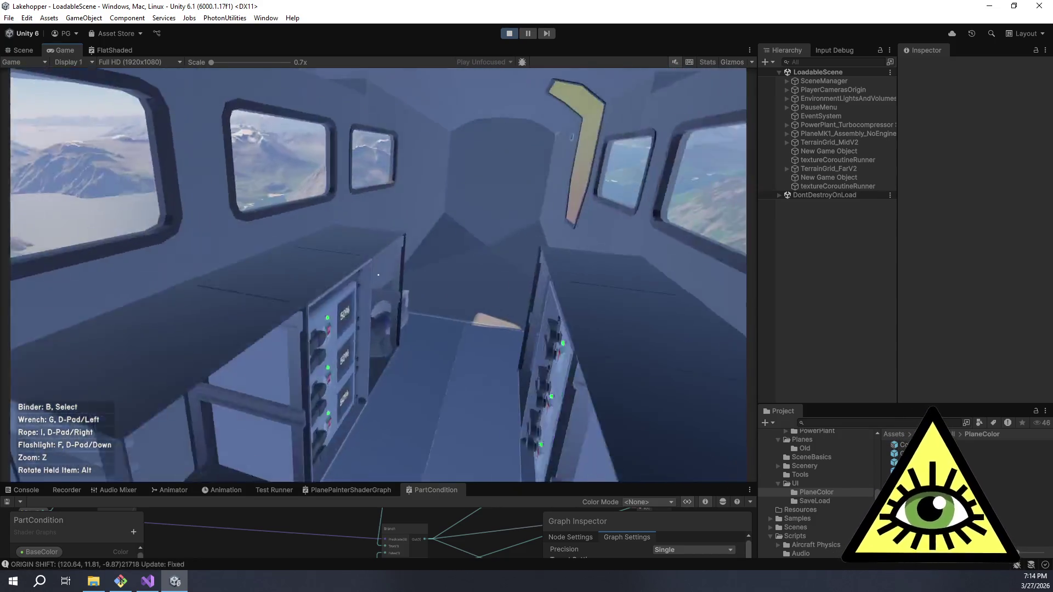
key(w)
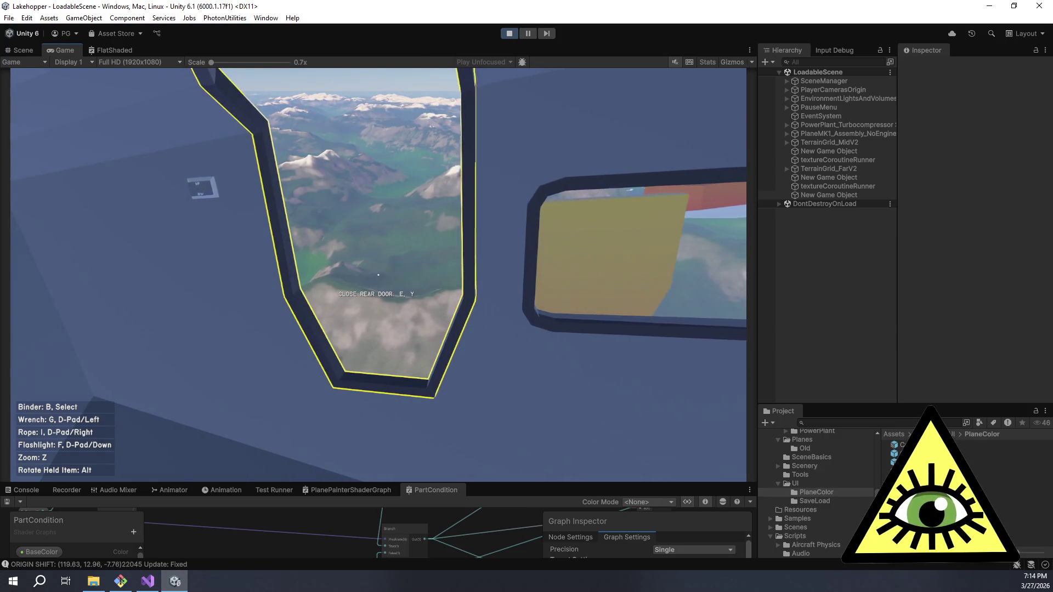
- Quit the game to desktop from the pause menu, ending play mode
key(Escape)
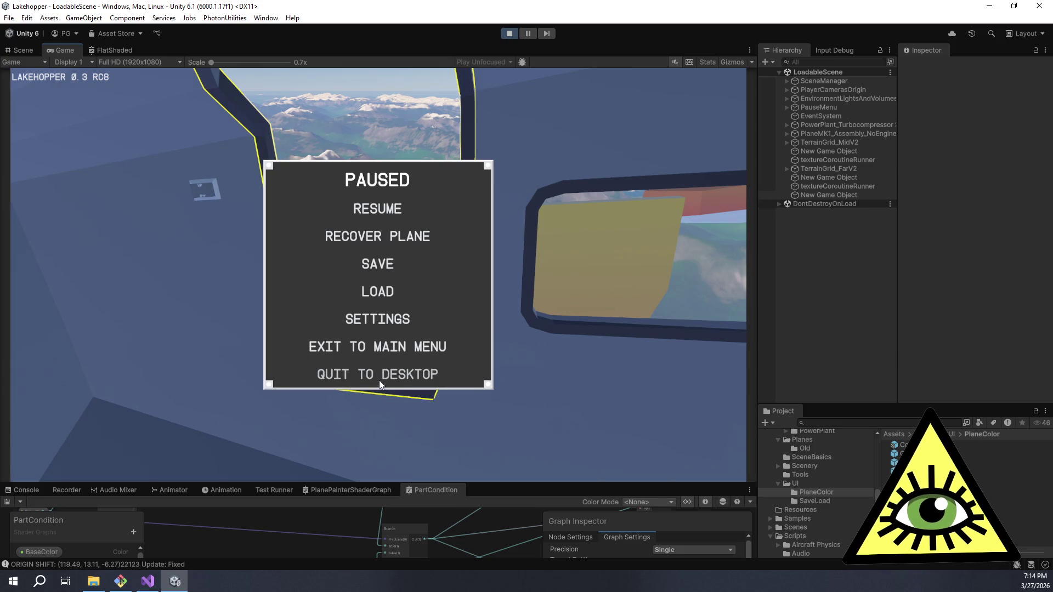
click(375, 381)
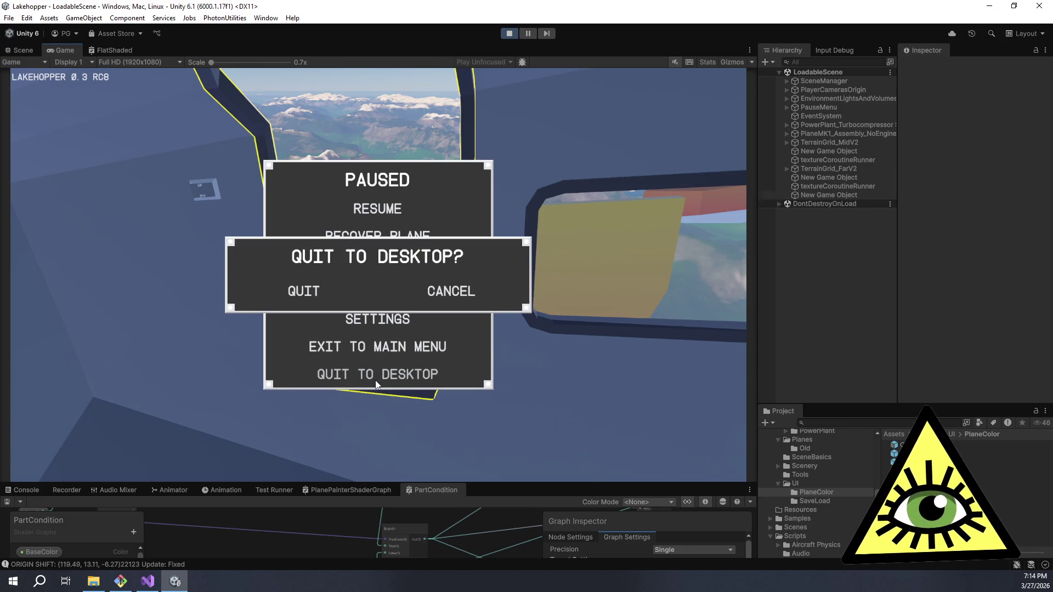
click(300, 292)
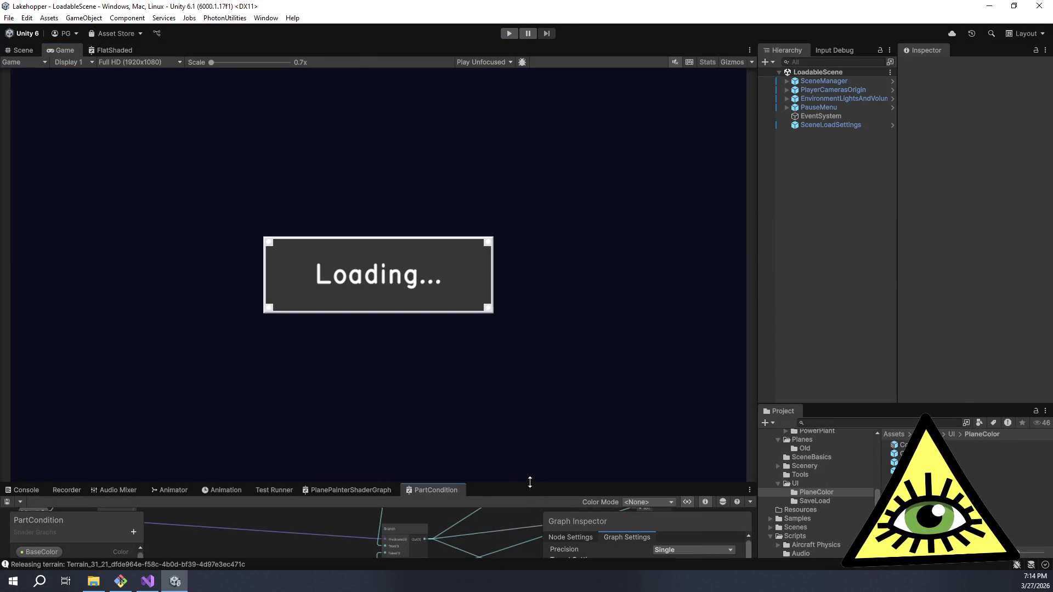
drag(530, 482, 530, 165)
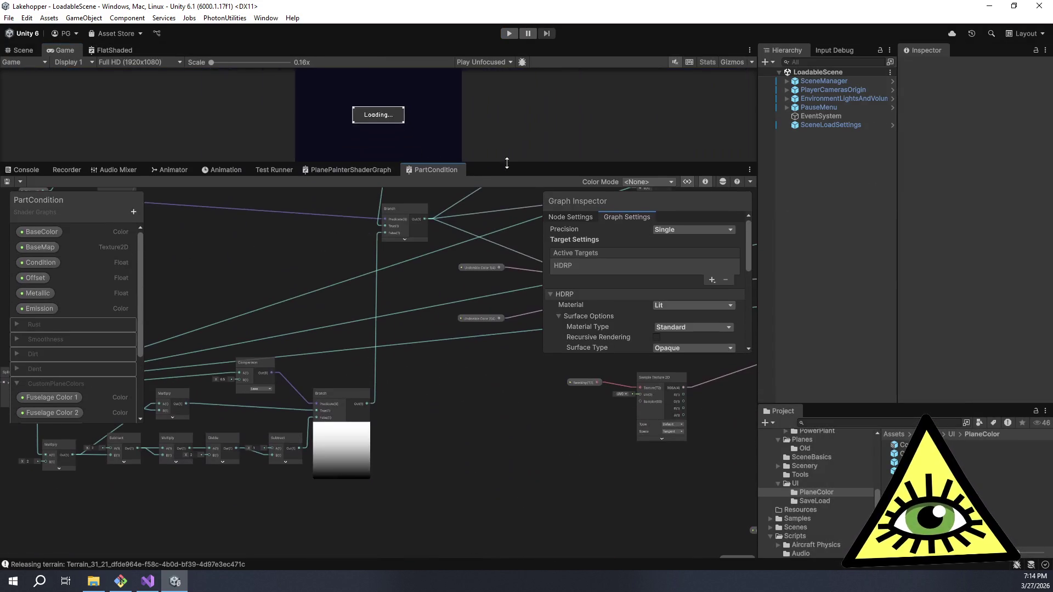
- Connect Fuselage Color 2 to Lerp A and Fuselage Color 1 to Lerp B
scroll(380, 335, up, 5)
click(313, 388)
drag(378, 363, 375, 377)
click(299, 276)
mouse_move(384, 485)
mouse_down()
mouse_move(390, 457)
mouse_move(349, 266)
mouse_move(380, 344)
mouse_up()
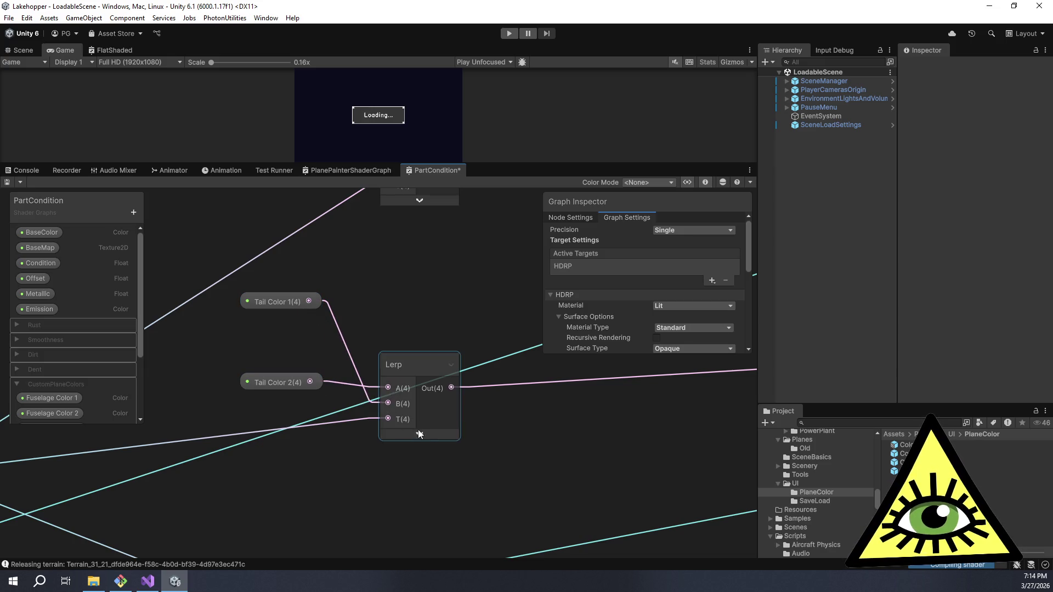
- Reconnect Underside Color 1 to its Lerp B input and enlarge the game view
scroll(422, 449, down, 5)
scroll(376, 354, up, 3)
drag(165, 350, 313, 373)
drag(561, 403, 555, 391)
scroll(425, 425, down, 3)
scroll(356, 429, up, 5)
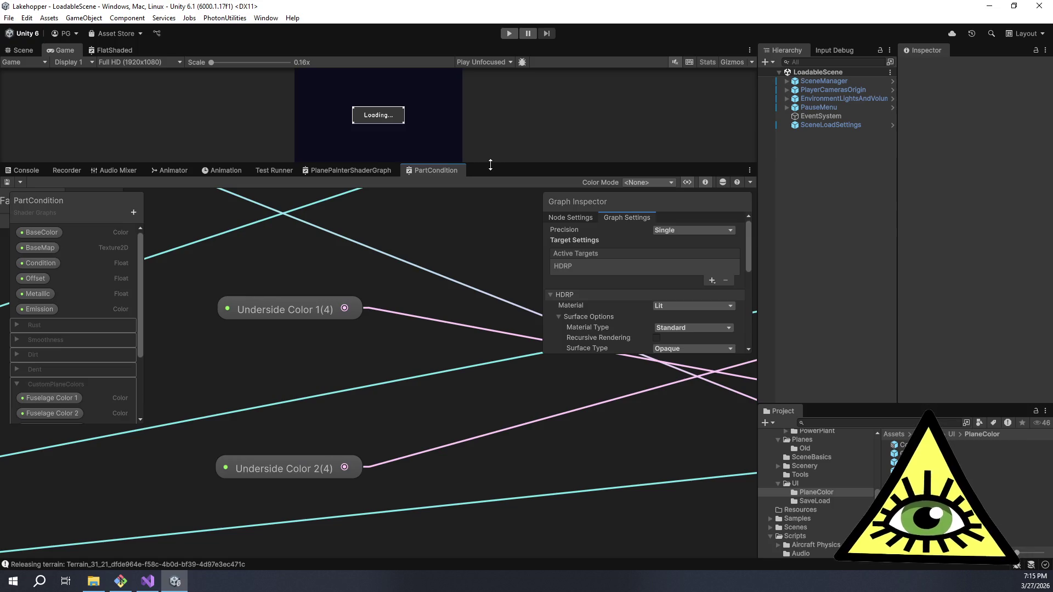
drag(490, 164, 535, 459)
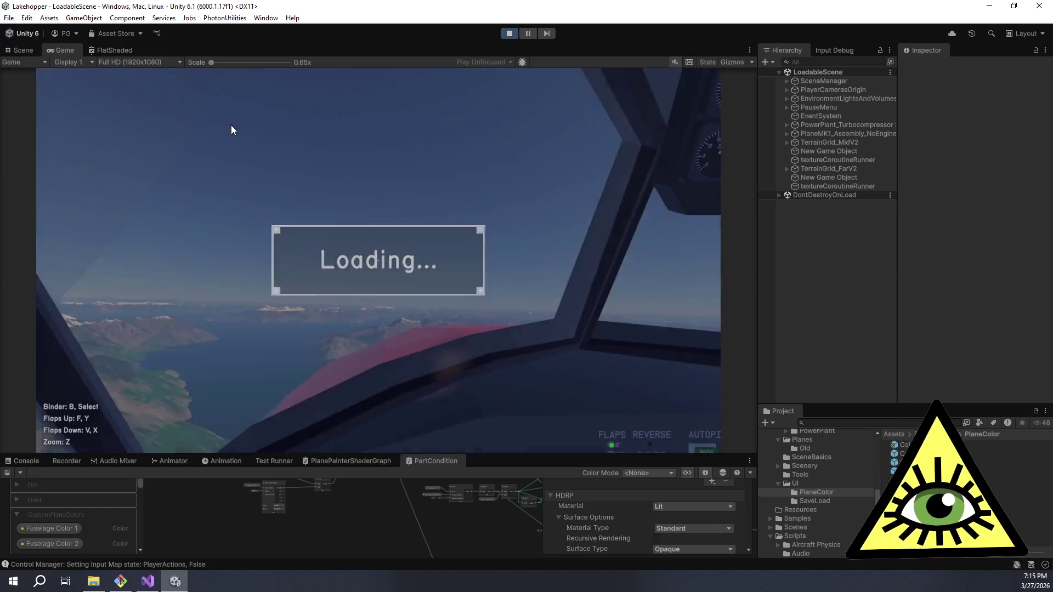
- Enable custom colours in Plane Paint and set Fuselage 1 to near-black
key(e)
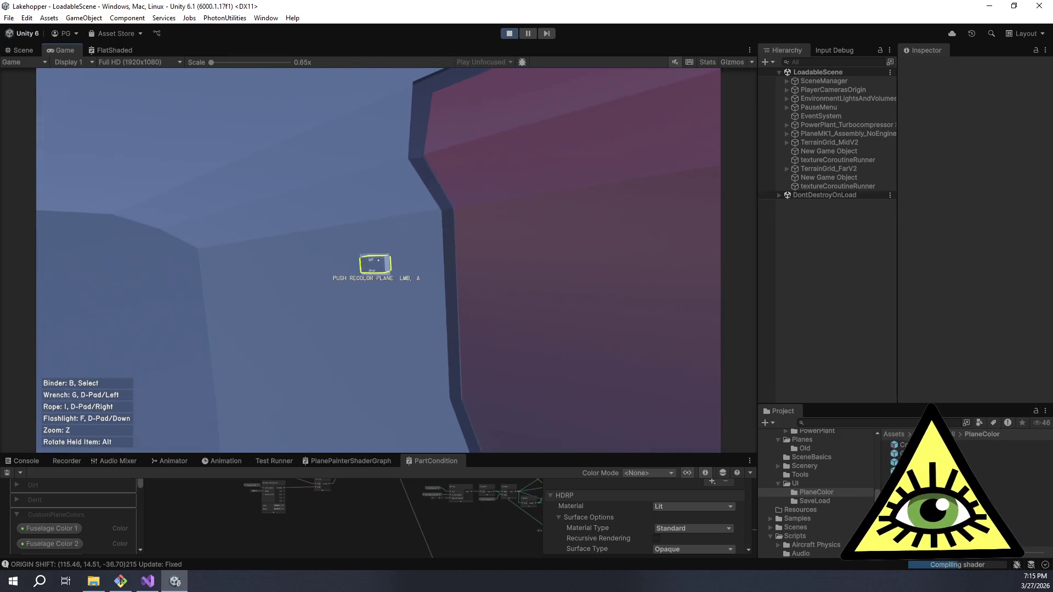
click(378, 261)
click(663, 139)
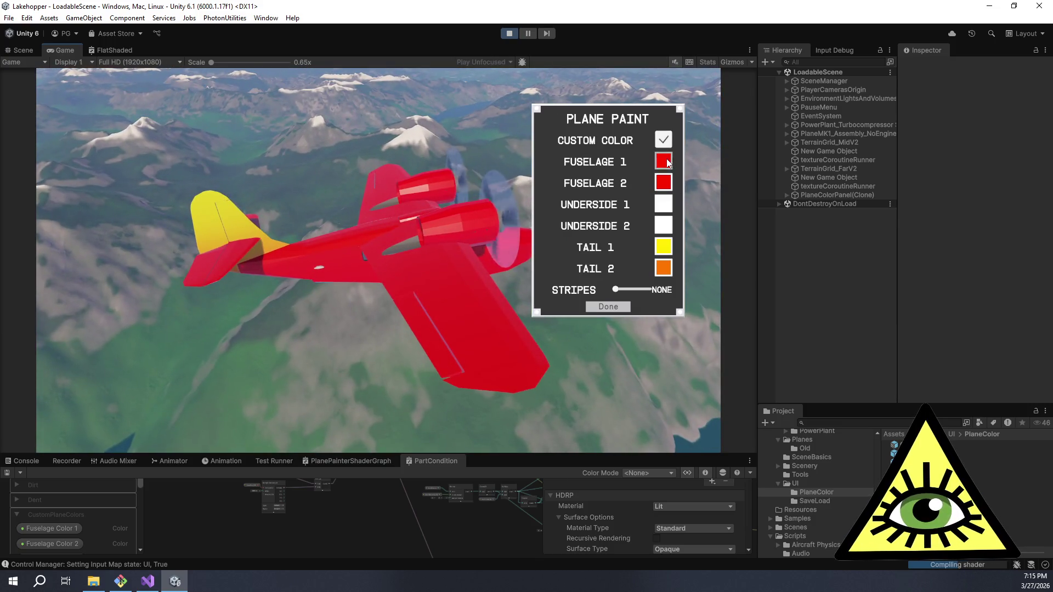
click(664, 160)
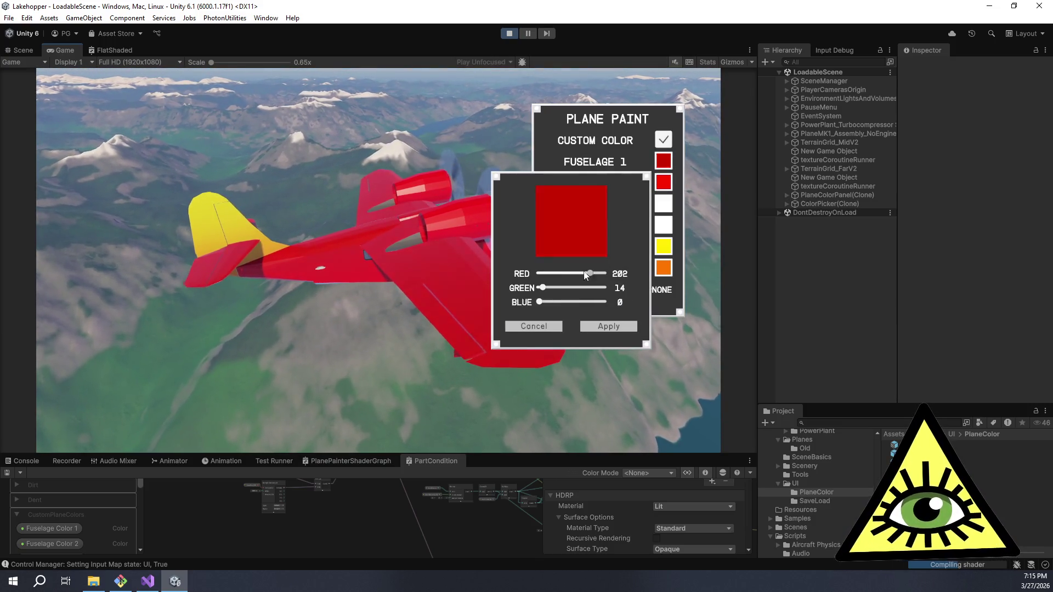
drag(602, 273, 536, 274)
click(595, 327)
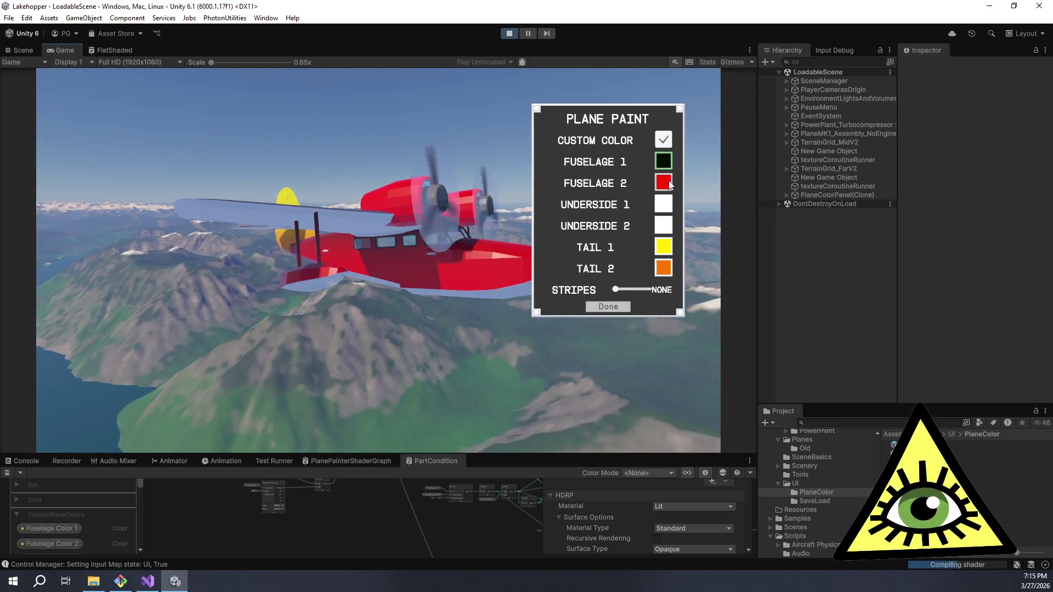
- Paint Fuselage 2 orange by adjusting its red and green
click(664, 182)
mouse_move(600, 275)
mouse_down()
mouse_move(537, 274)
mouse_move(603, 273)
mouse_up()
mouse_move(540, 288)
mouse_down()
mouse_move(604, 288)
mouse_move(565, 288)
mouse_up()
click(594, 327)
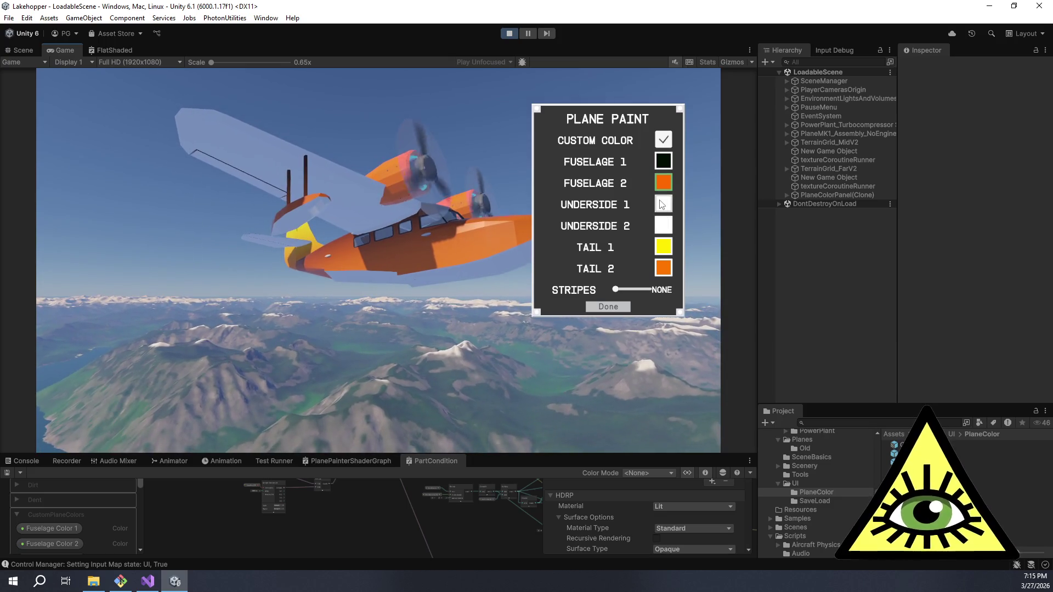
- Paint Underside 1 yellow with full red and green and no blue
click(663, 225)
drag(603, 274, 539, 288)
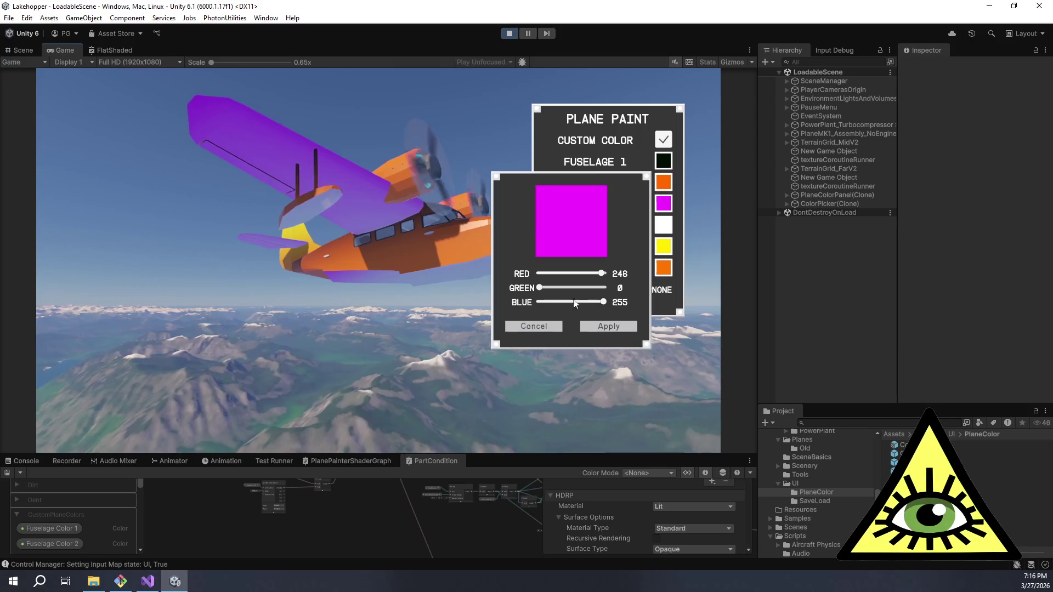
drag(604, 302, 495, 310)
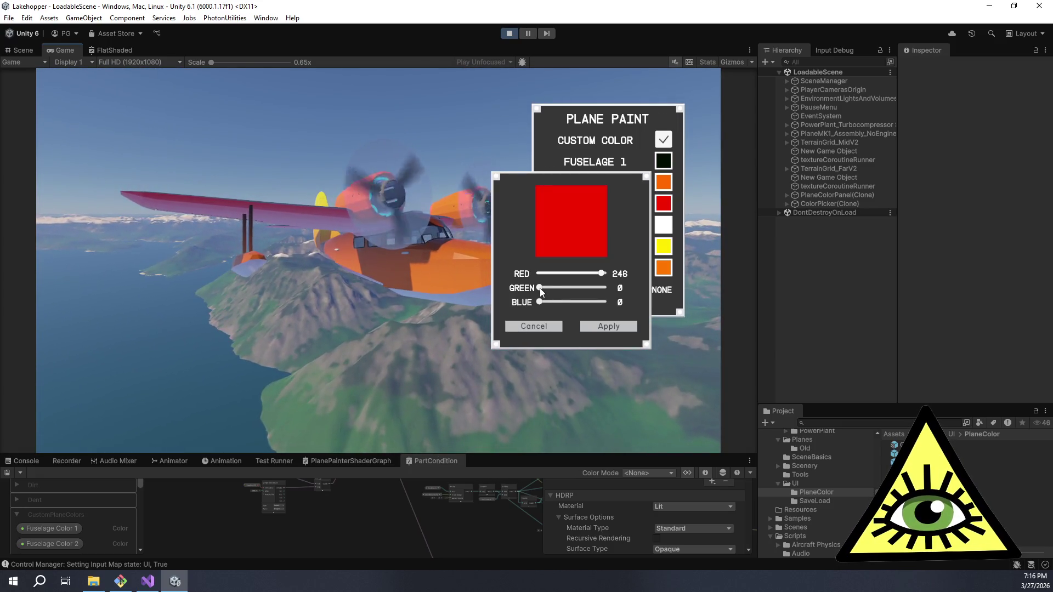
drag(539, 288, 606, 287)
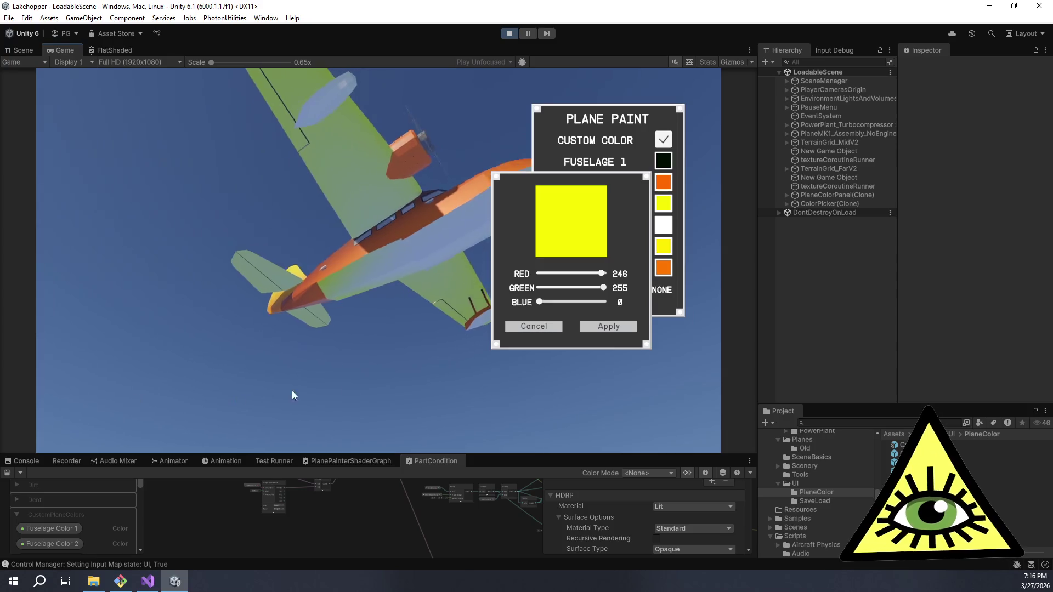
click(609, 327)
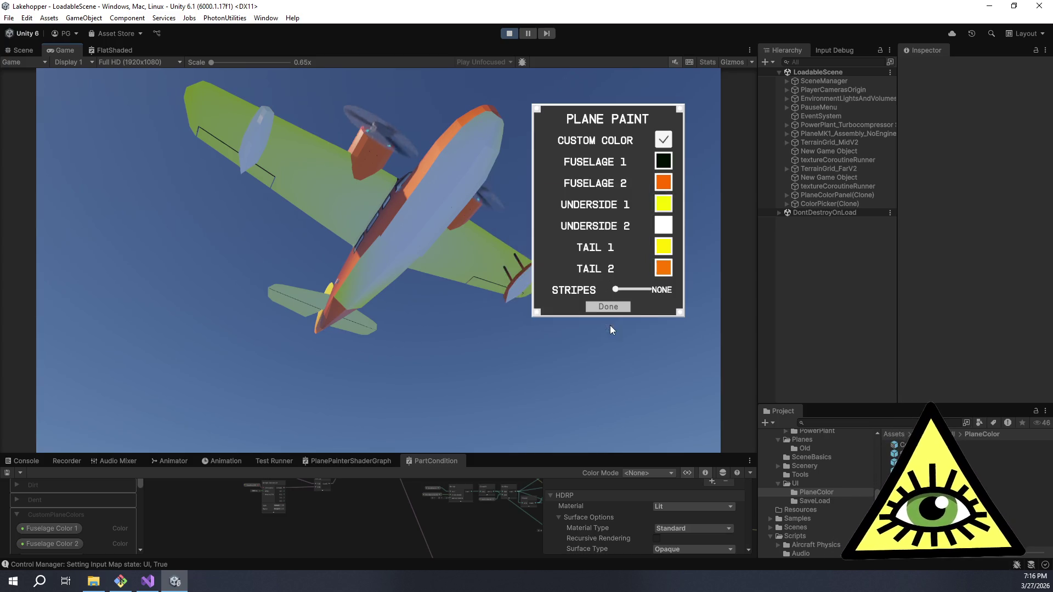
- Paint Underside 2 blue by removing its red and green
click(663, 225)
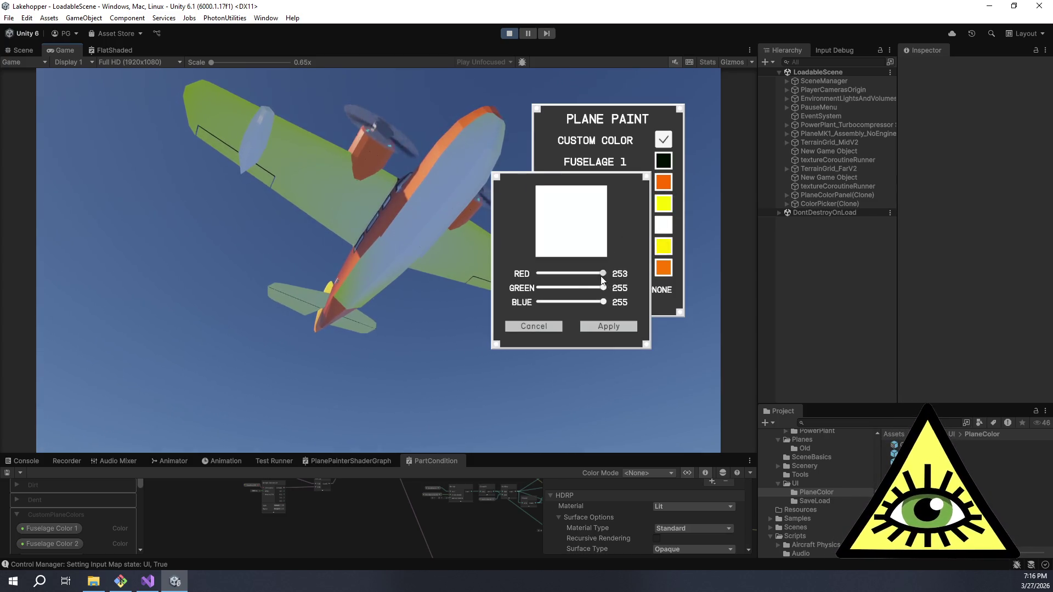
drag(603, 274, 538, 273)
click(538, 289)
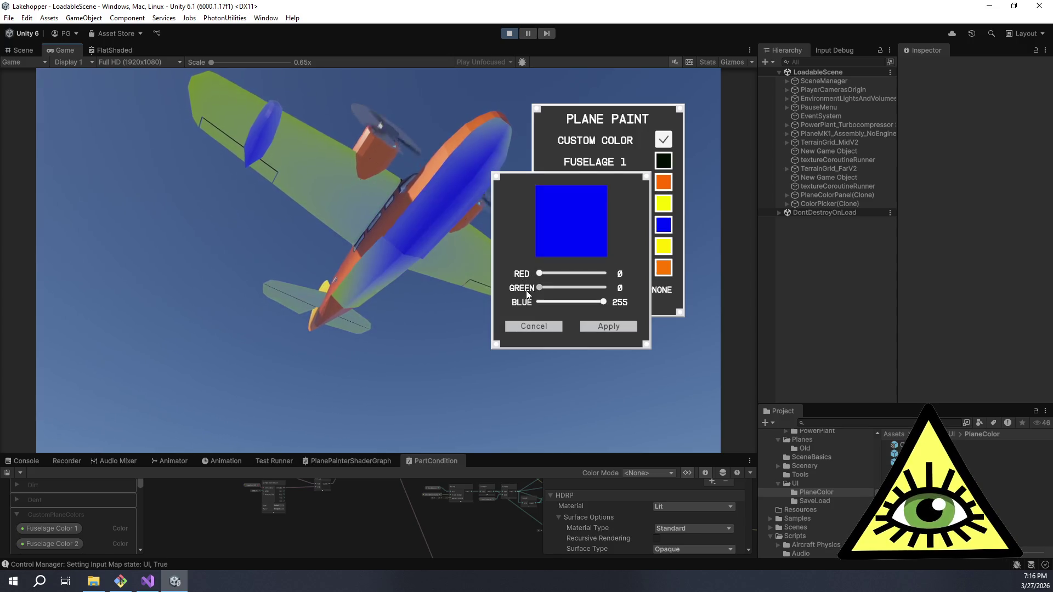
click(602, 328)
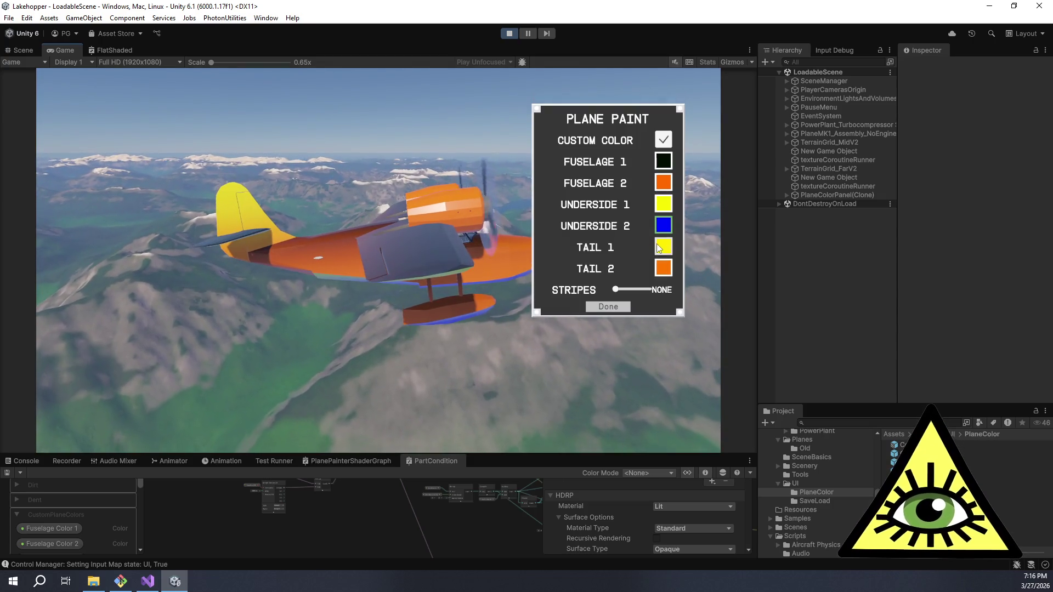
- Paint Tail 1 red and Tail 2 blue, then close the panel
click(658, 247)
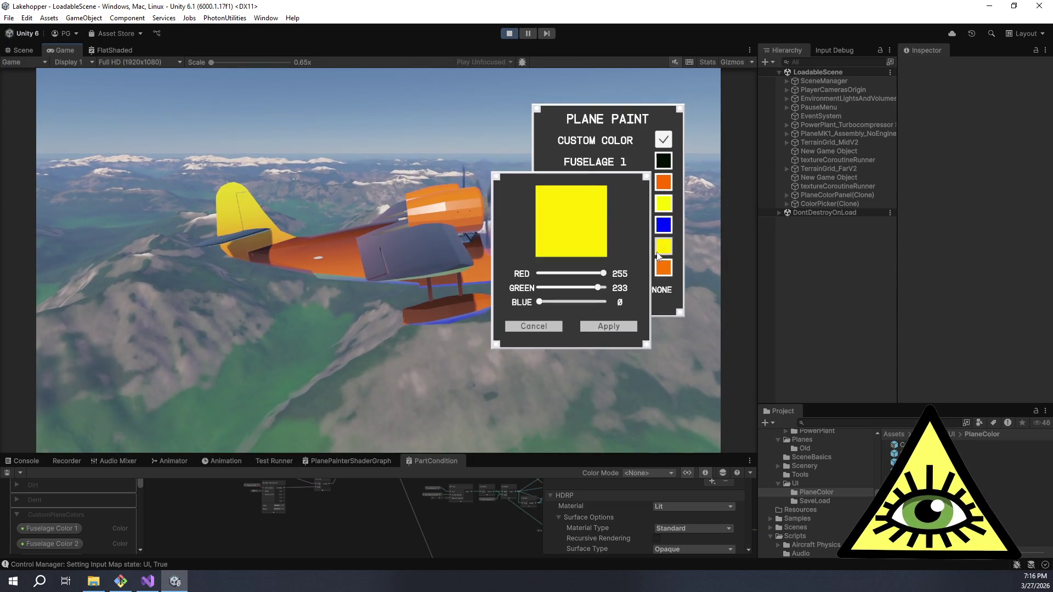
mouse_move(603, 287)
mouse_down()
mouse_move(482, 311)
mouse_move(604, 302)
mouse_move(515, 294)
mouse_up()
click(606, 326)
click(663, 267)
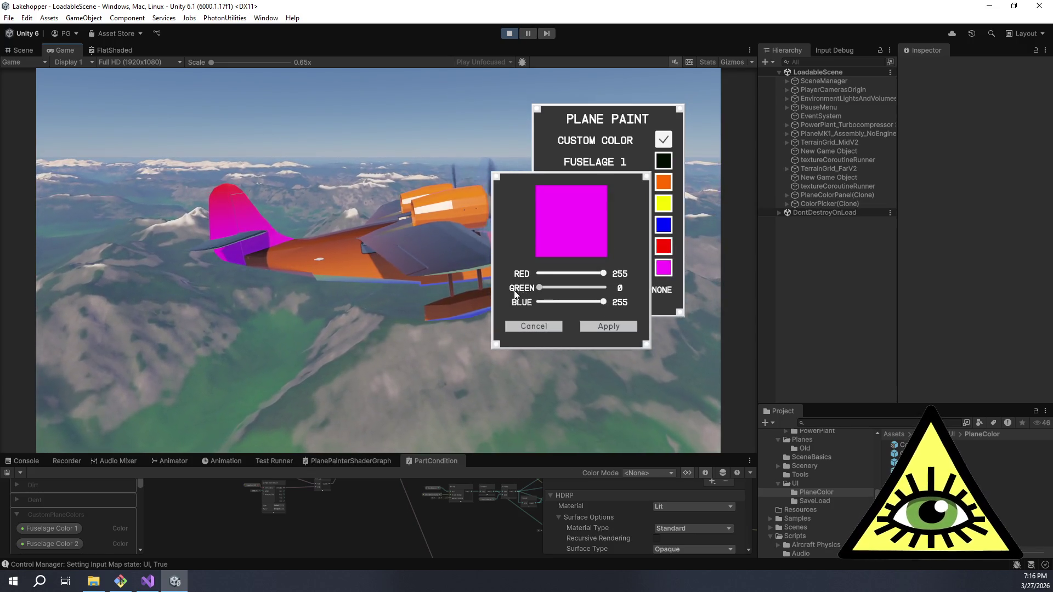
click(539, 274)
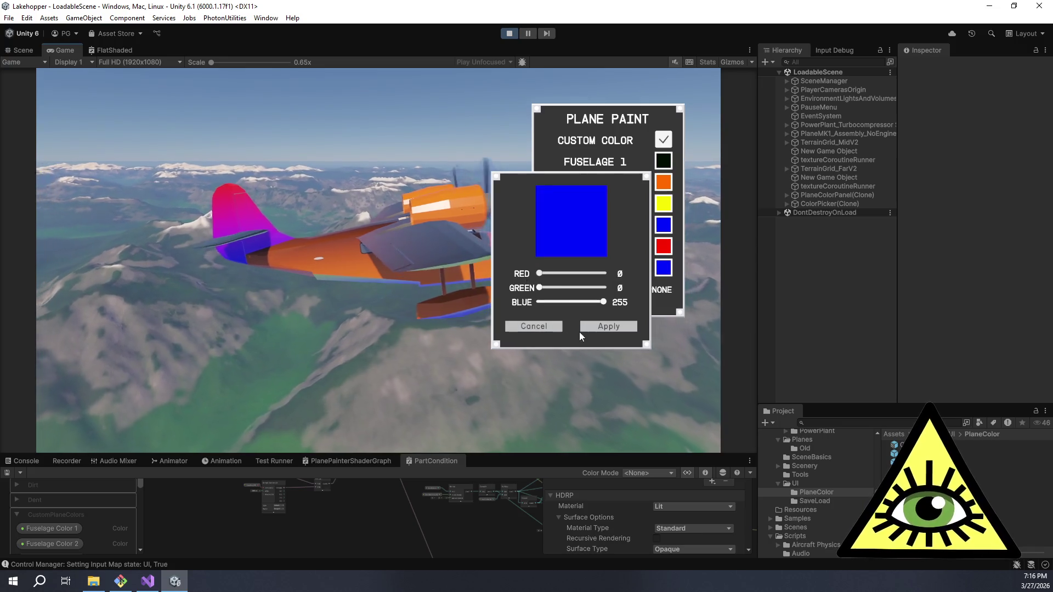
click(607, 326)
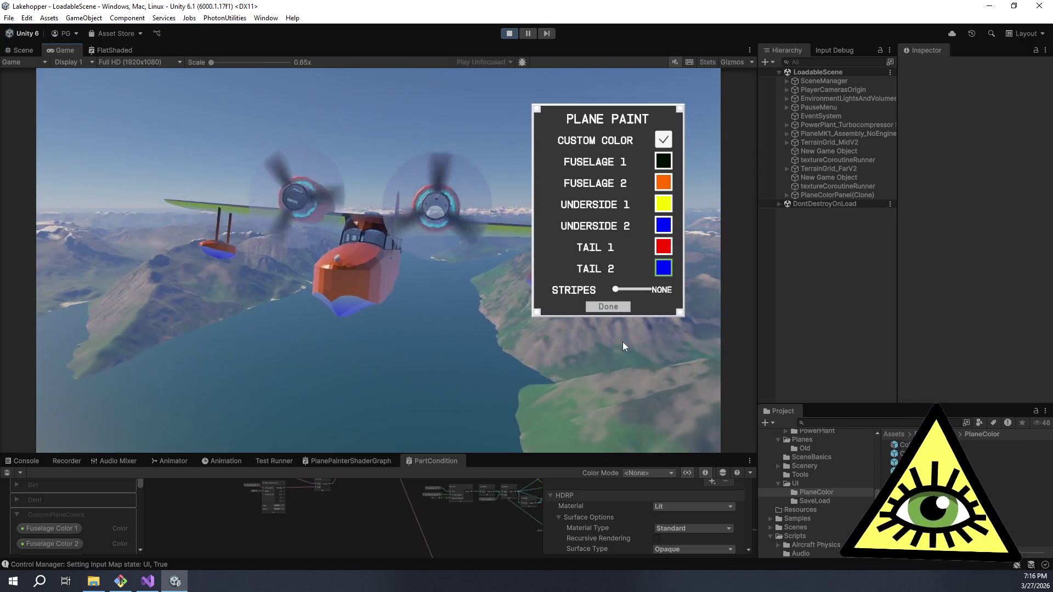
click(622, 310)
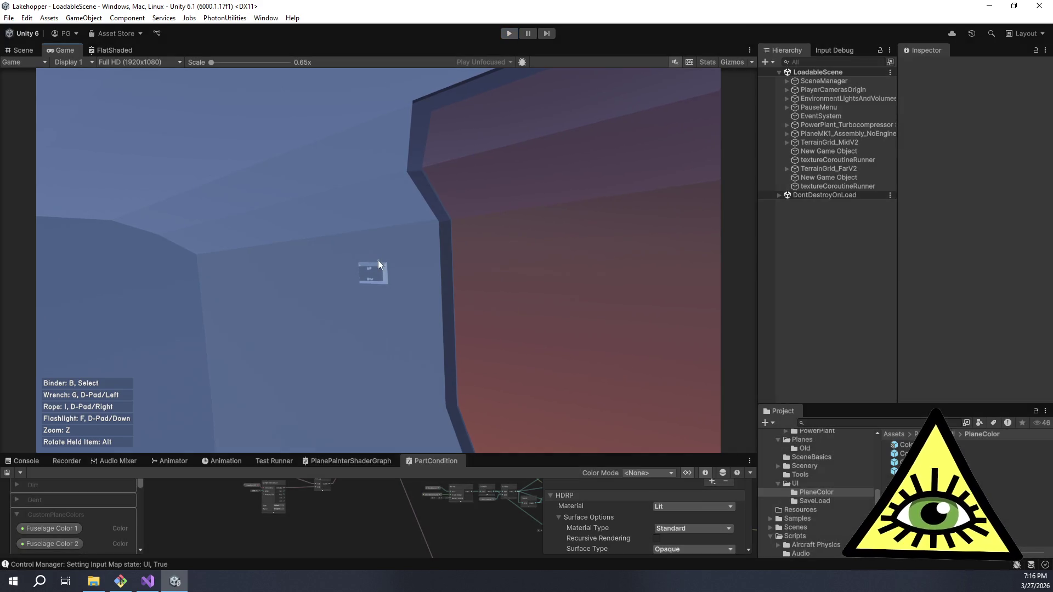
- Restart play mode, leave the pilot seat and enable custom colours in Plane Paint
key(ctrl+p)
text(Plane)
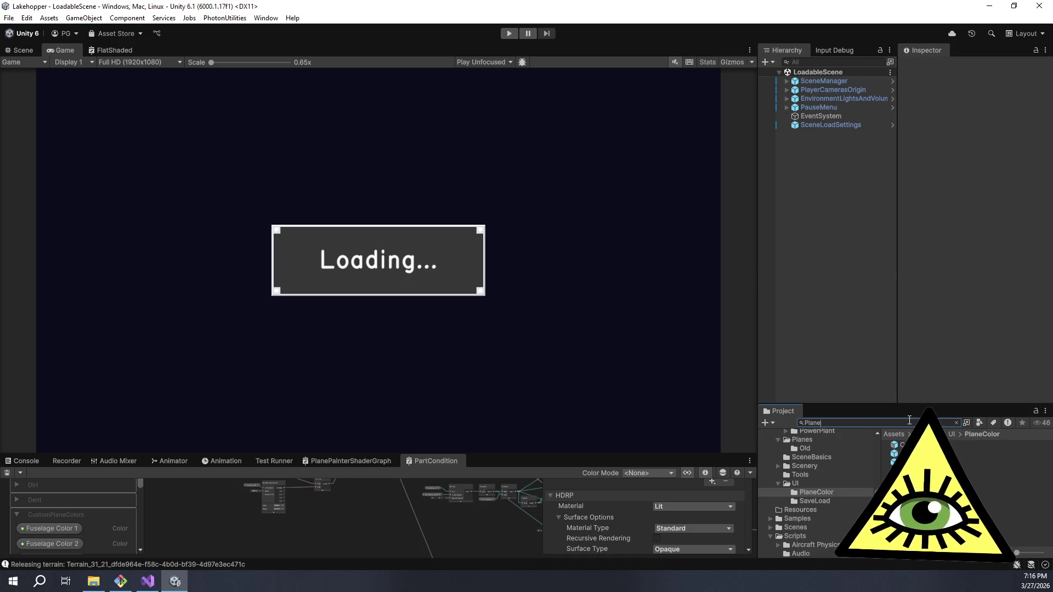
text(Con)
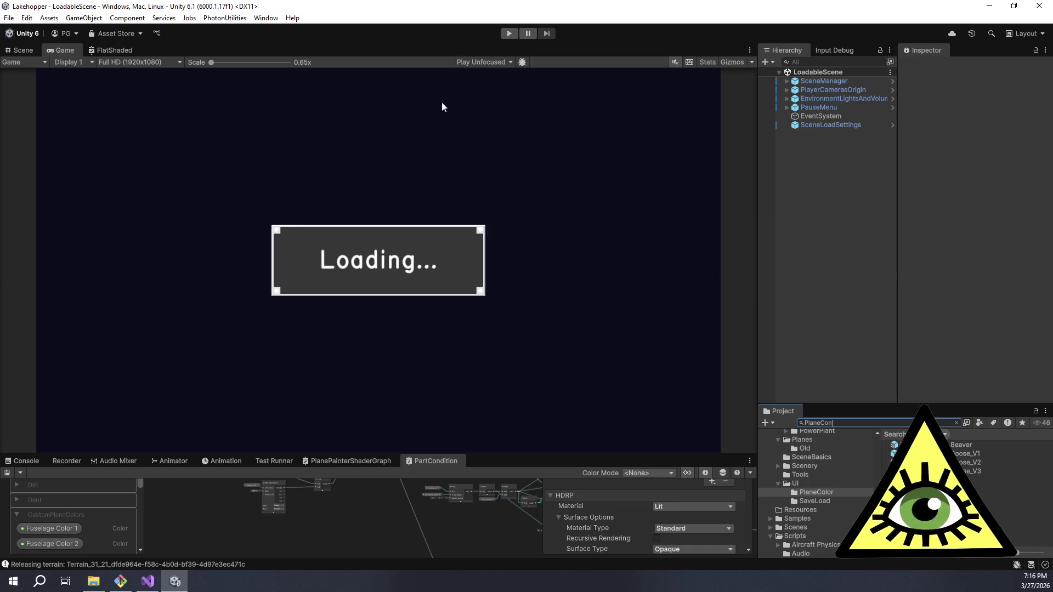
click(509, 34)
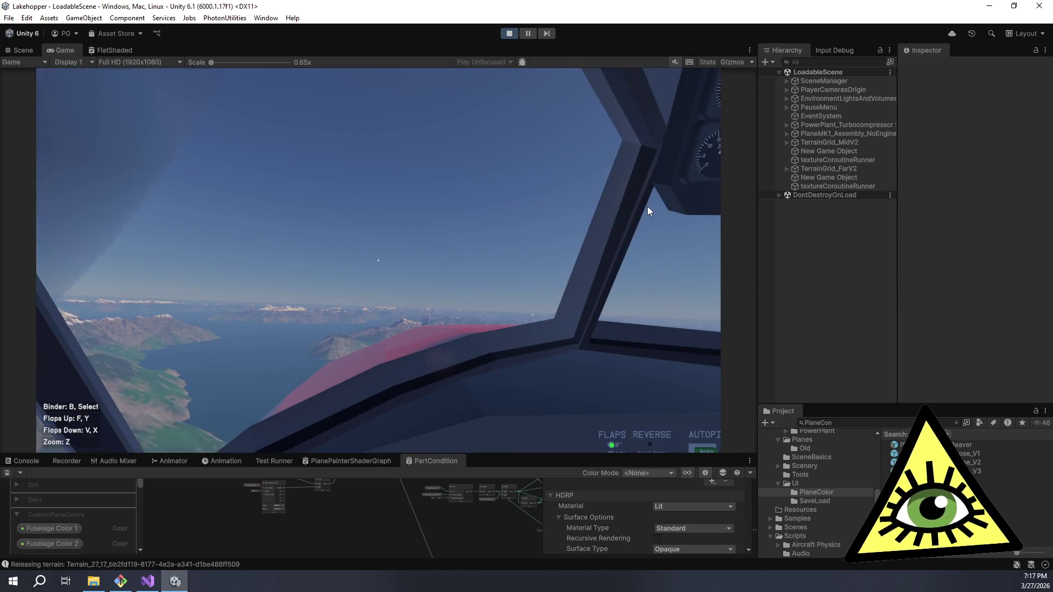
click(630, 311)
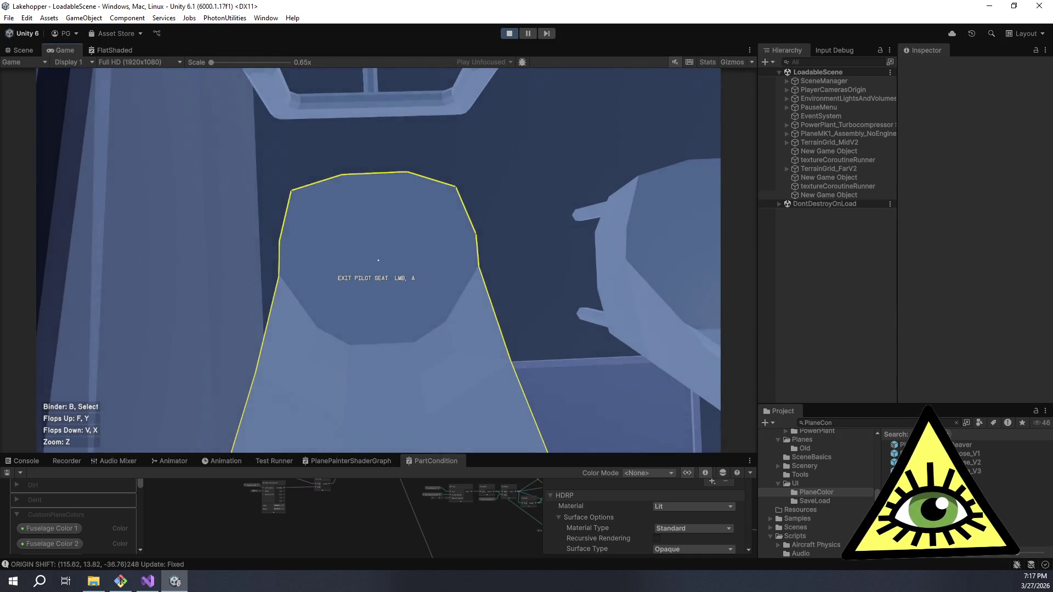
click(378, 260)
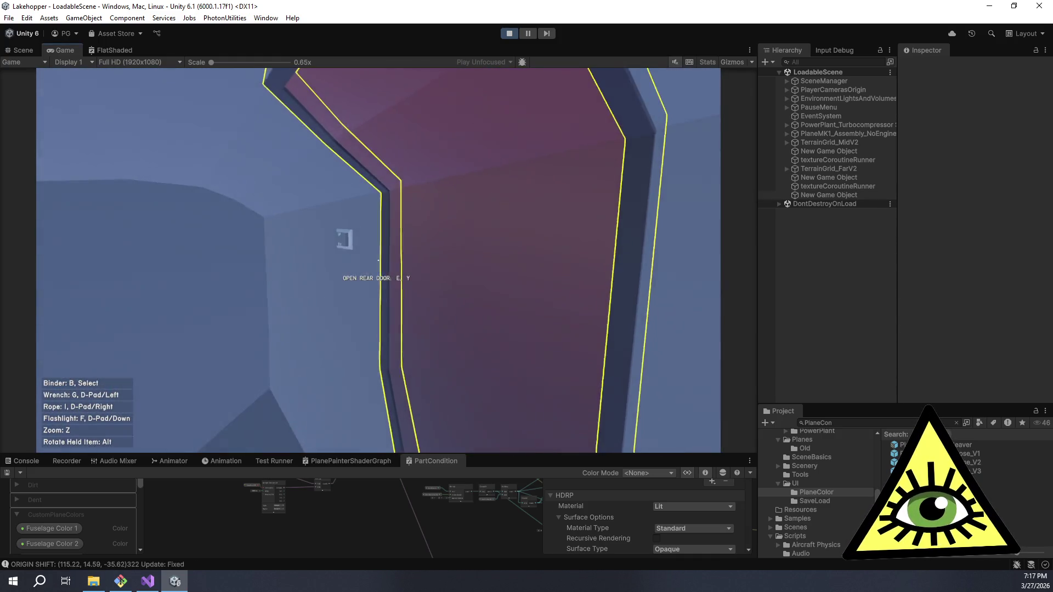
click(378, 260)
click(666, 138)
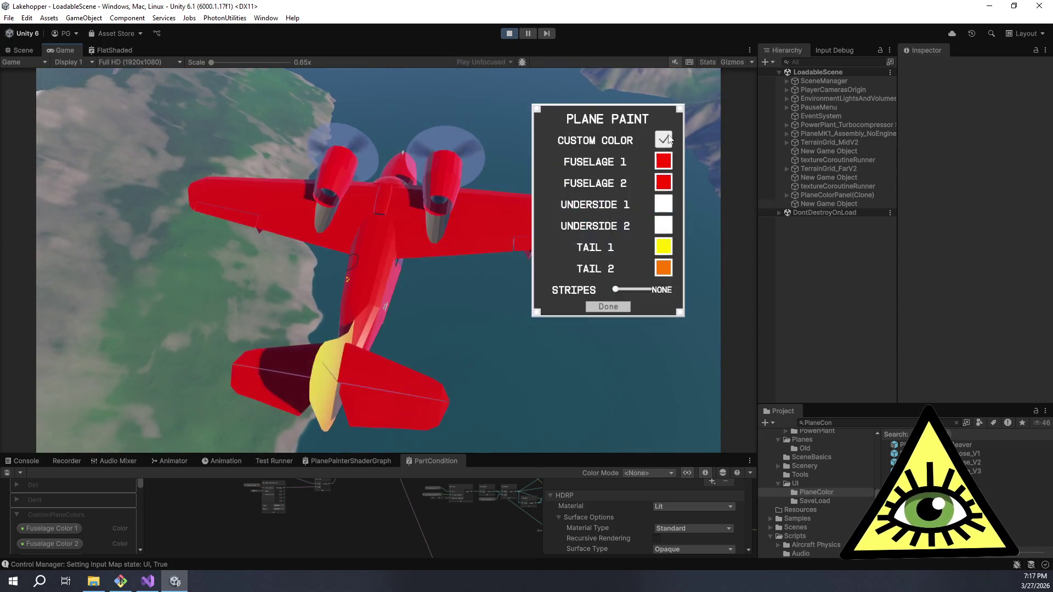
- Preview Fuselage 1 with red at 0, cancel it, and close the panel
click(663, 161)
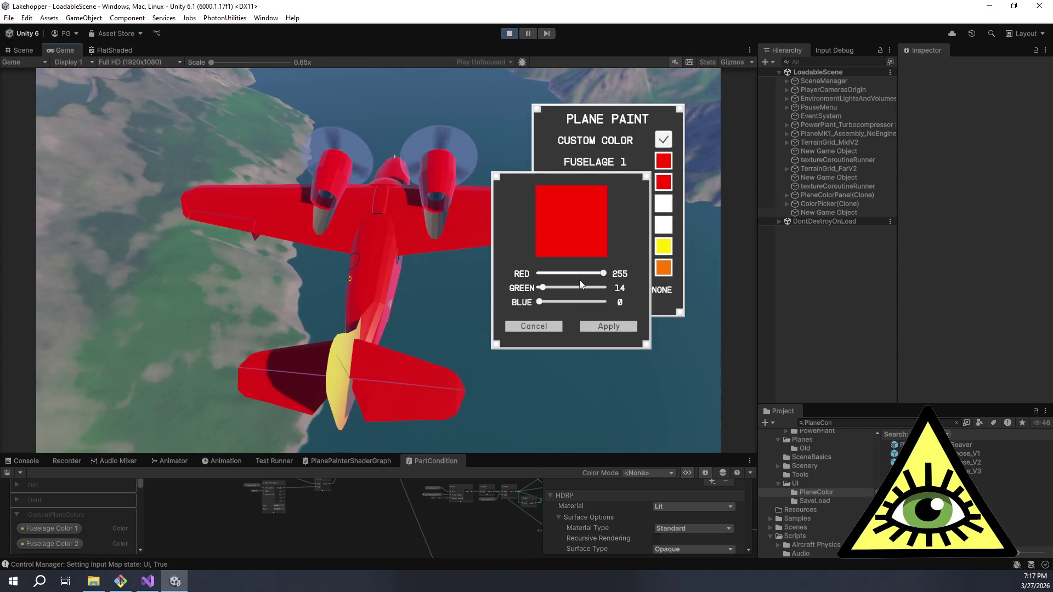
mouse_move(568, 273)
mouse_down()
mouse_move(504, 272)
mouse_move(533, 288)
mouse_up()
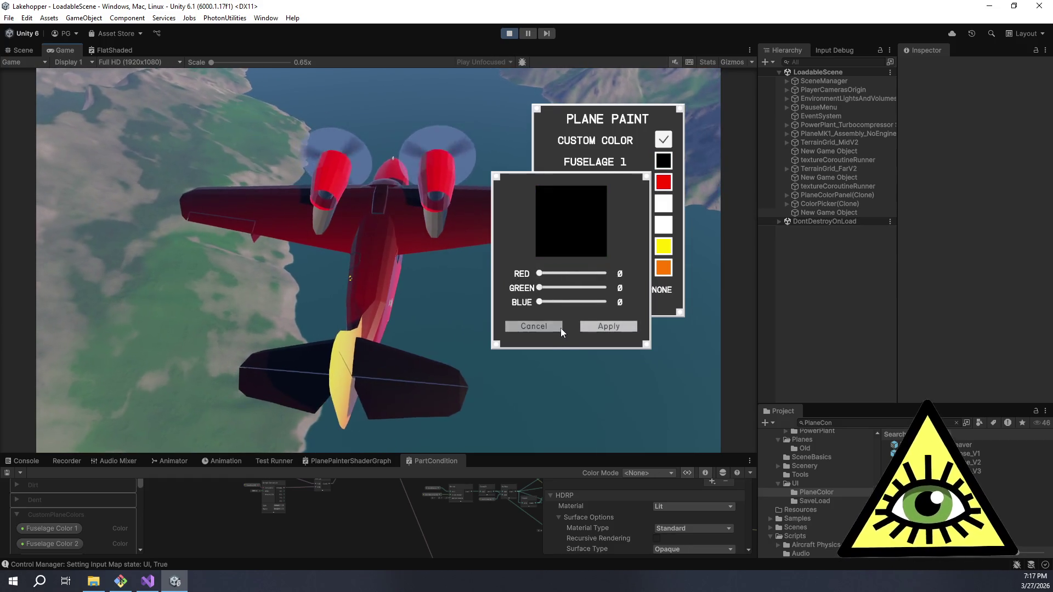
click(558, 328)
click(608, 308)
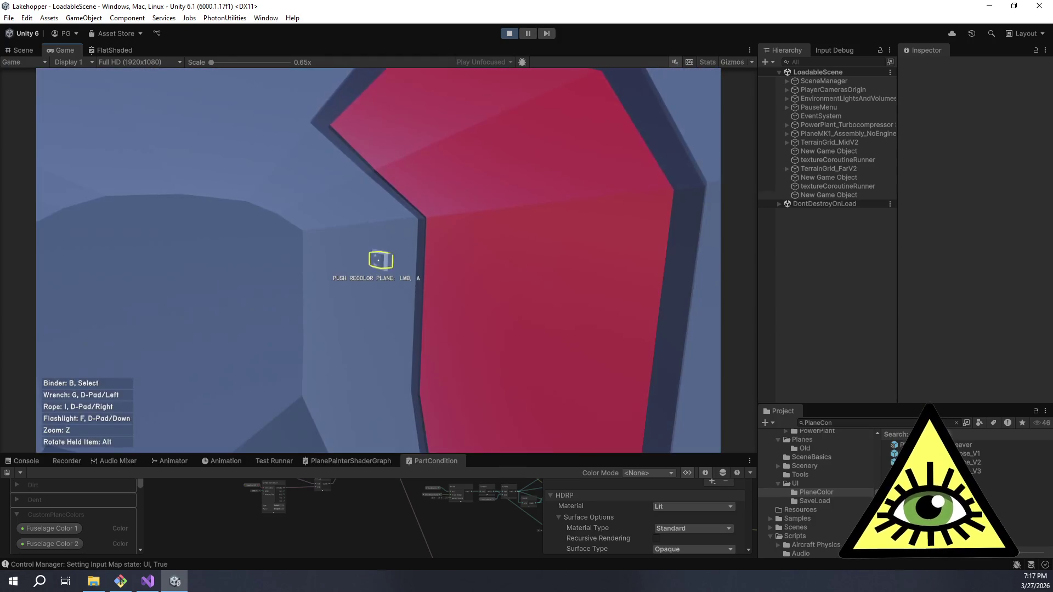
- In PartPaintController.cs, change _fuselageColor2 to _fuselageColor1 on line 16
key(alt+Tab)
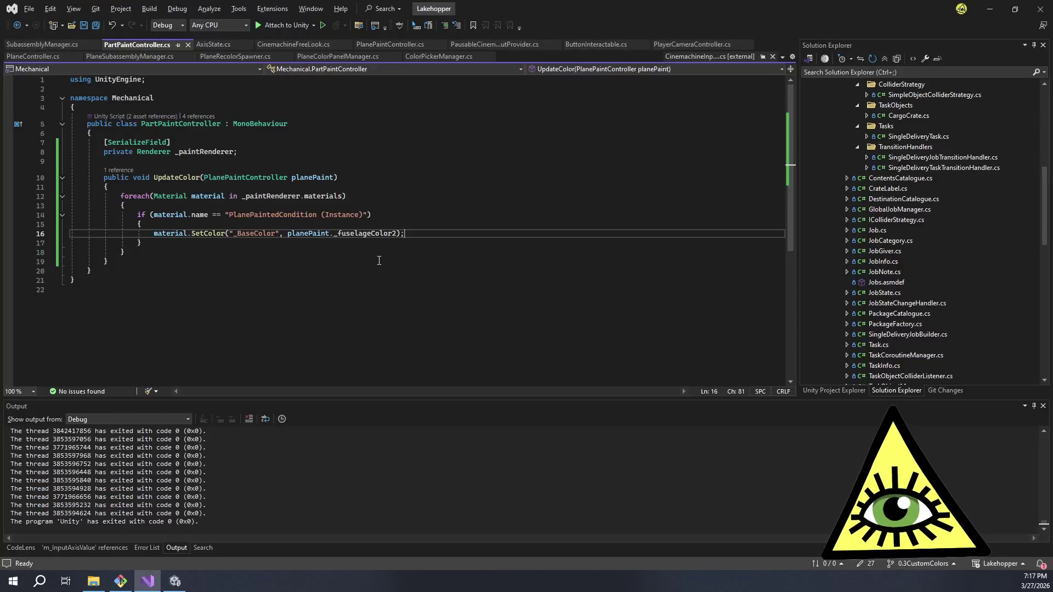
click(399, 235)
key(BackSpace)
text(1)
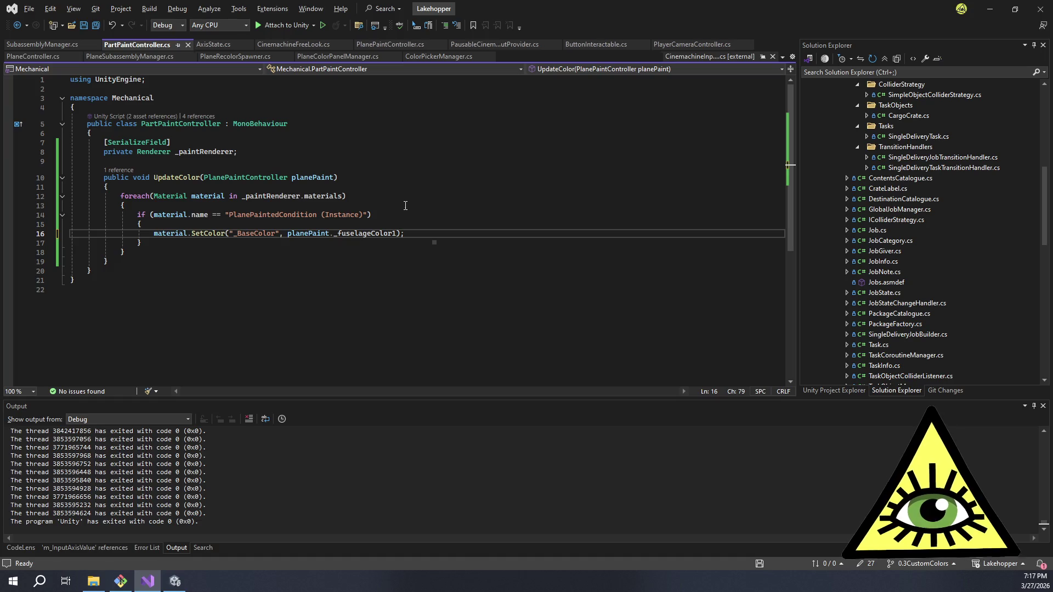
key(alt+Tab)
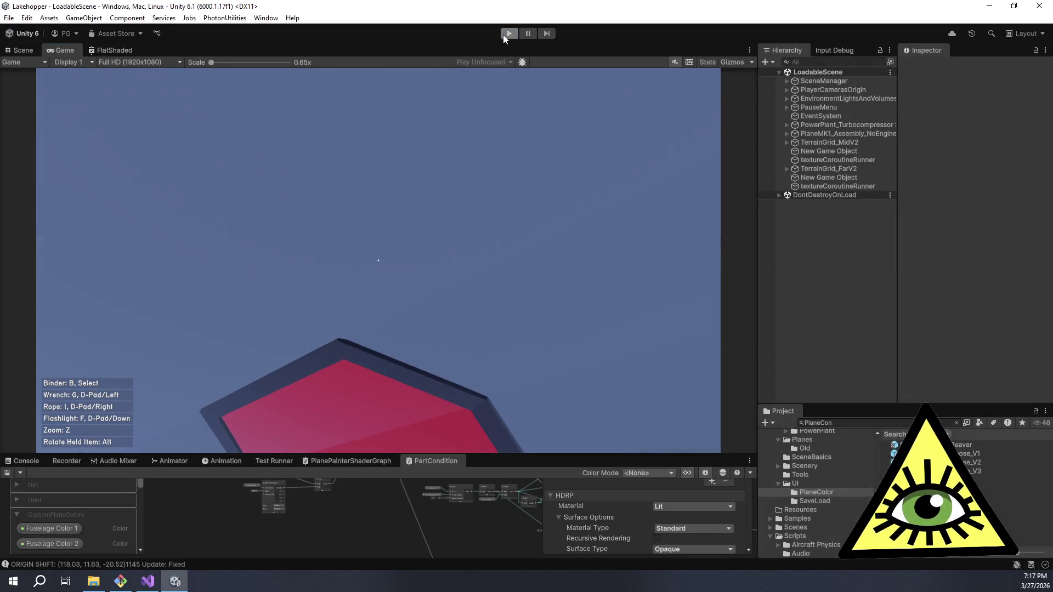
- Stop play, review the script, then return to the game with custom plane colours on
click(503, 35)
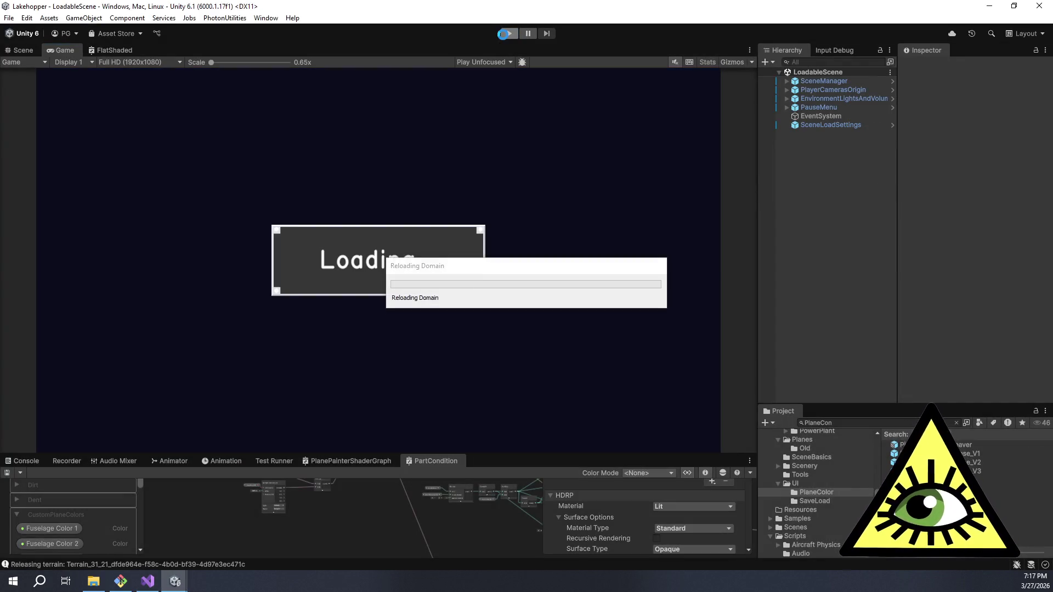
key(alt+Tab)
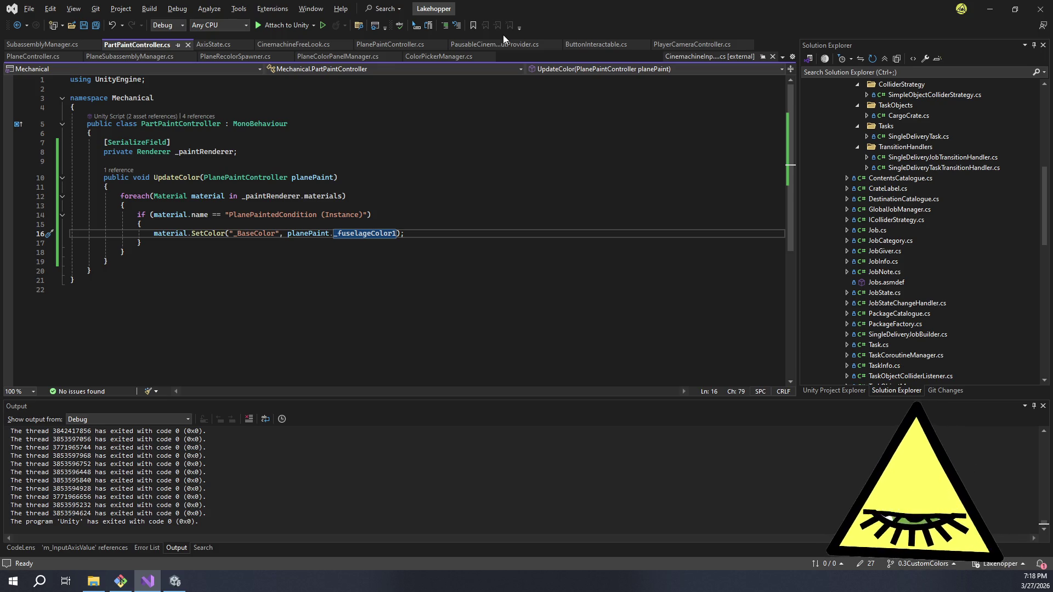
key(alt+Tab)
key(e)
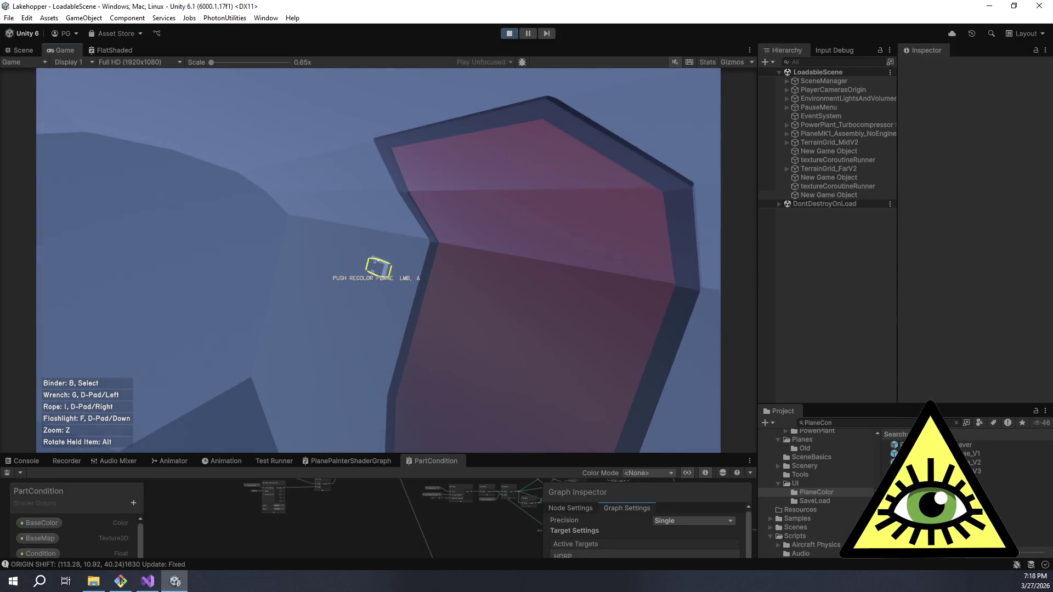
key(e)
click(663, 141)
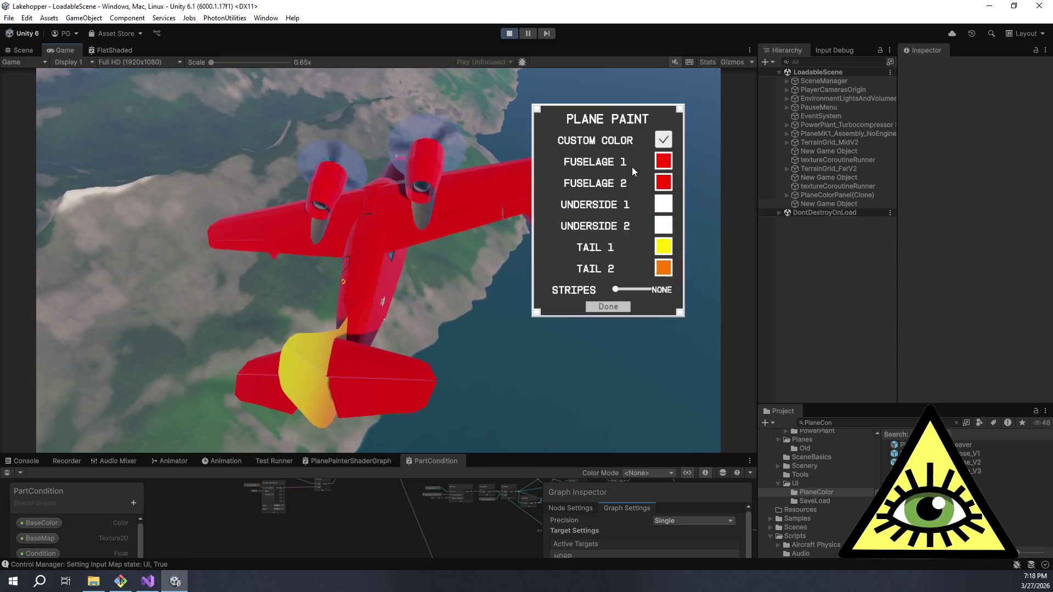
- Keep Fuselage 1 red, set Fuselage 2 to black, close Plane Paint and stop play
click(663, 161)
mouse_move(598, 274)
mouse_down()
mouse_move(537, 275)
mouse_move(606, 274)
mouse_up()
click(609, 327)
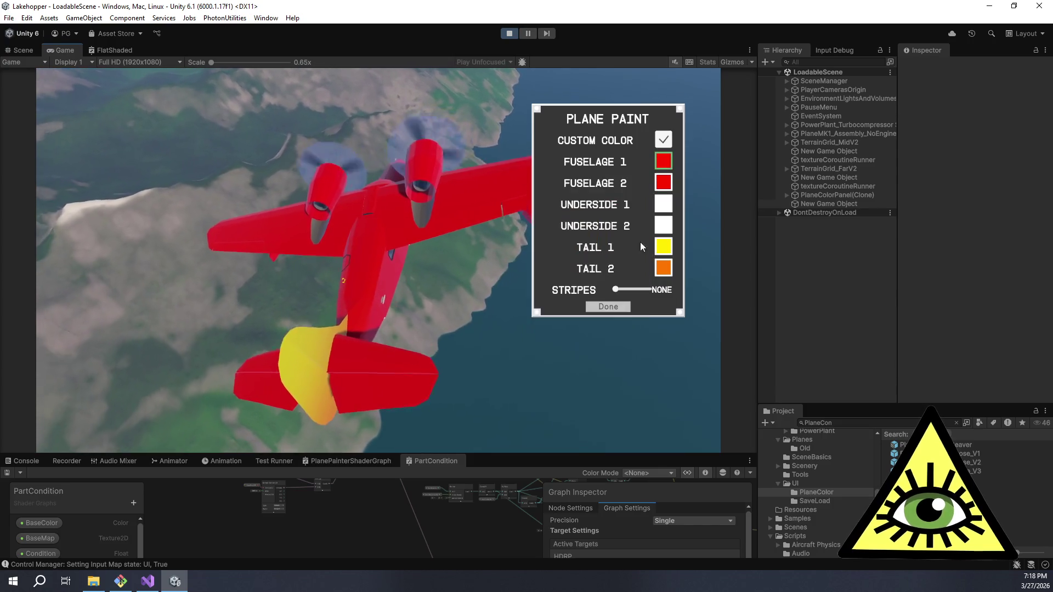
click(665, 183)
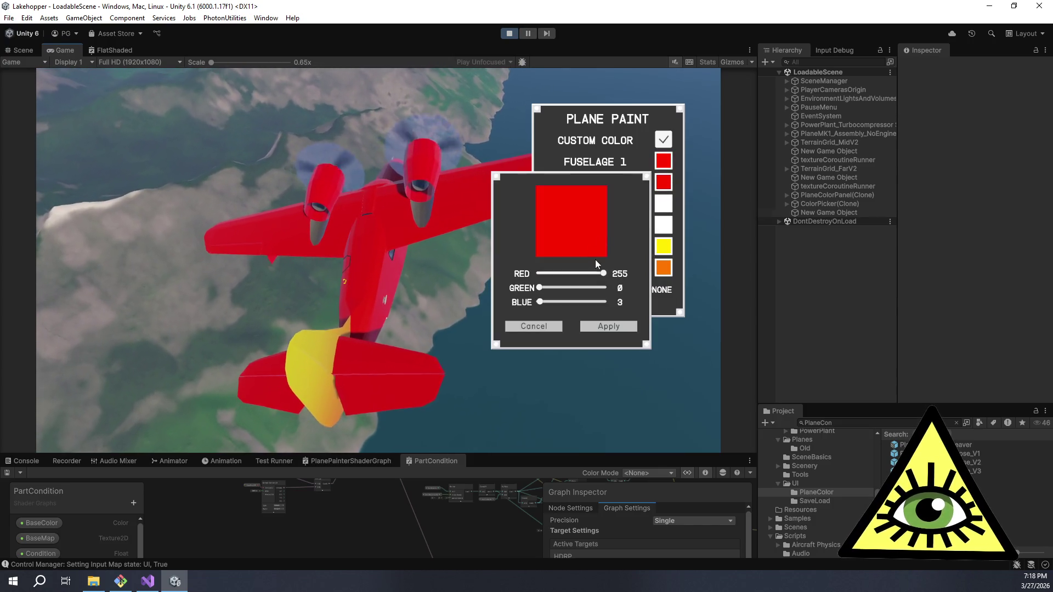
click(540, 273)
click(609, 326)
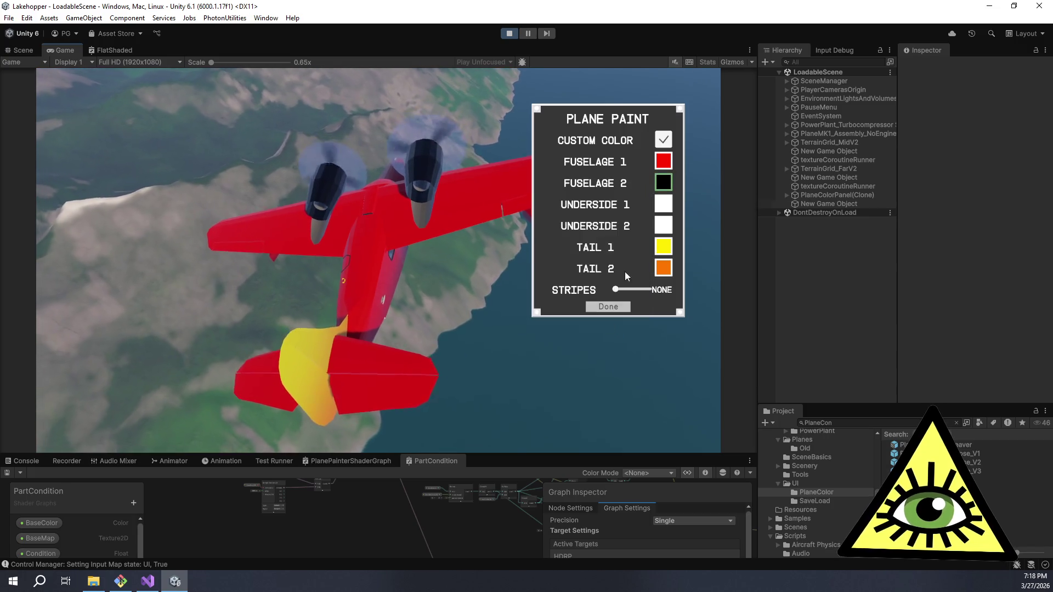
click(615, 306)
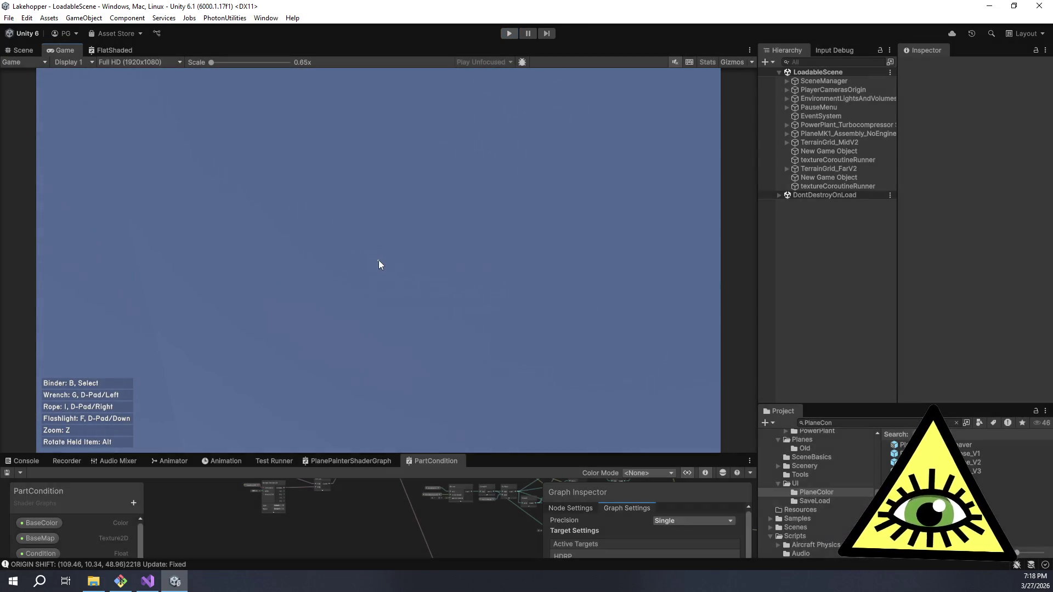
key(ctrl+p)
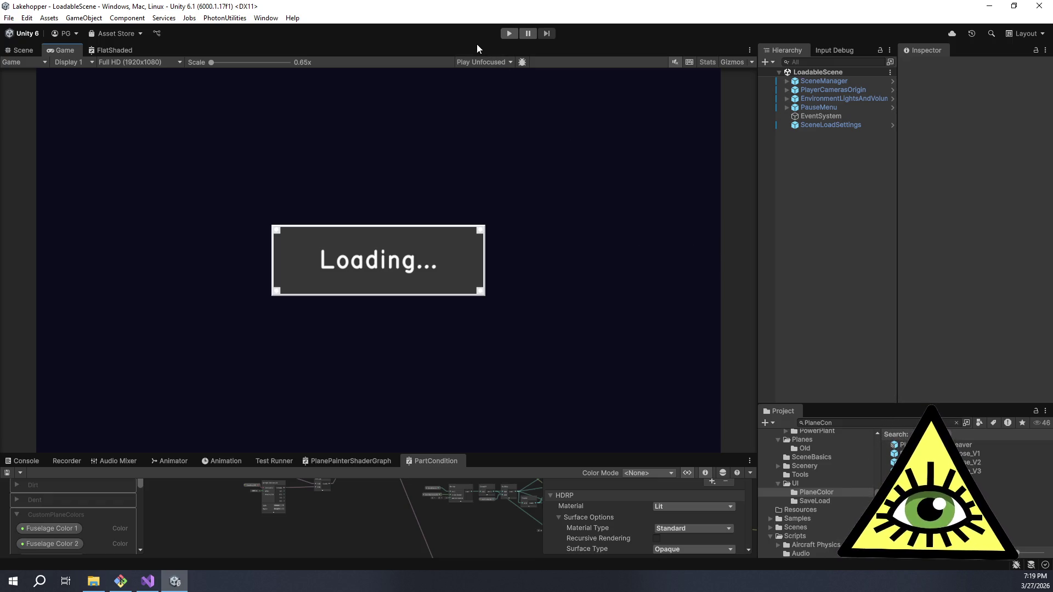
- Switch from Unity back to the PartPaintController.cs code in Visual Studio
key(alt+Tab)
- Add 'private bool _init;' and 'private Color _baseColor;' fields below _paintRenderer
click(219, 187)
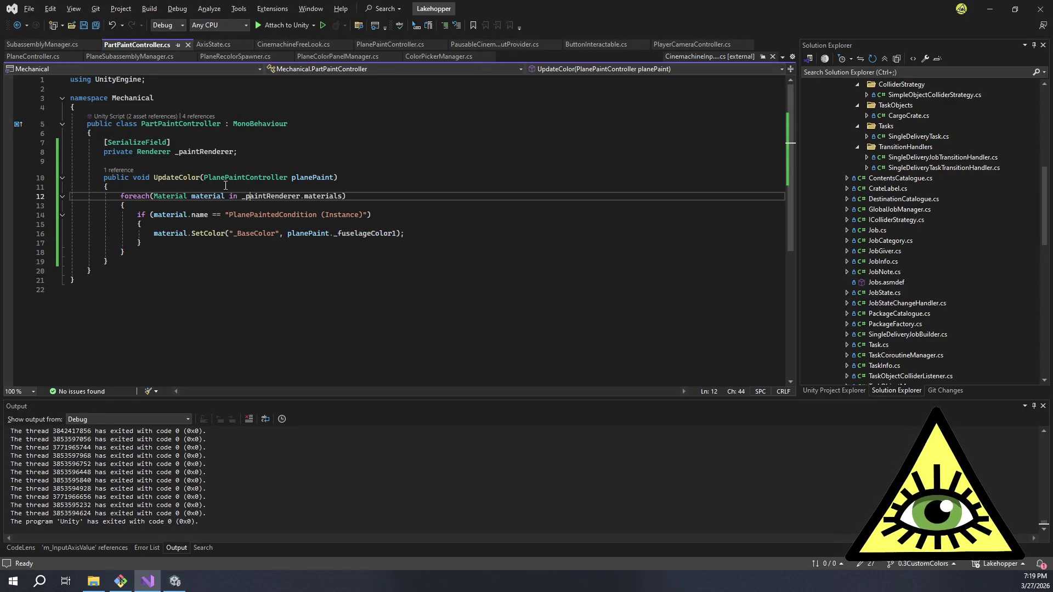
click(256, 152)
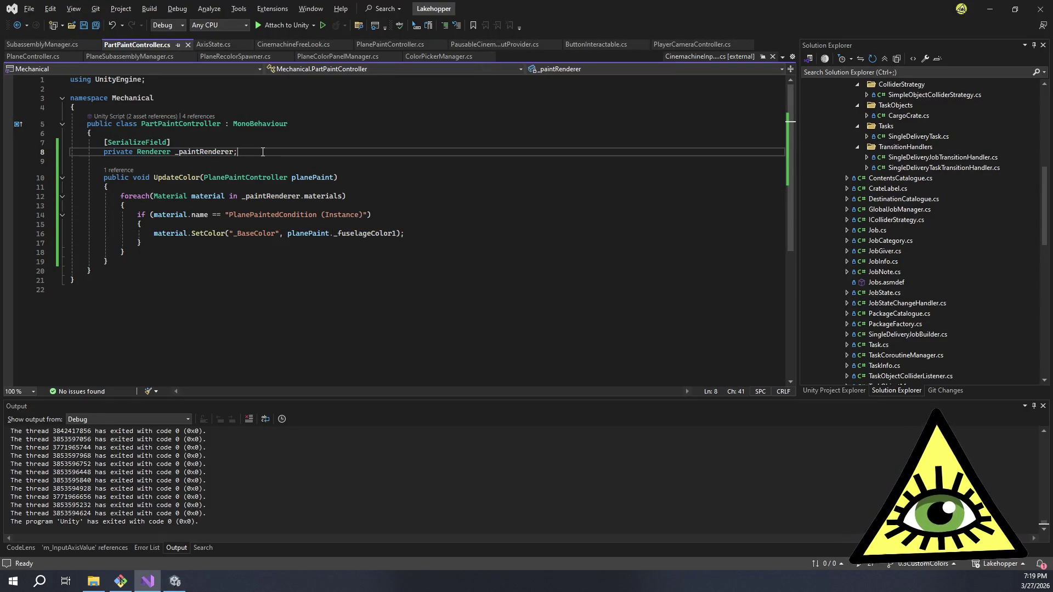
key(Return)
key(Return)
text(private bo)
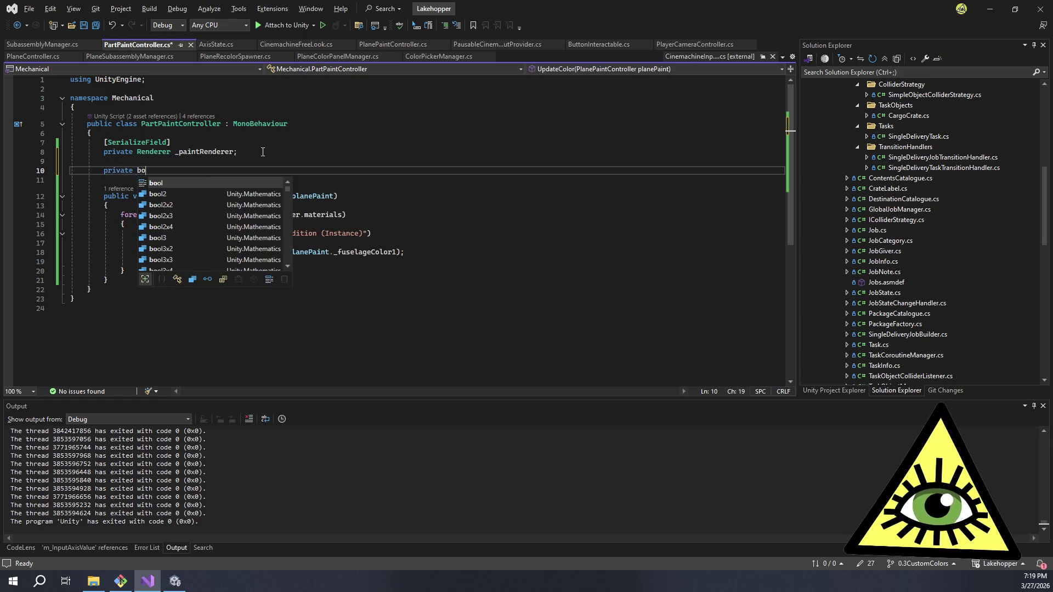
text(ol _init;)
key(Return)
key(BackSpace)
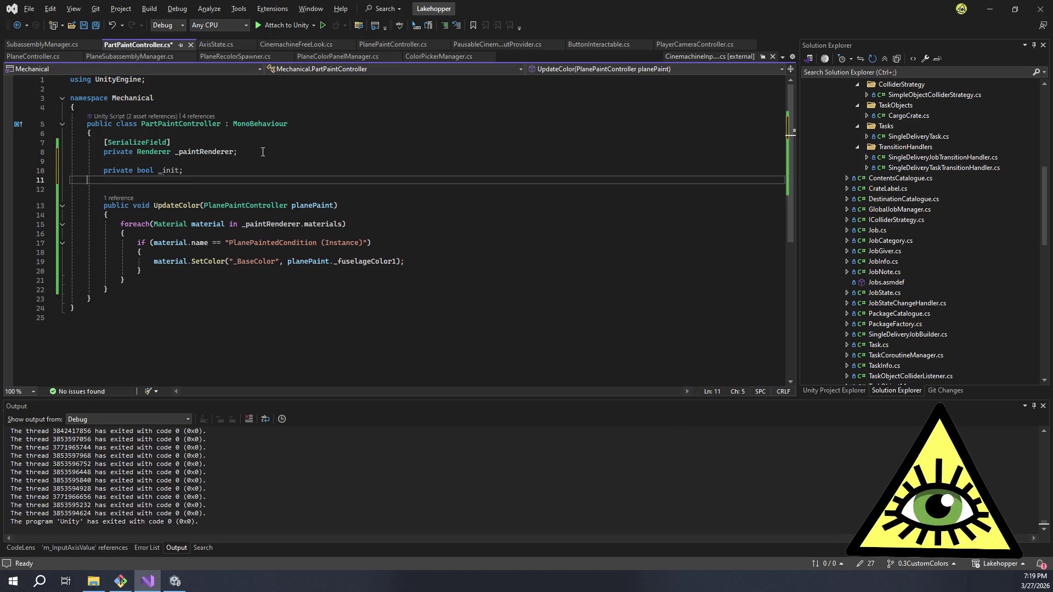
text(priv)
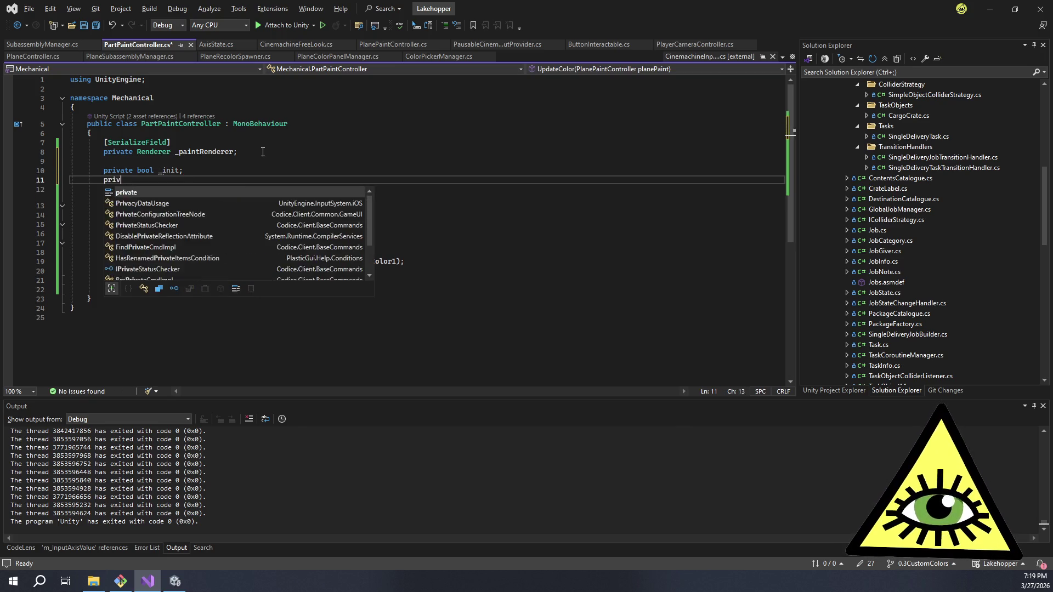
text(ate Color _)
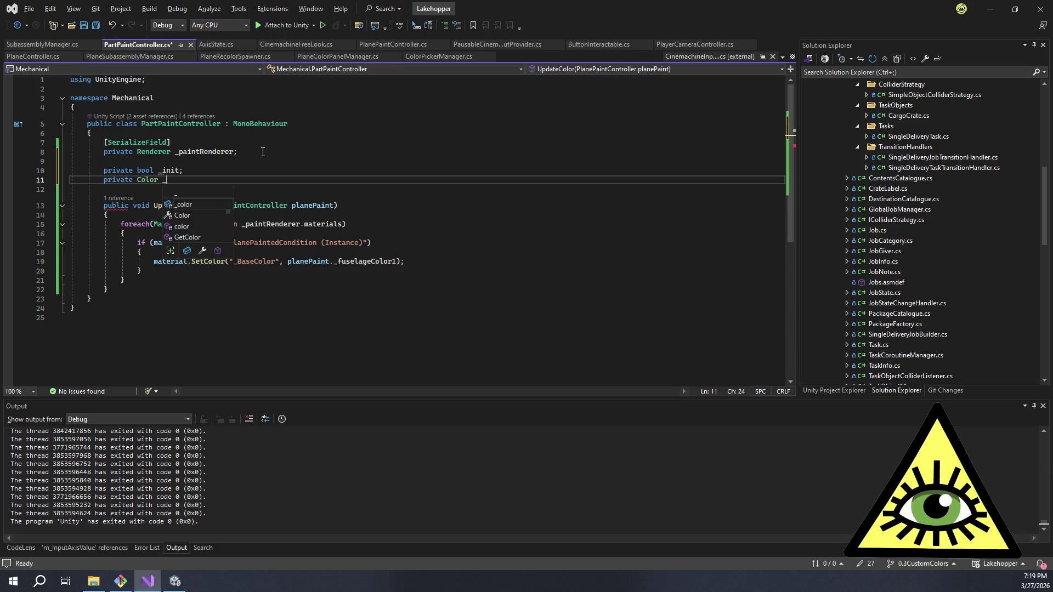
text(baseCol)
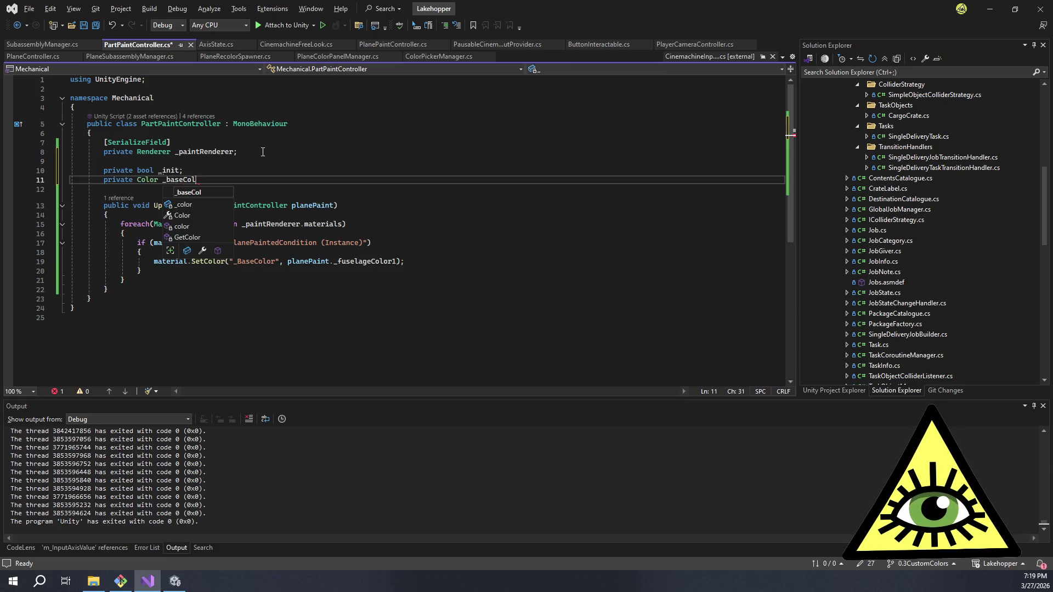
text(or;)
- Create an empty 'private void init()' method with braces below UpdateColor
key(Down)
key(Down)
key(Down)
key(Down)
key(Return)
key(Return)
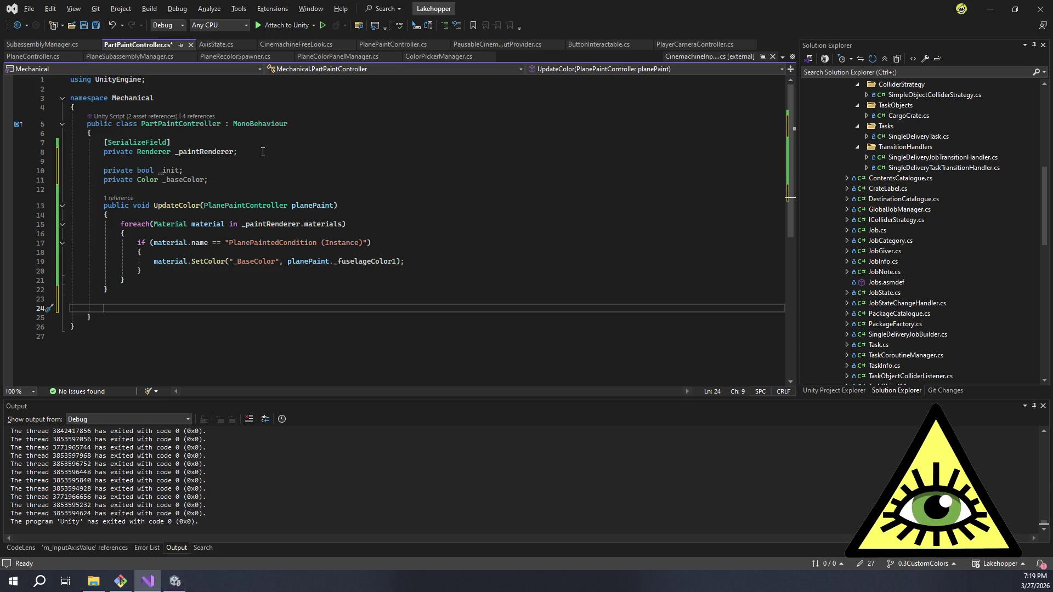
text(private void Init)
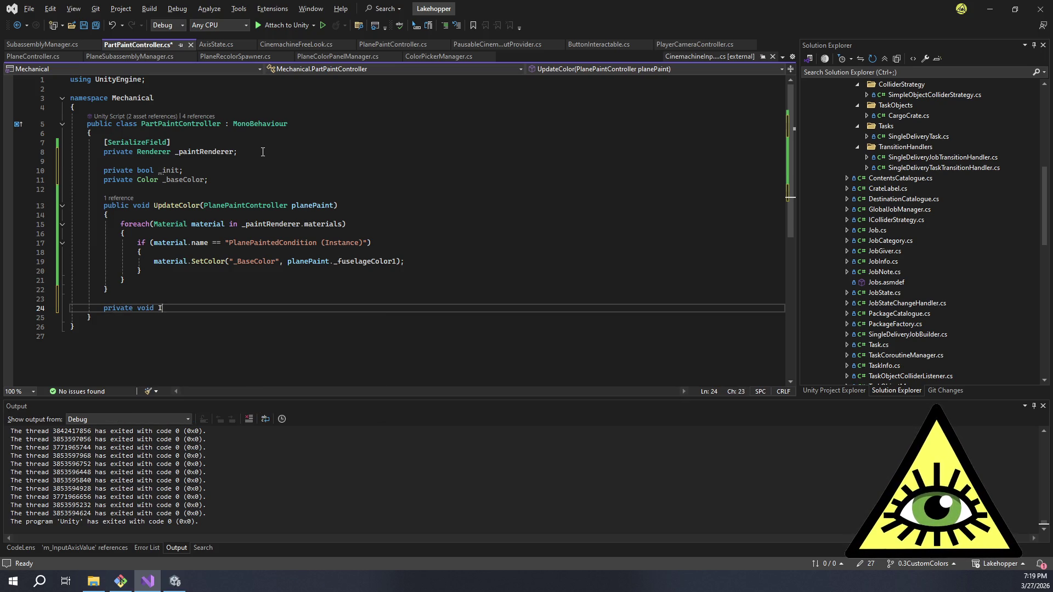
key(Tab)
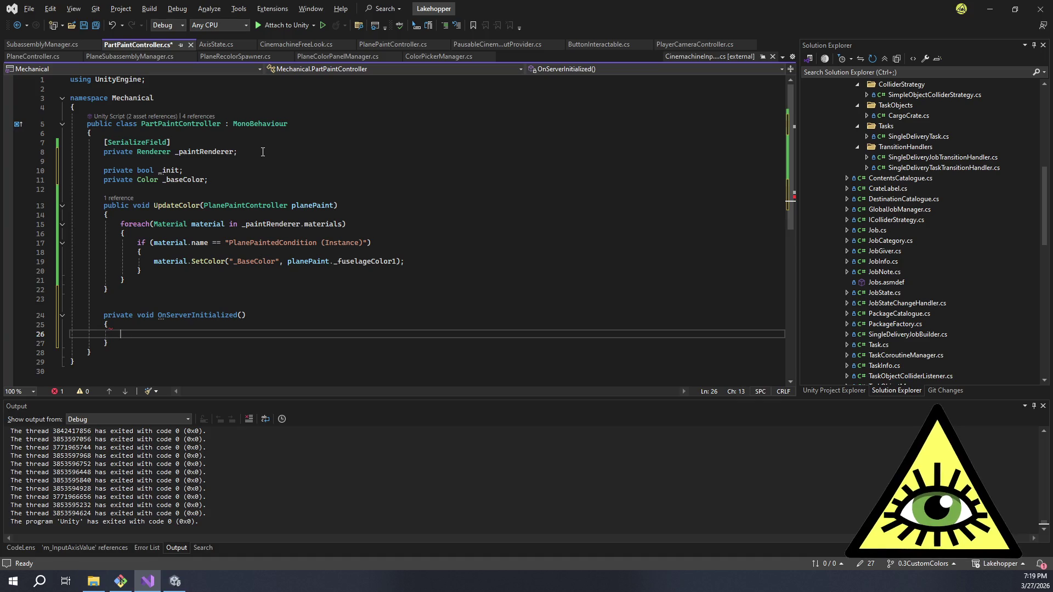
key(ctrl+z)
key(ctrl+z)
key(Delete)
key(Delete)
text(in)
key(End)
key(Return)
text({)
key(Return)
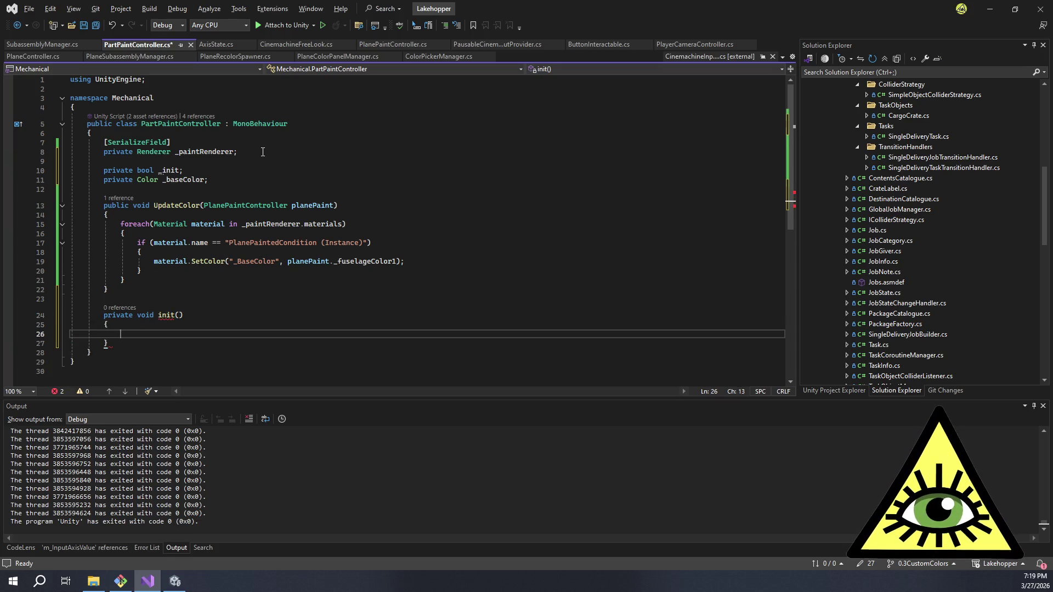
- Try a PlanePaintController planePaint parameter on init(), then remove it again
click(179, 315)
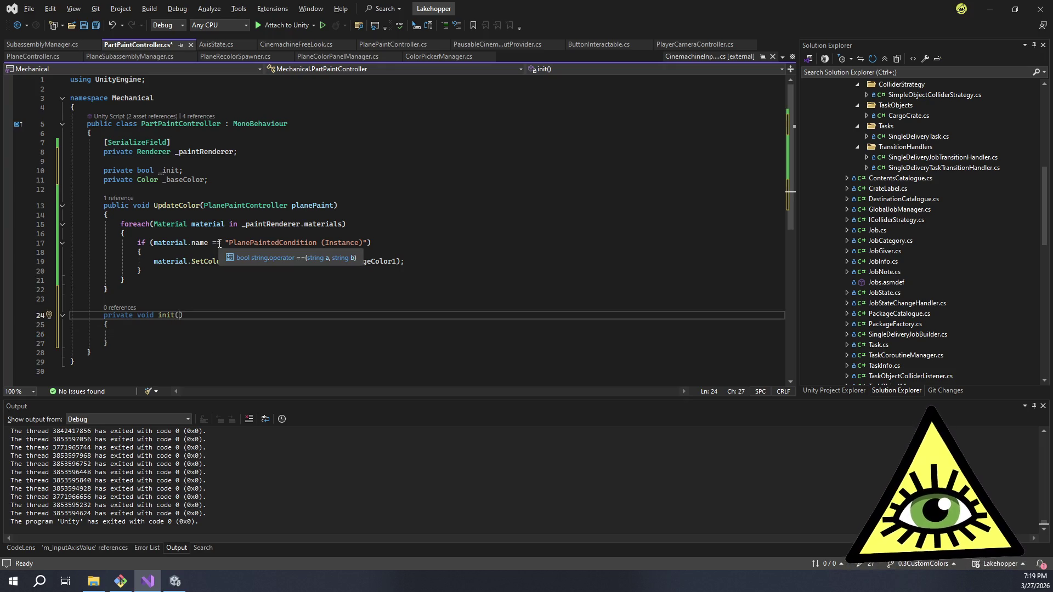
text(PlanePain)
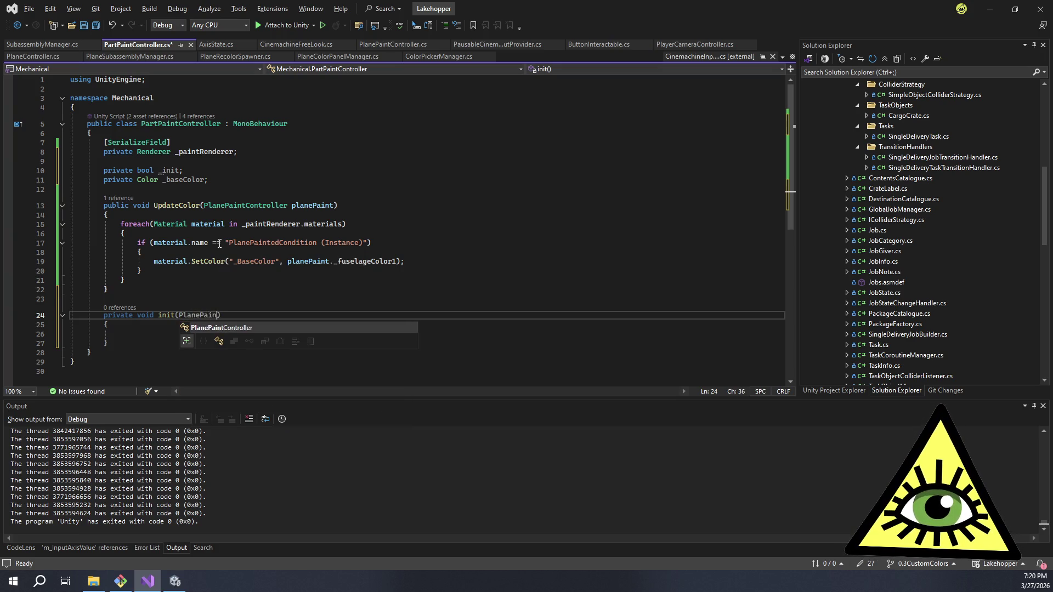
key(Tab)
text(planePaint)
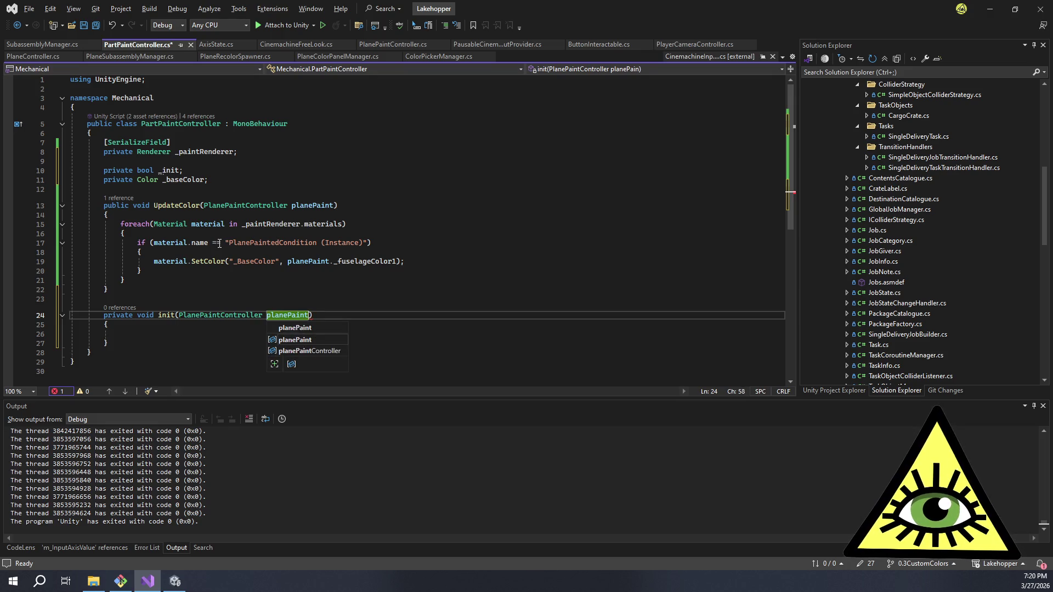
key(ctrl+BackSpace)
key(ctrl+BackSpace)
key(Left)
text(()
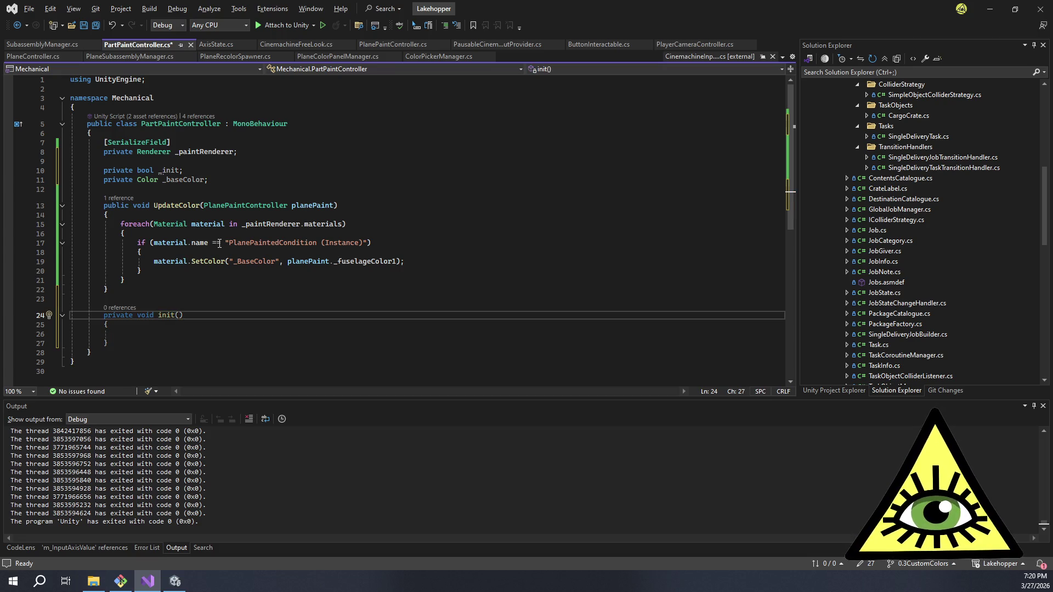
- Paste the copied material foreach loop from UpdateColor into init()'s body
mouse_move(126, 281)
mouse_down()
mouse_move(137, 243)
mouse_move(121, 225)
mouse_up()
click(134, 337)
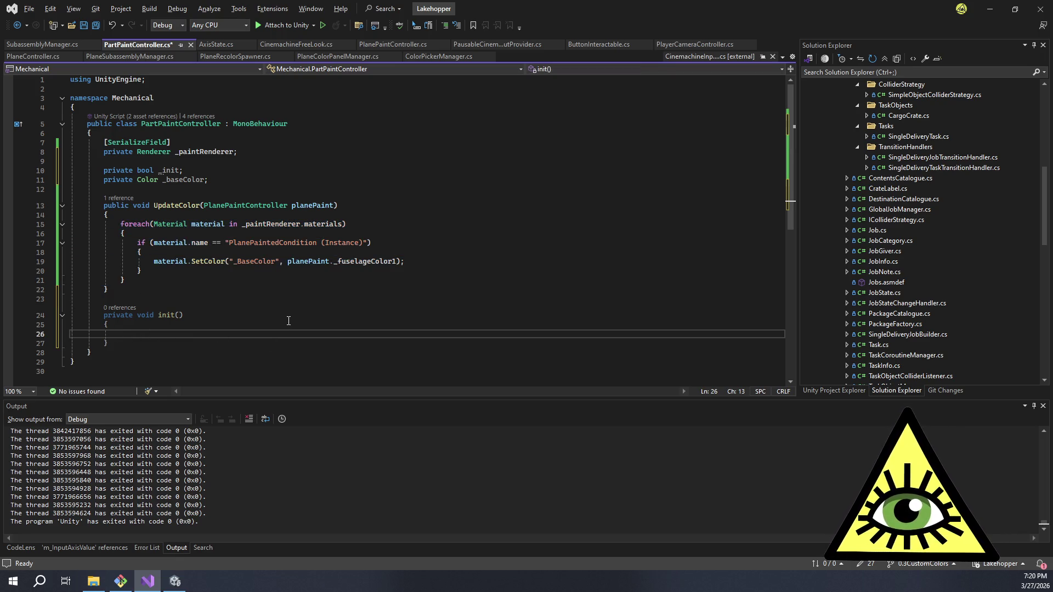
text(foreach (Material material in _paintRenderer.materials)             {                 if (material.name == "PlanePaintedCondition (Instance)")                 {                     material.SetColor("_BaseColor", planePaint._fuselageColor1);                 }             })
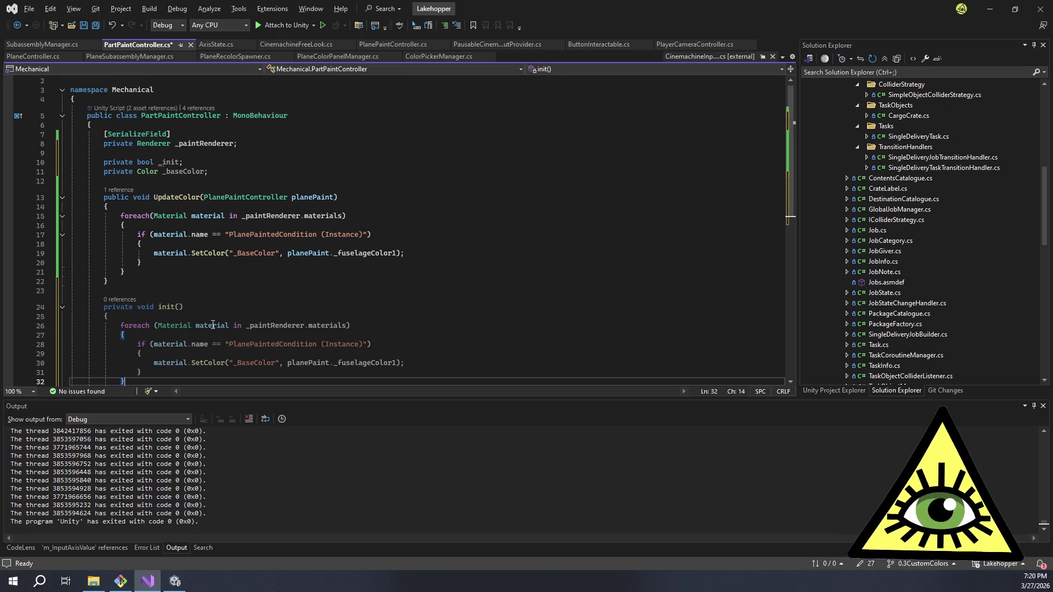
click(317, 336)
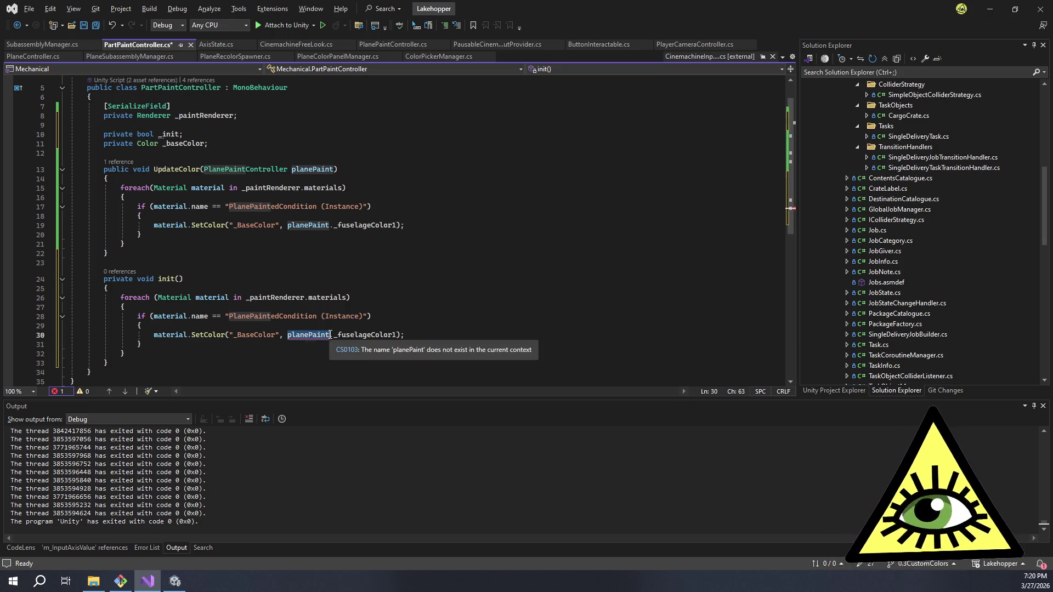
click(348, 327)
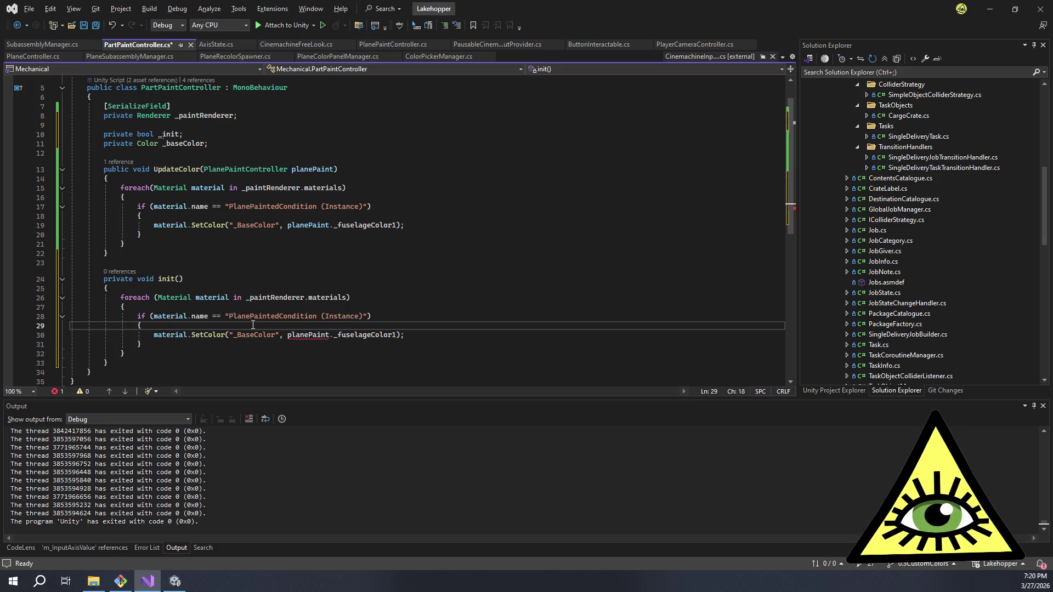
double_click(305, 334)
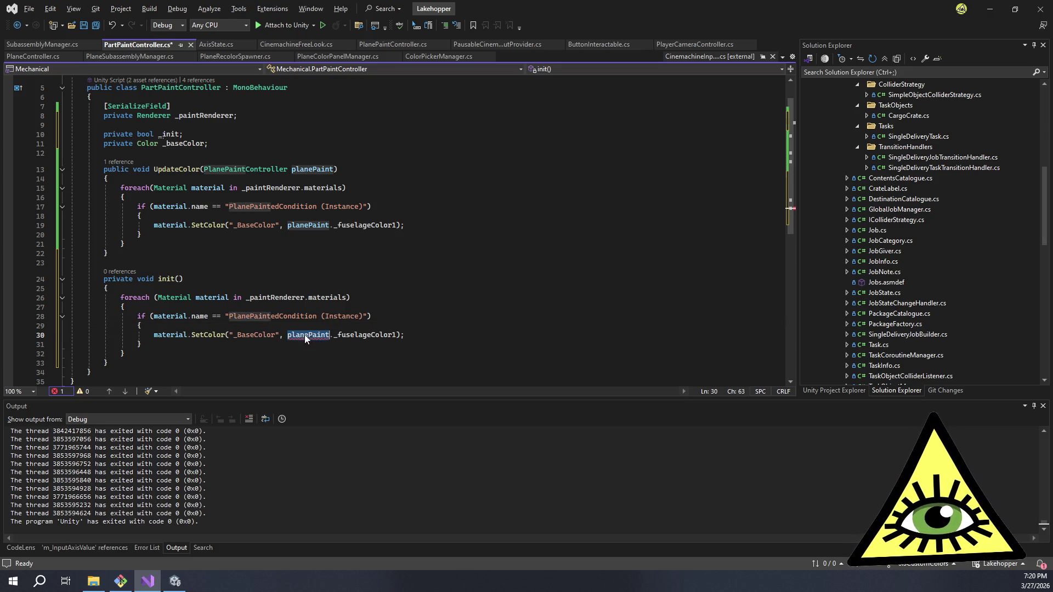
click(334, 309)
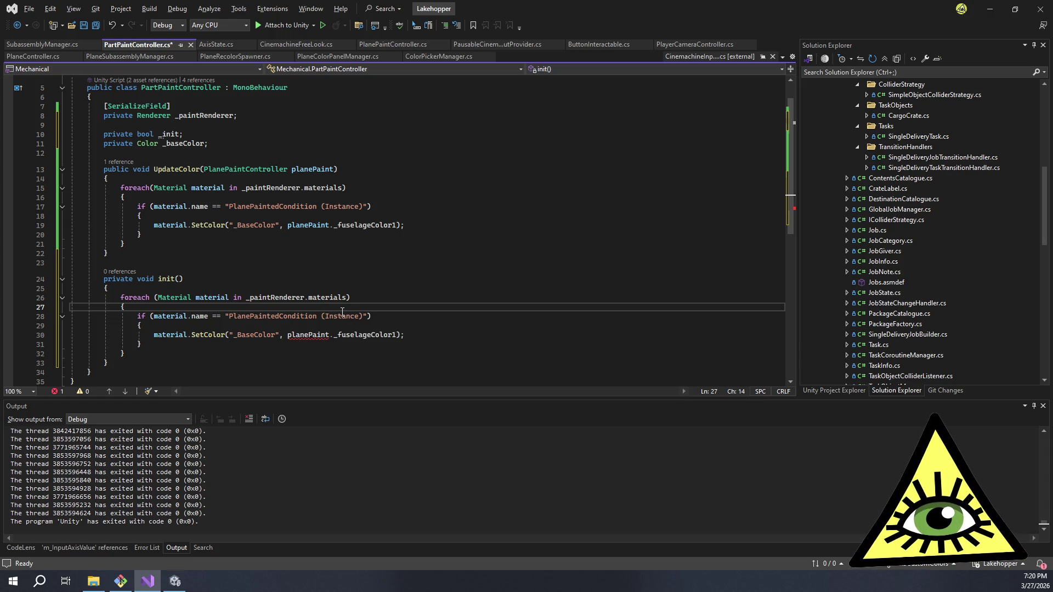
click(329, 334)
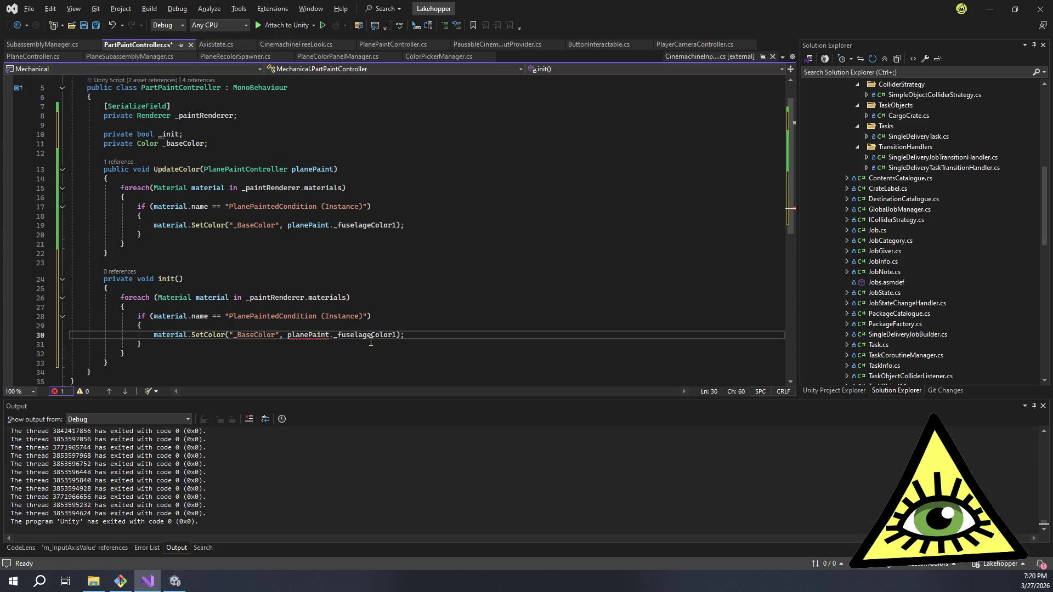
drag(413, 337, 154, 334)
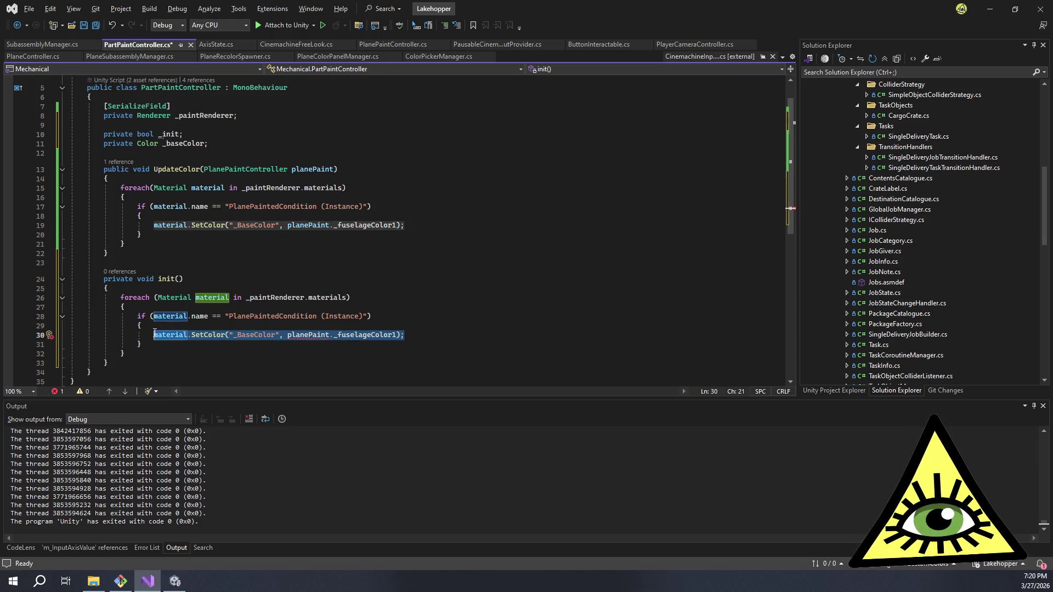
- Delete init()'s SetColor line and change the field to 'Color[] _baseColors'
key(BackSpace)
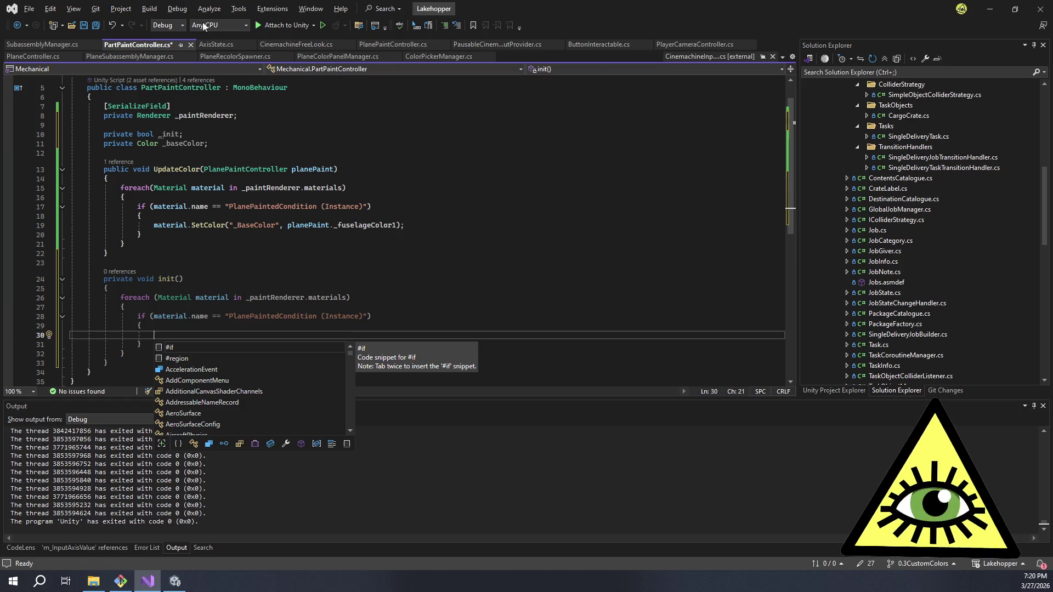
scroll(230, 61, up, 2)
click(159, 169)
text([])
key(End)
key(Left)
text(s)
- Add a 'private Material[] _materials;' field below _baseColors
key(End)
key(Return)
text(private Mat)
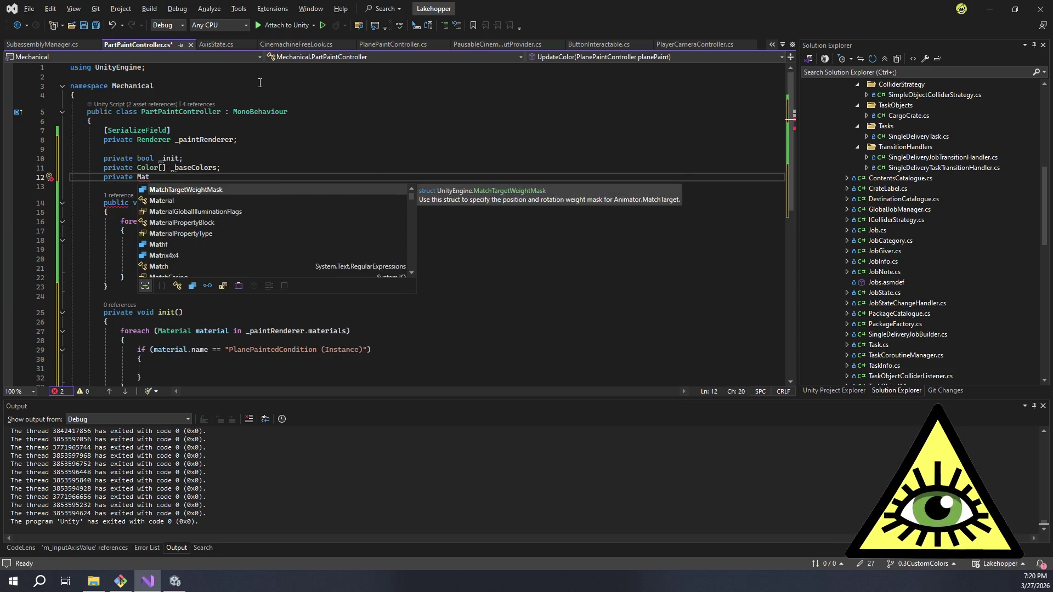
key(Down)
key(Tab)
text([] _mater)
key(Tab)
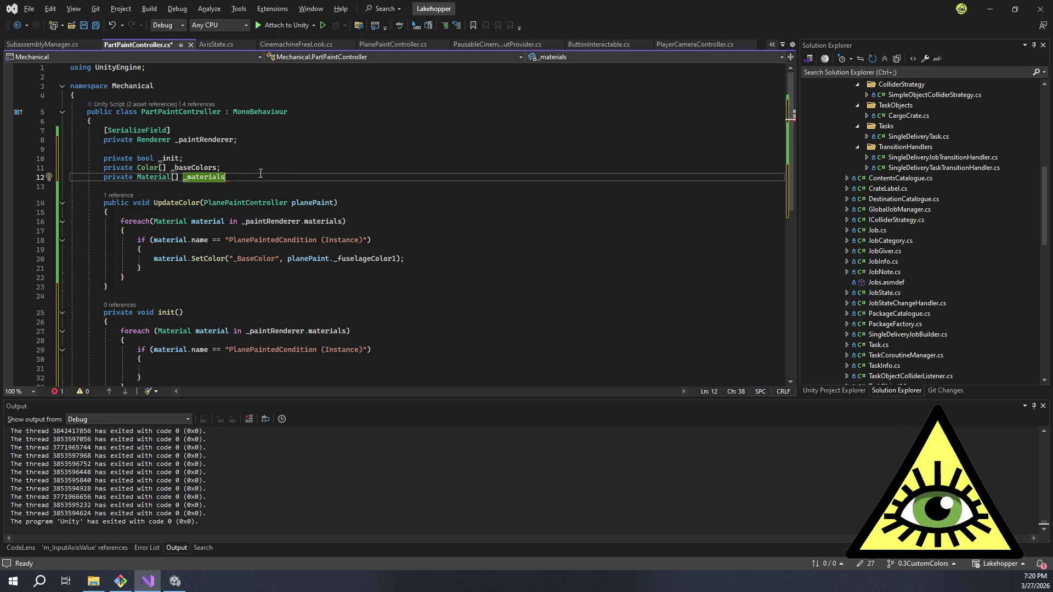
text(;)
- Review the _init, _baseColors and _materials field declarations
key(Up)
drag(268, 179, 70, 149)
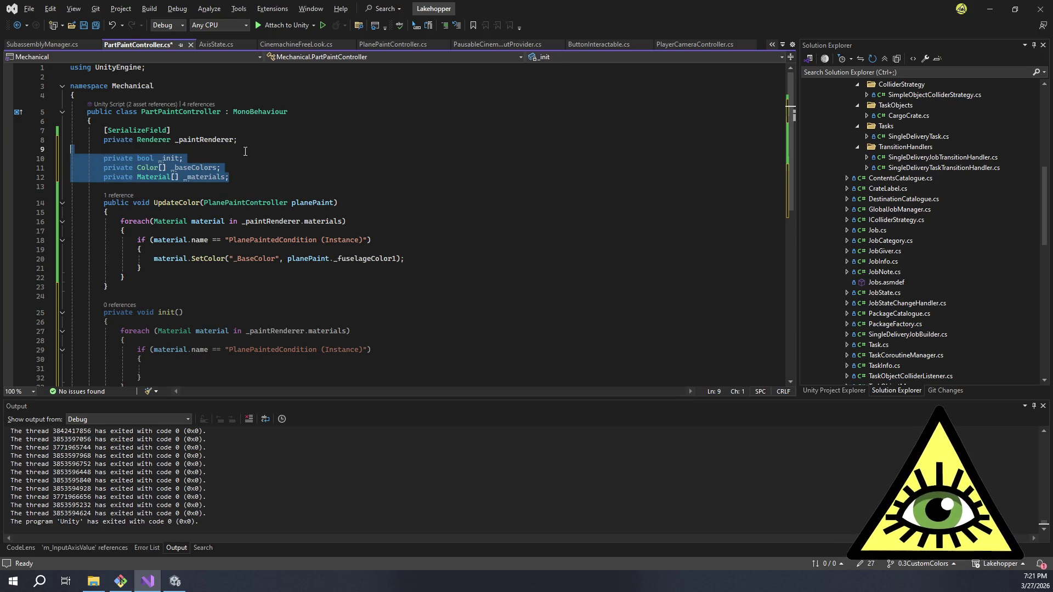
click(251, 143)
drag(251, 144, 230, 176)
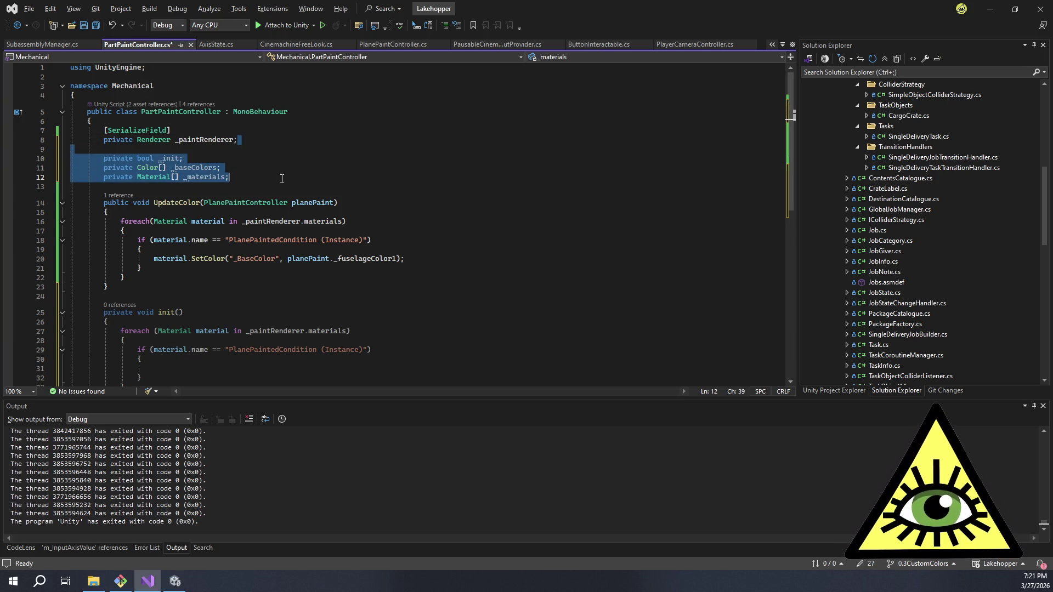
double_click(211, 177)
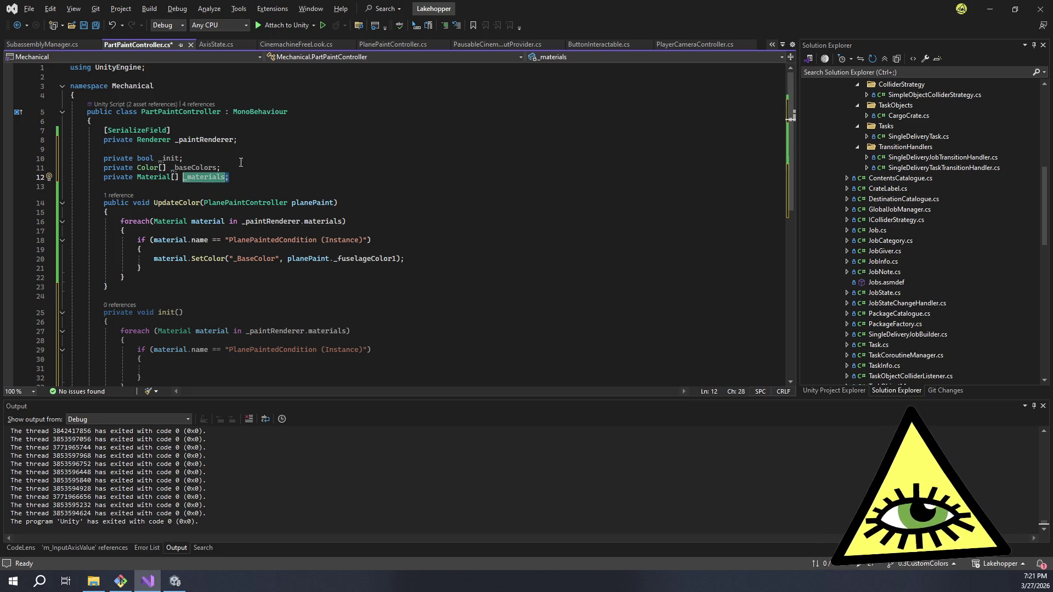
key(Up)
key(Up)
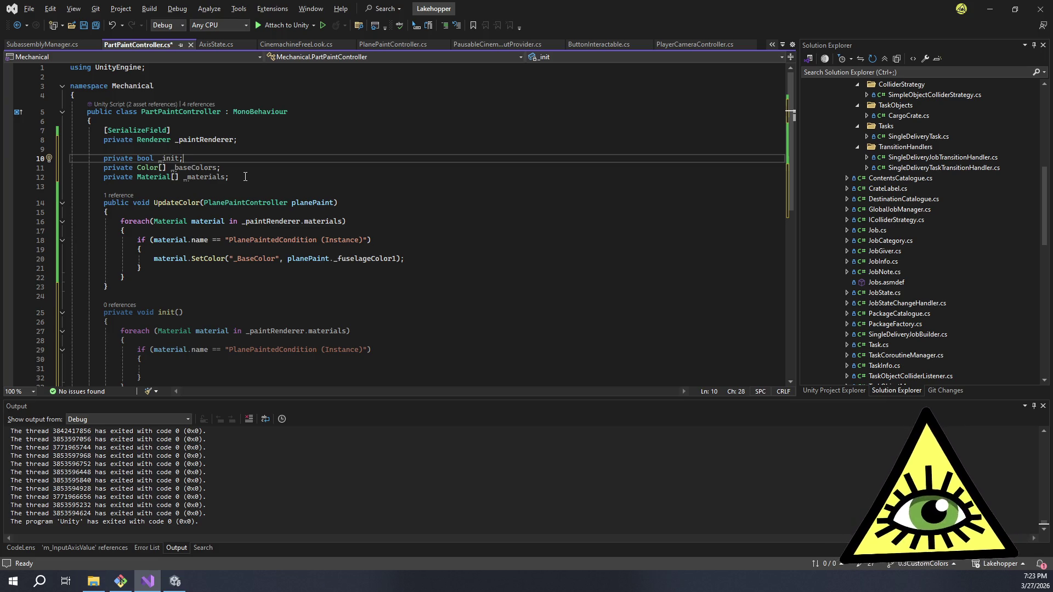
click(406, 260)
click(415, 242)
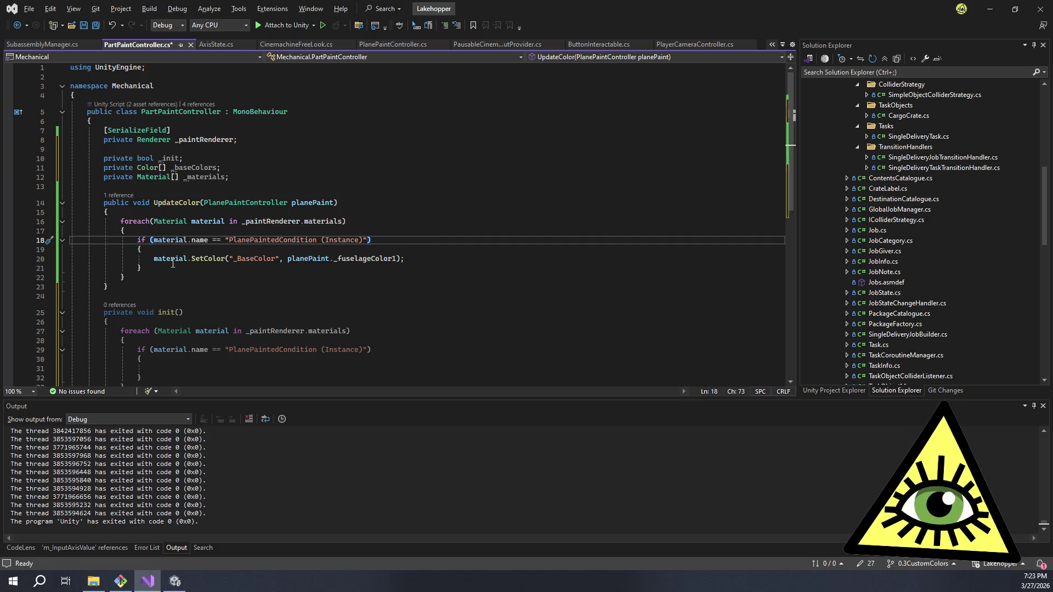
mouse_move(140, 268)
mouse_down()
mouse_move(138, 239)
mouse_move(337, 269)
mouse_move(294, 266)
mouse_up()
click(138, 240)
click(332, 261)
click(338, 269)
click(290, 266)
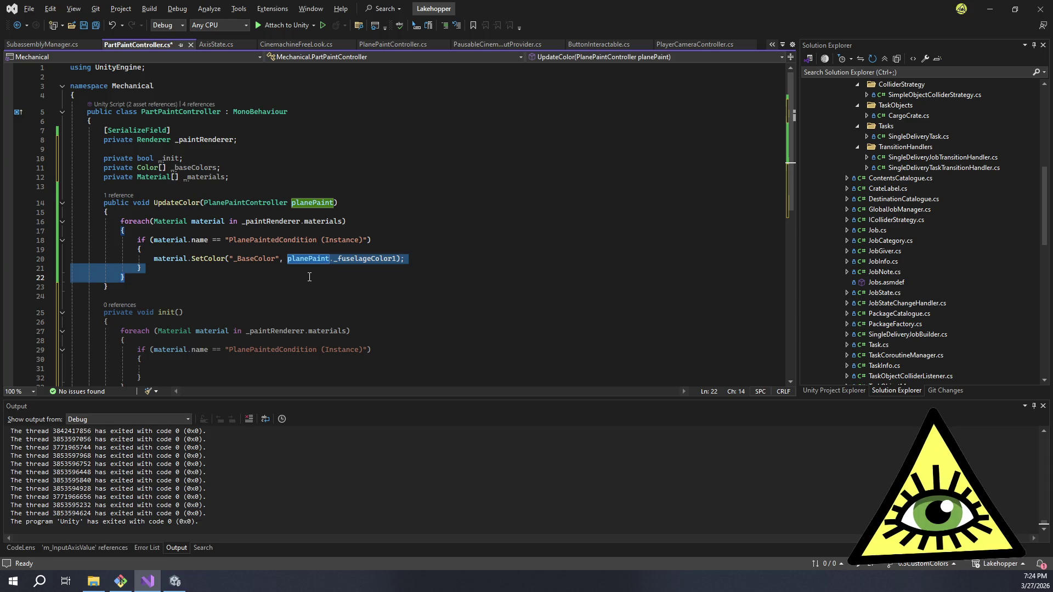
click(259, 279)
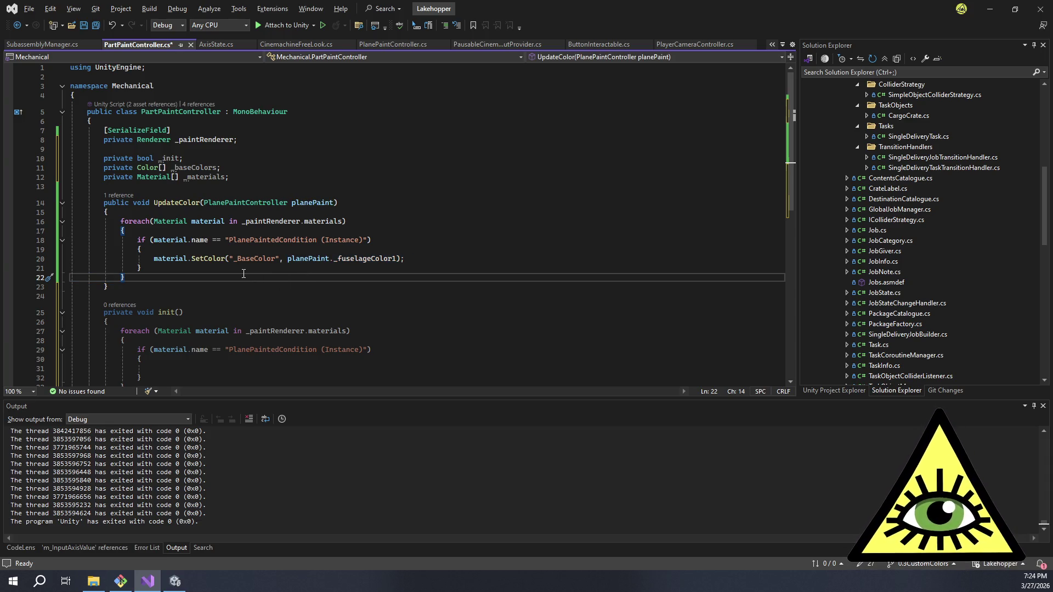
click(226, 267)
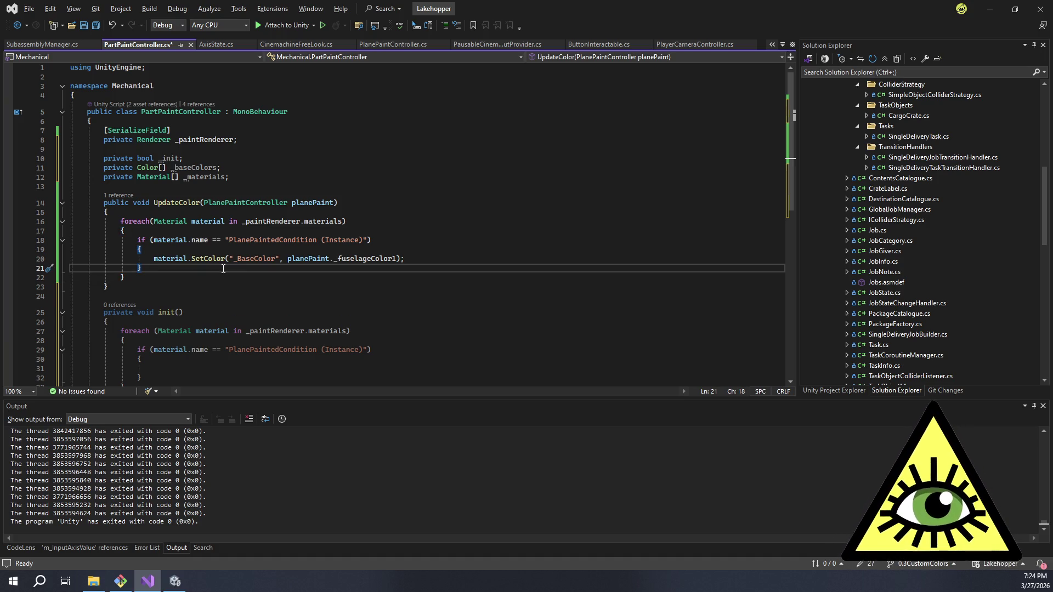
mouse_move(219, 277)
mouse_down()
mouse_move(56, 269)
mouse_move(63, 259)
mouse_move(51, 277)
mouse_move(55, 258)
mouse_up()
click(163, 277)
click(167, 266)
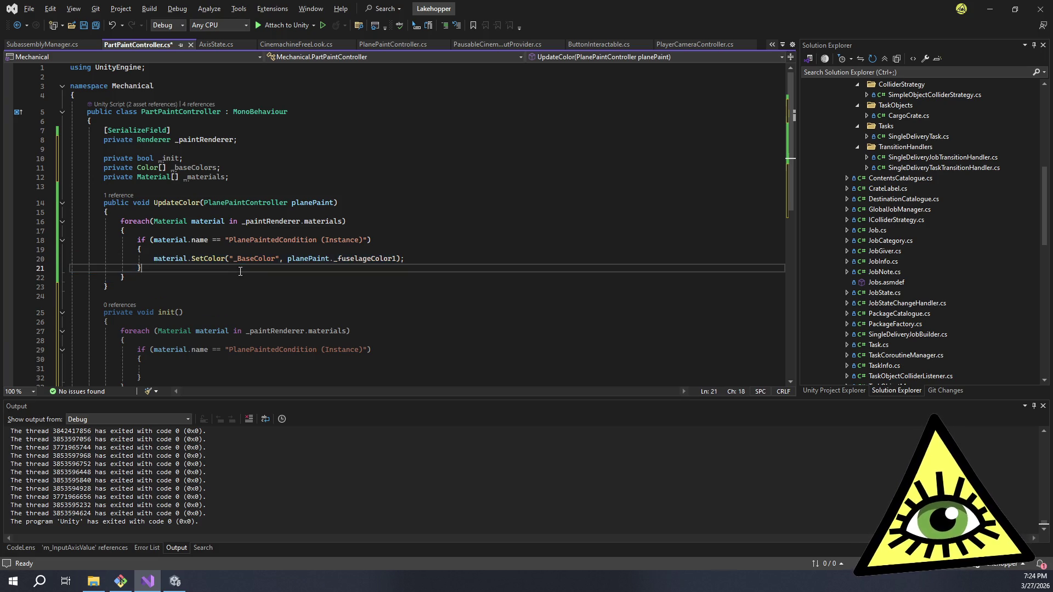
click(227, 260)
drag(227, 260, 246, 281)
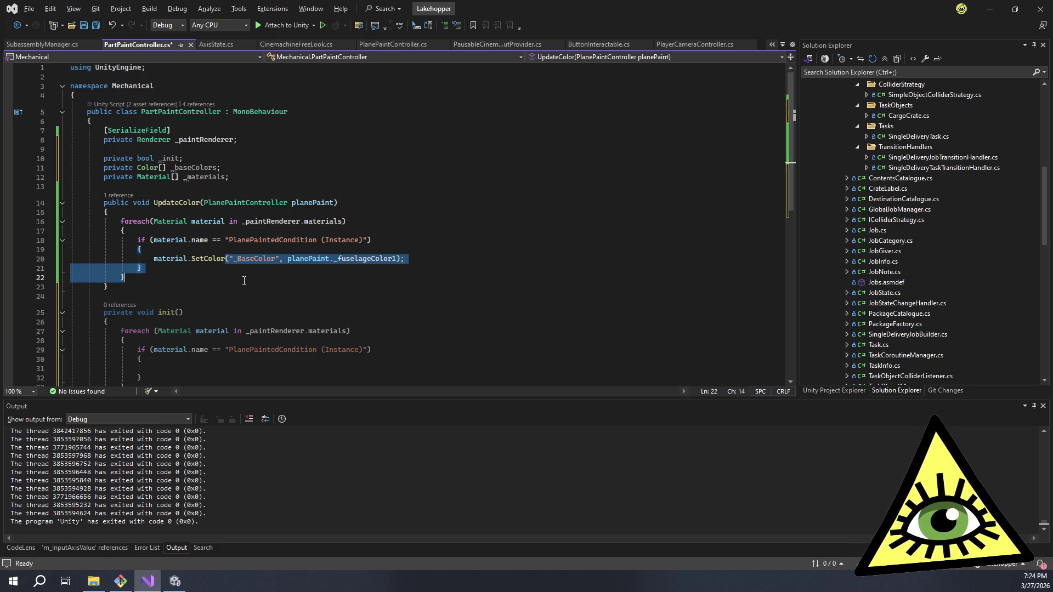
click(245, 282)
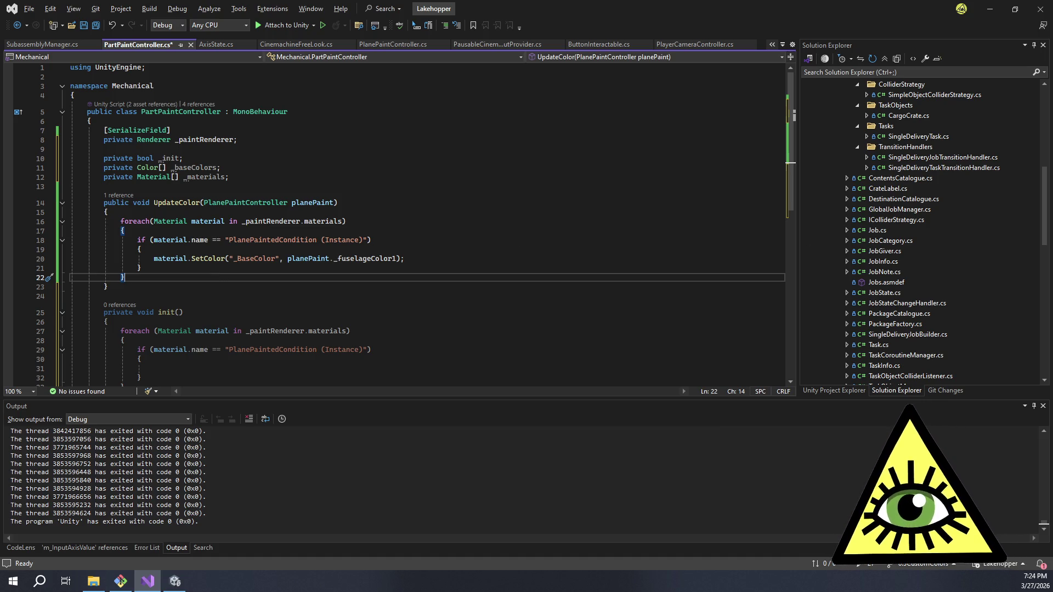
mouse_move(171, 278)
mouse_down()
mouse_move(74, 274)
mouse_move(403, 260)
mouse_up()
click(280, 261)
click(283, 278)
click(280, 261)
key(shift+End)
click(280, 261)
key(shift+End)
click(286, 276)
click(279, 261)
key(shift+End)
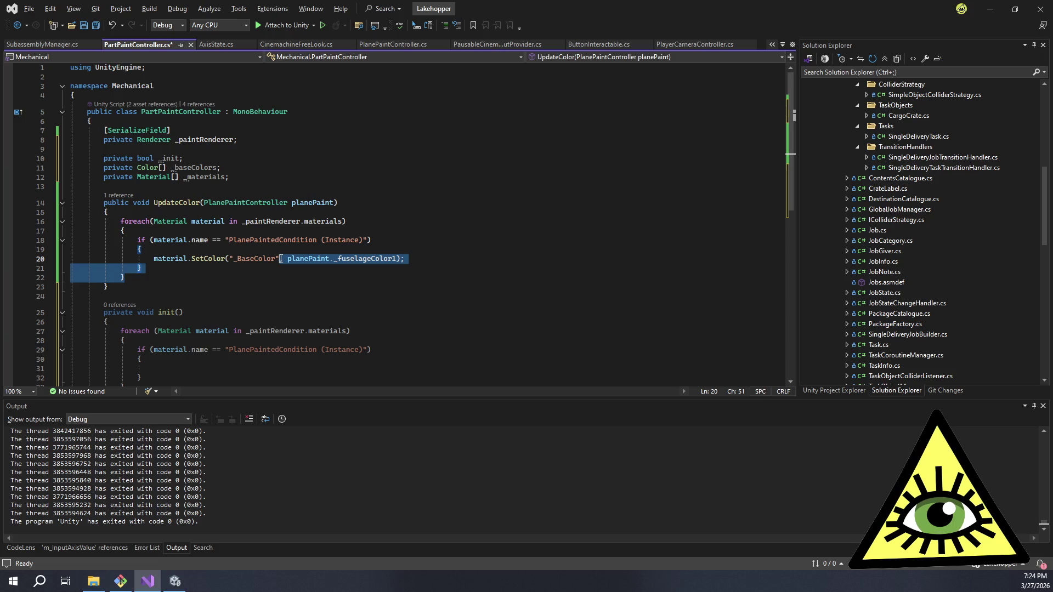
click(280, 260)
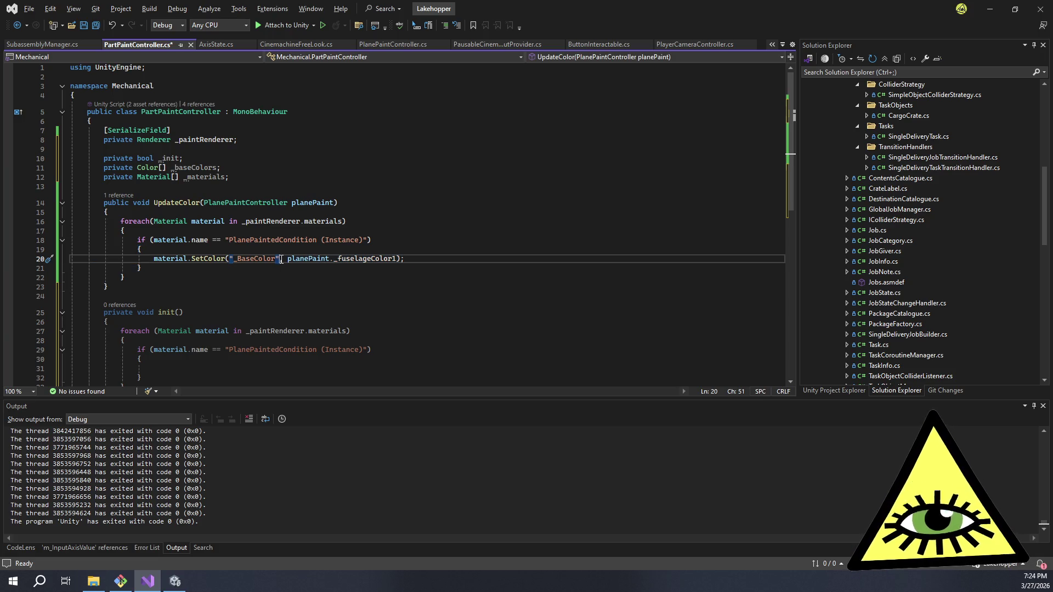
text(,)
drag(284, 260, 306, 278)
click(305, 278)
click(288, 259)
key(shift+End)
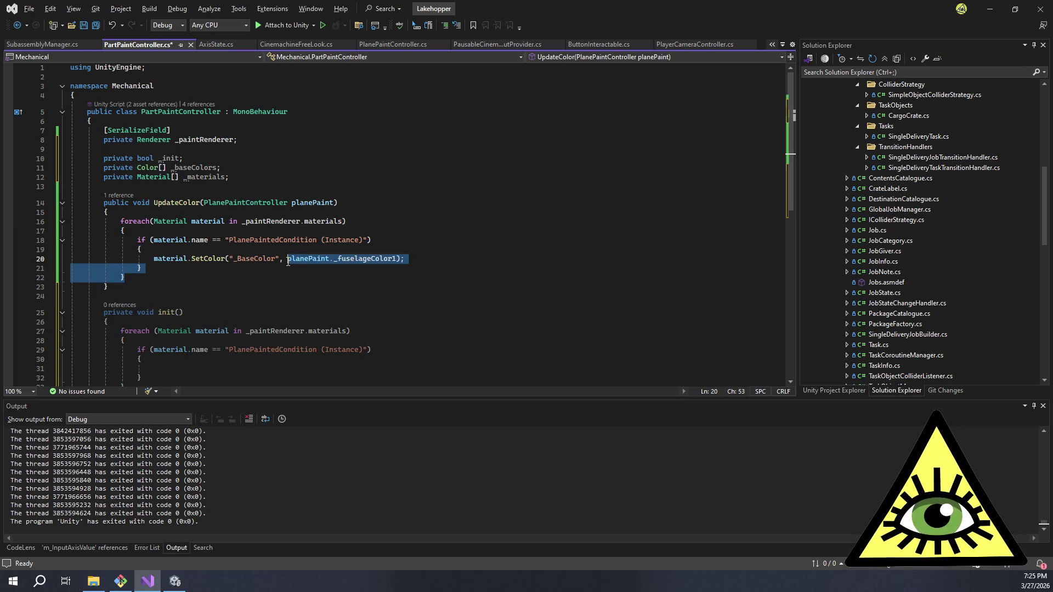
double_click(295, 259)
click(294, 280)
click(287, 258)
key(shift+End)
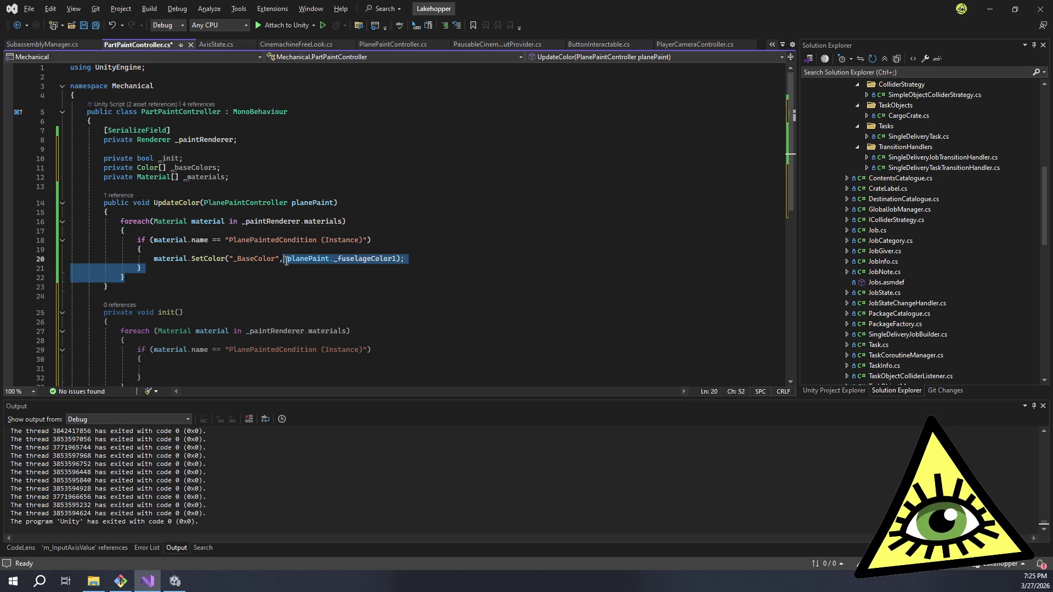
click(289, 258)
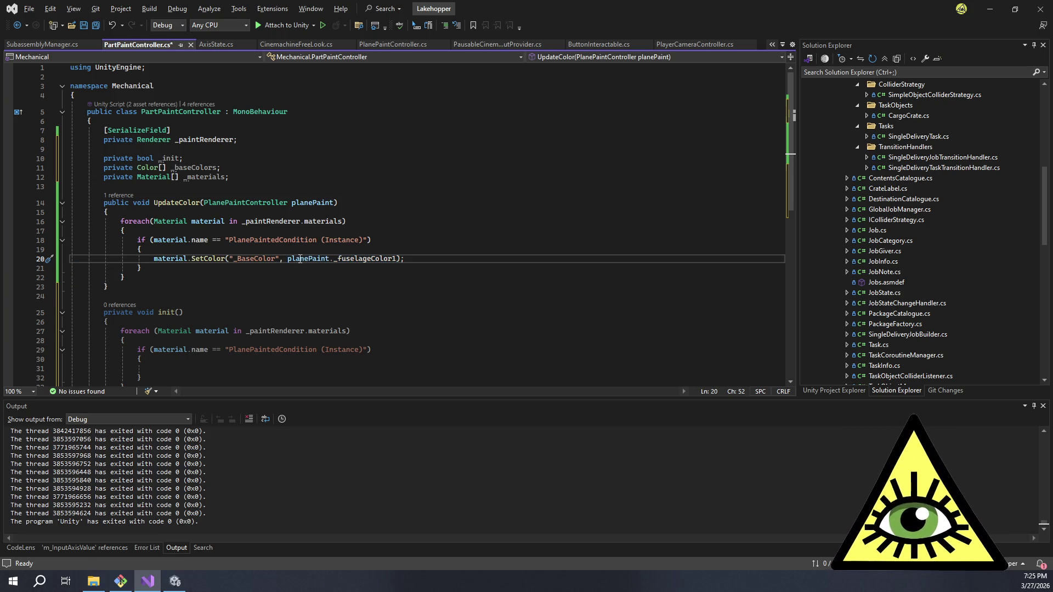
click(322, 276)
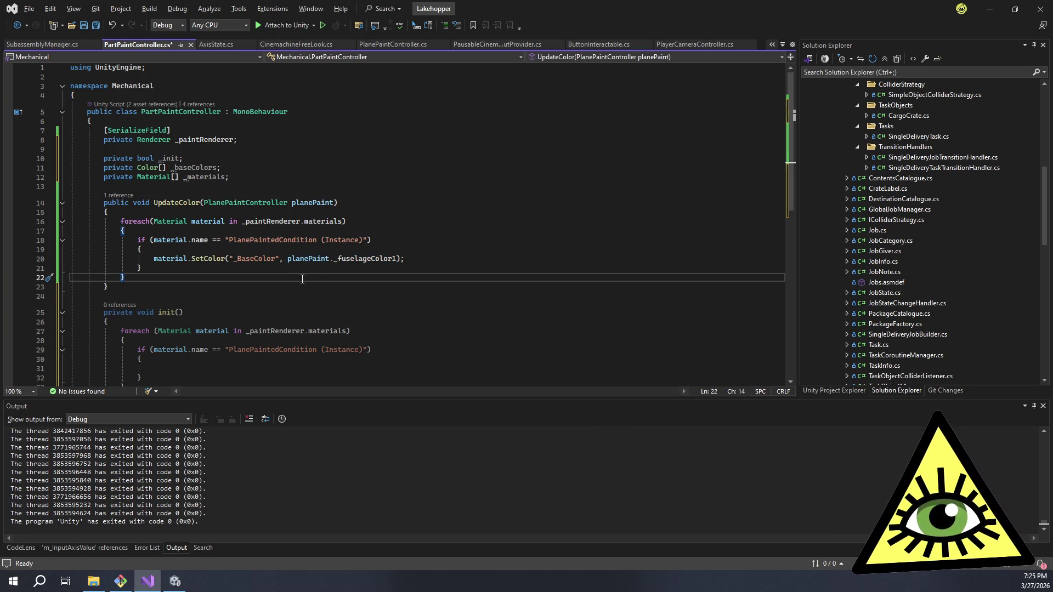
shift+click(287, 260)
click(287, 260)
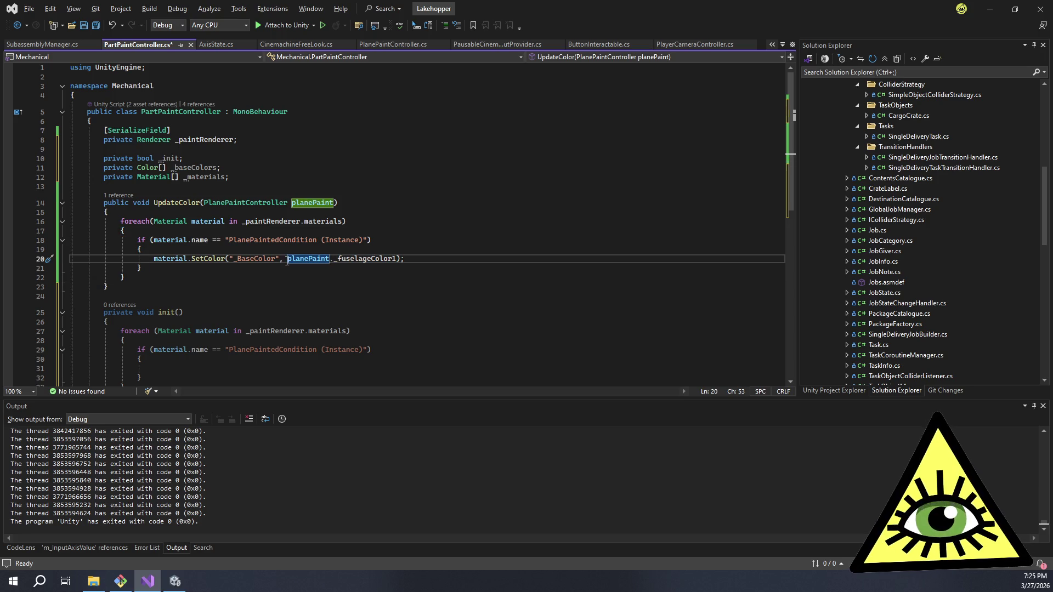
drag(287, 260, 309, 277)
click(310, 280)
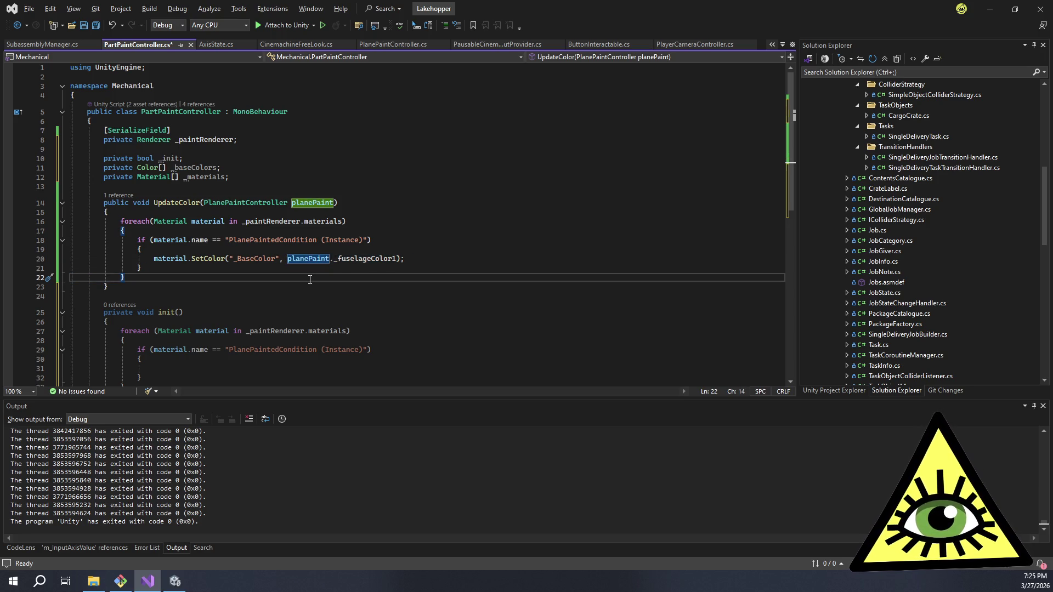
shift+click(288, 257)
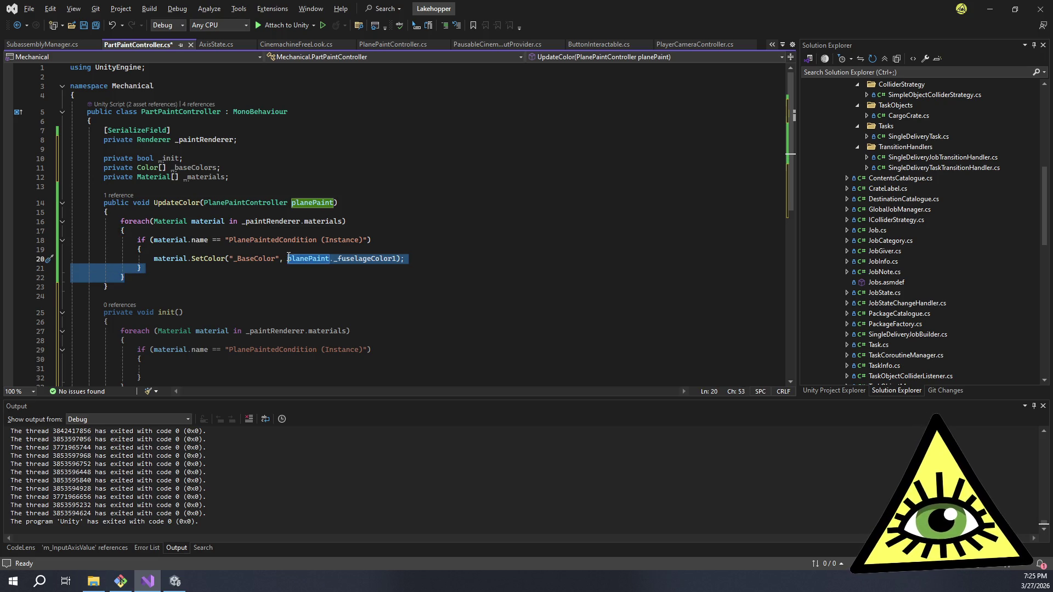
click(288, 258)
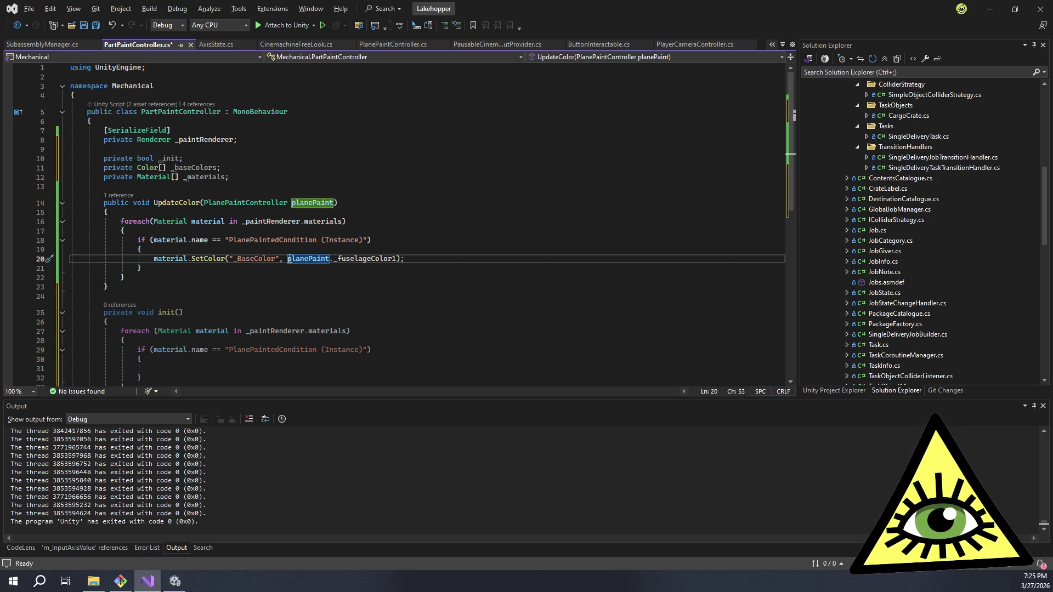
shift+click(288, 261)
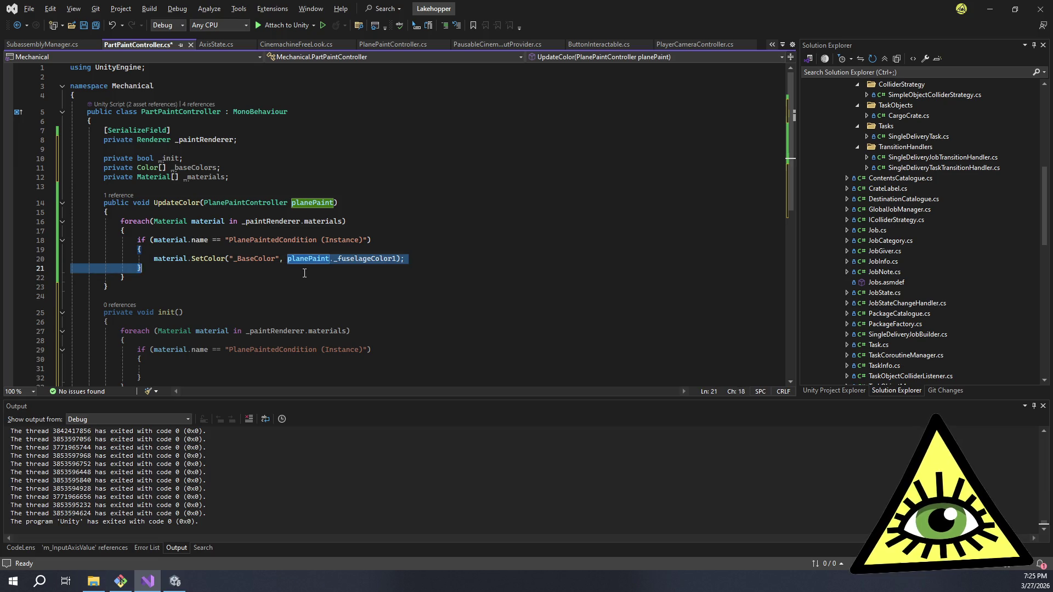
click(289, 263)
shift+click(291, 262)
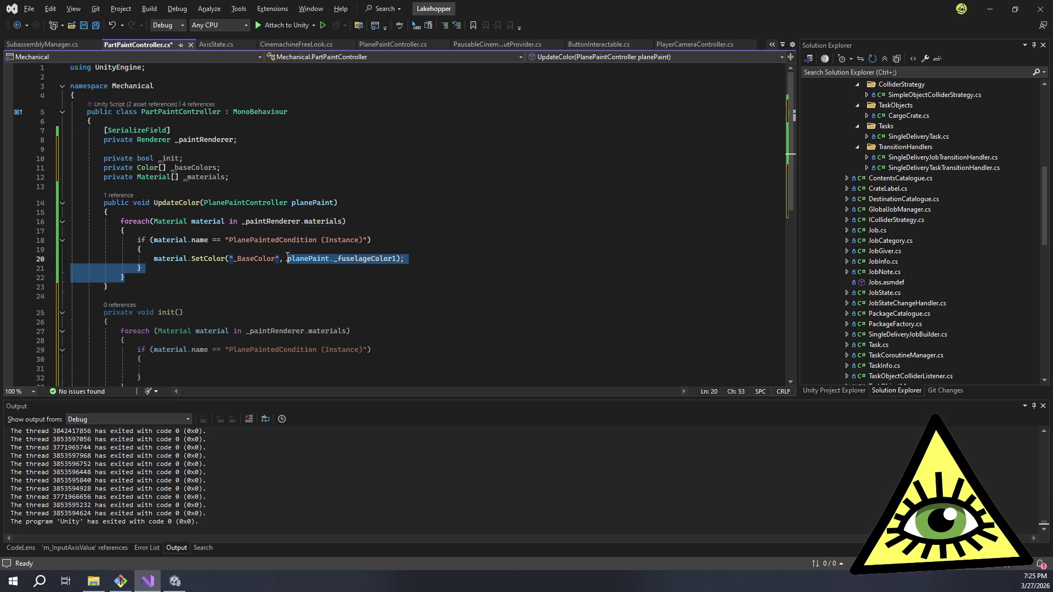
click(346, 258)
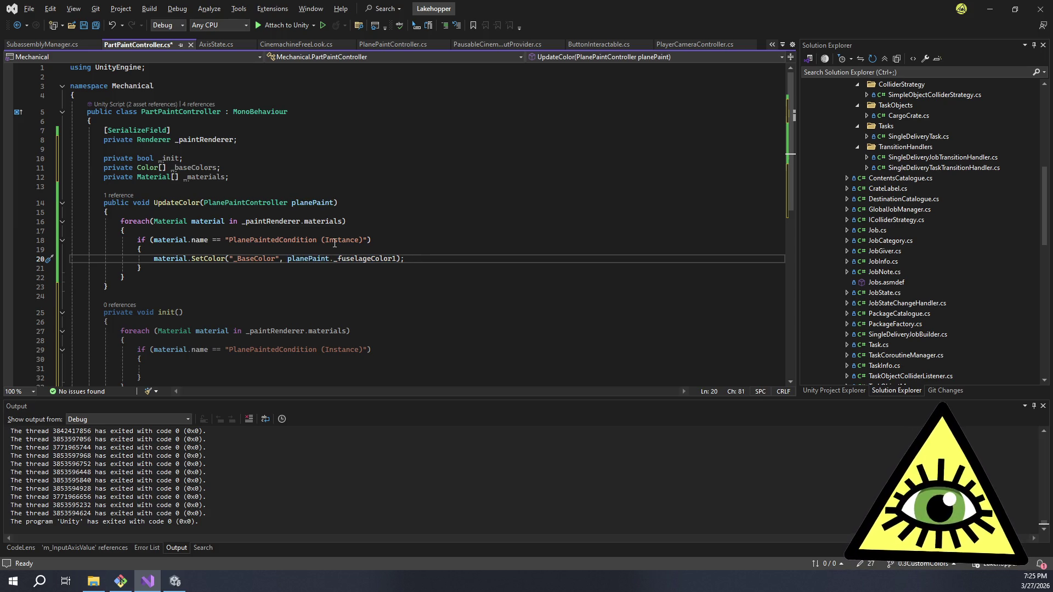
click(315, 257)
click(313, 250)
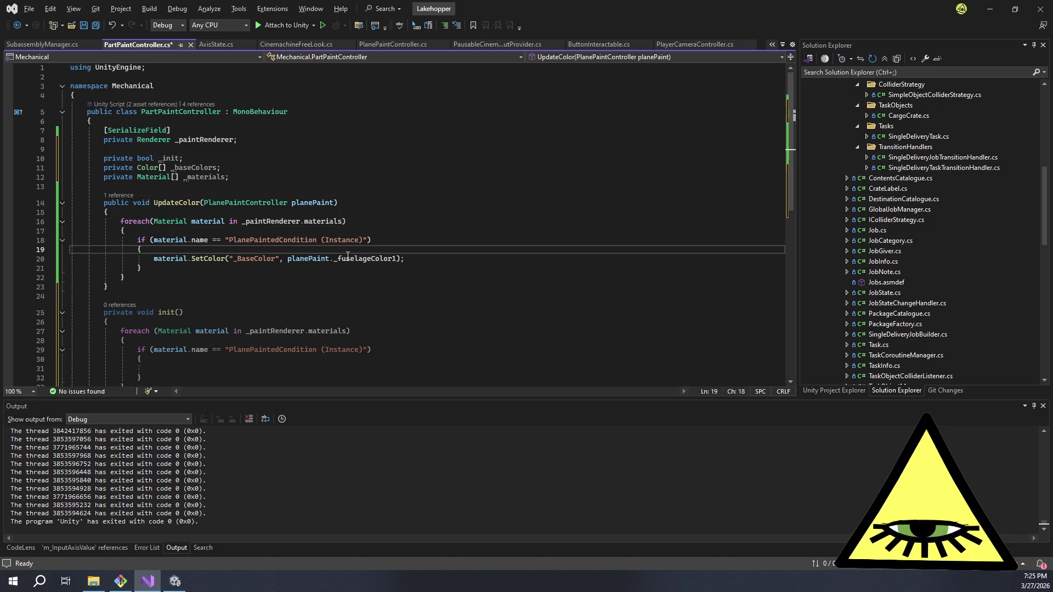
mouse_move(353, 256)
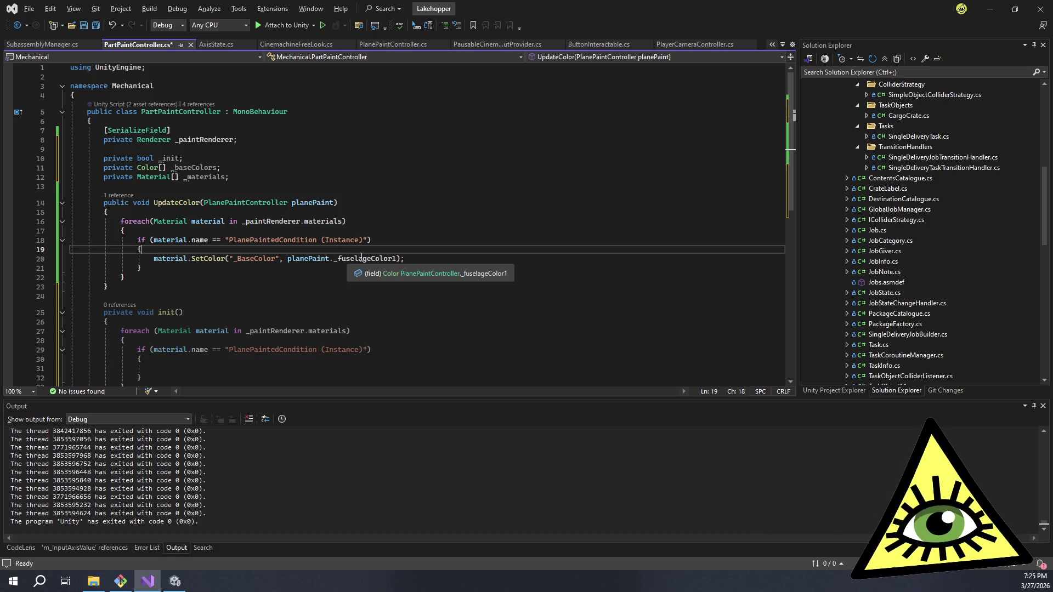
key(Down)
key(Down)
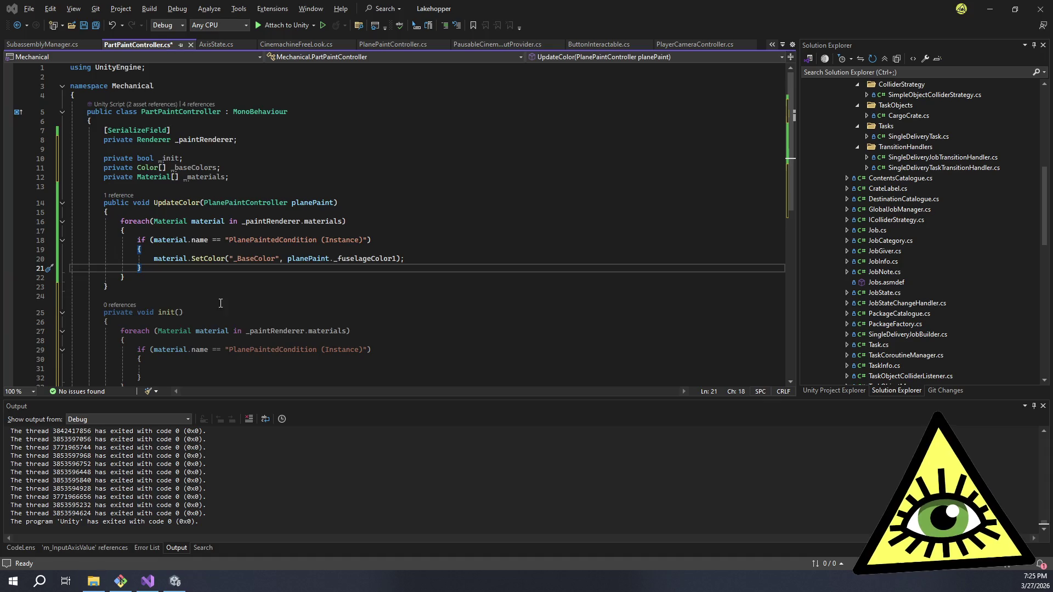
scroll(289, 354, down, 1)
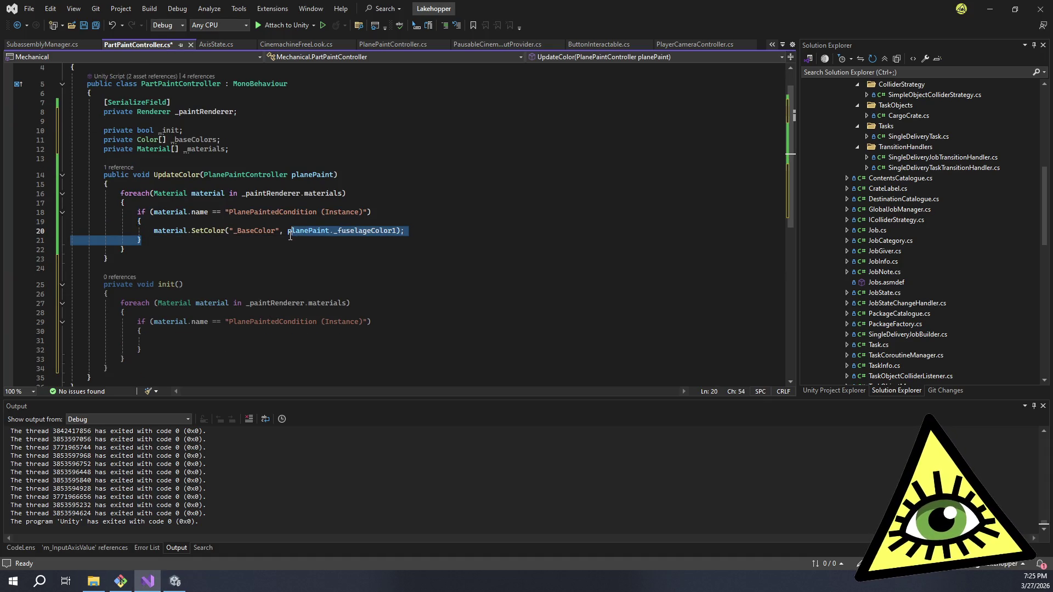
drag(287, 230, 308, 252)
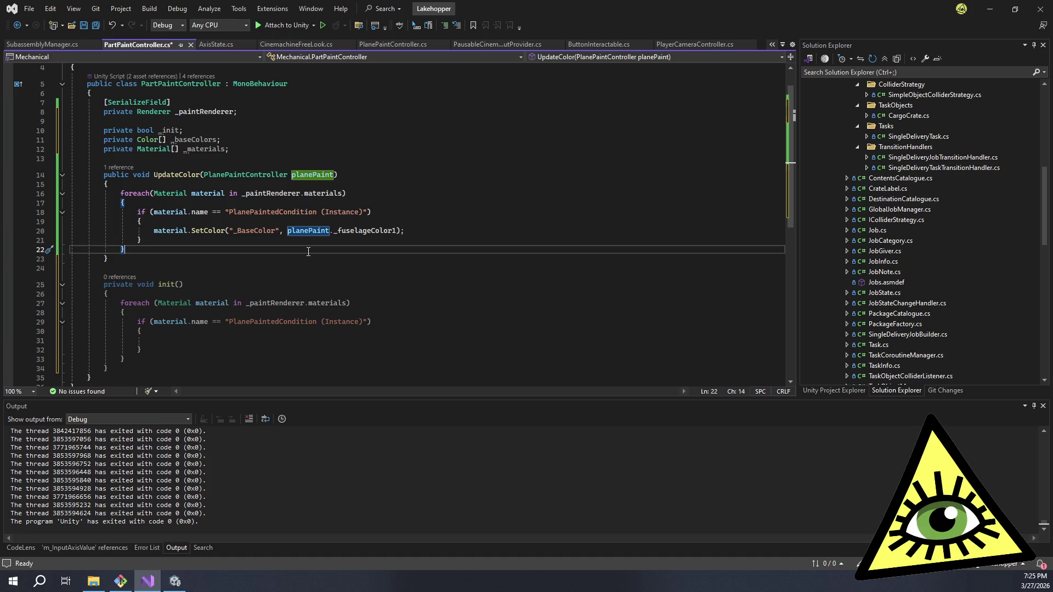
click(287, 231)
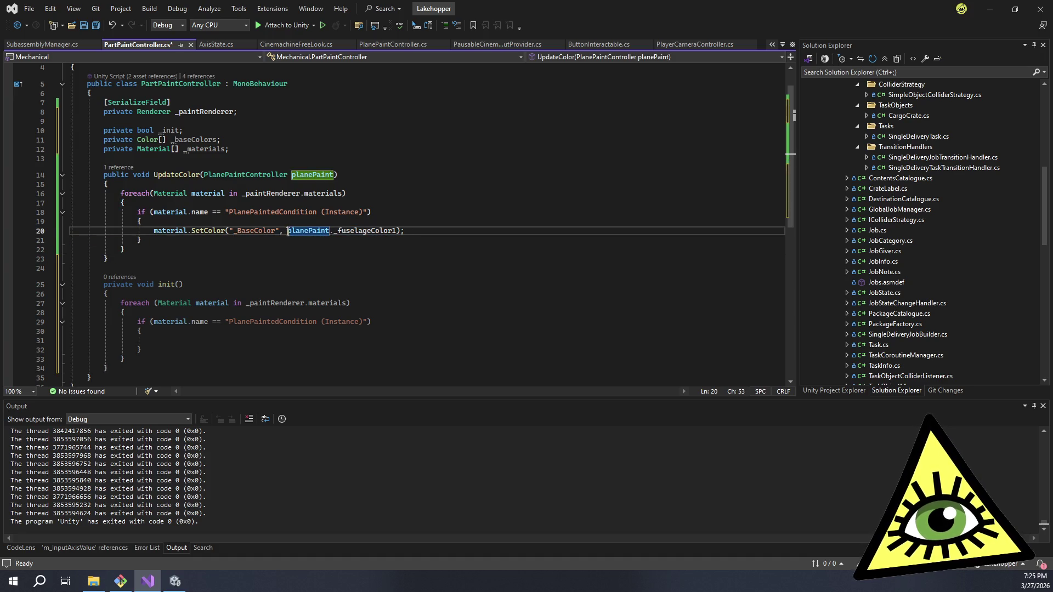
mouse_move(295, 235)
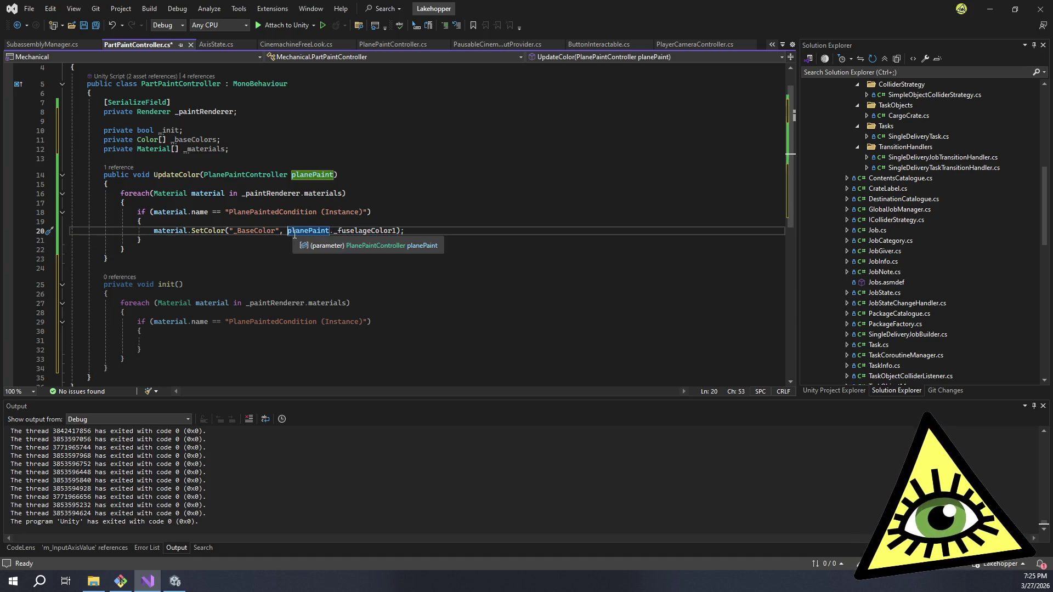
key(Down)
shift+click(286, 230)
click(258, 250)
mouse_move(274, 254)
mouse_down()
mouse_move(110, 250)
mouse_move(286, 230)
mouse_move(311, 247)
mouse_move(286, 231)
mouse_up()
double_click(289, 231)
click(310, 247)
click(292, 233)
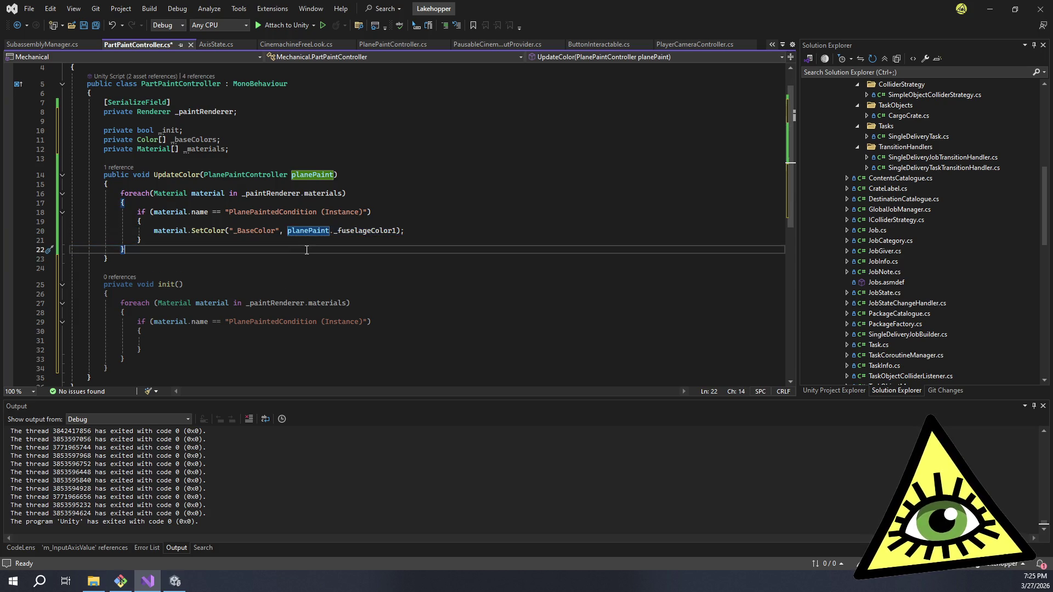
drag(125, 251, 290, 235)
click(289, 233)
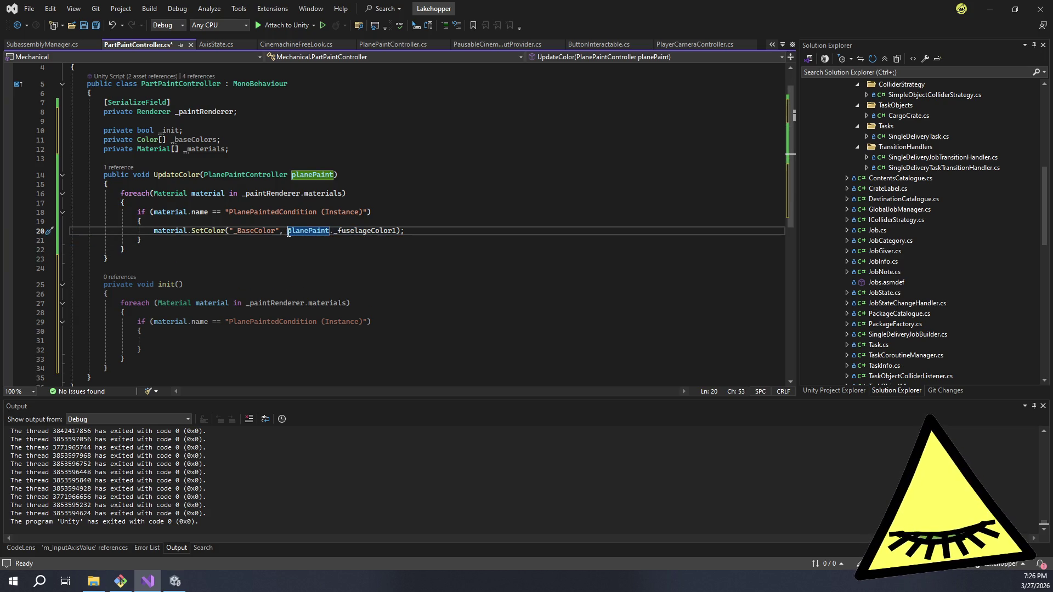
click(286, 236)
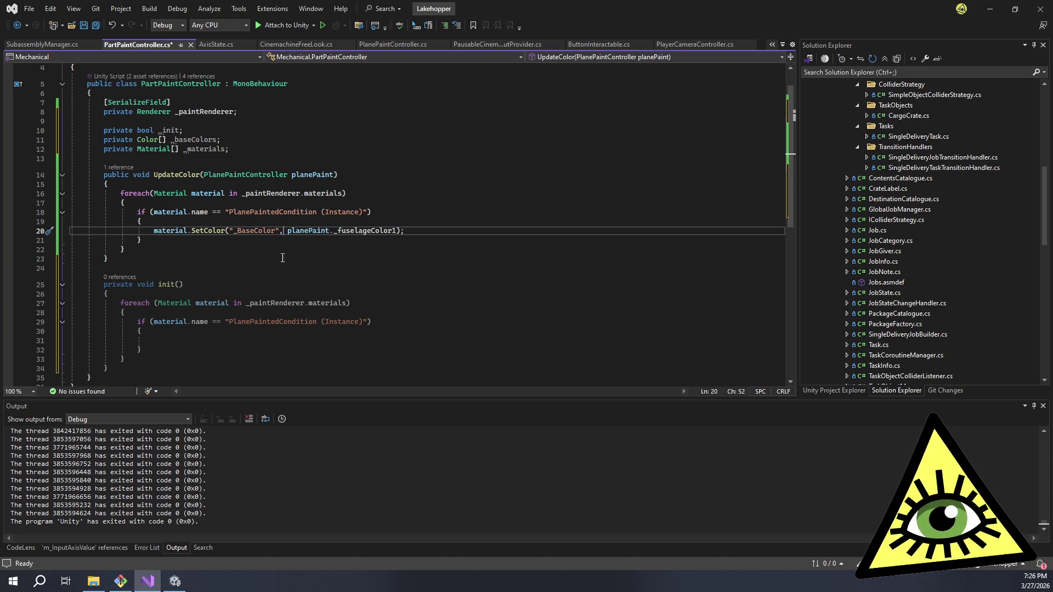
click(221, 253)
click(247, 260)
click(295, 249)
click(256, 242)
mouse_move(256, 242)
mouse_down()
mouse_move(126, 248)
mouse_move(293, 232)
mouse_up()
double_click(287, 232)
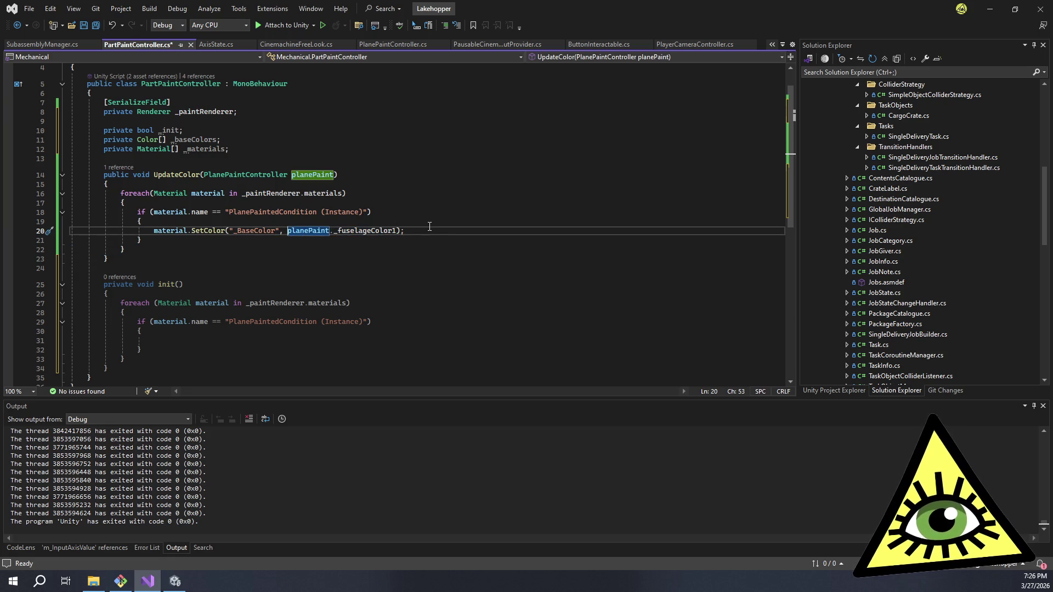
key(Up)
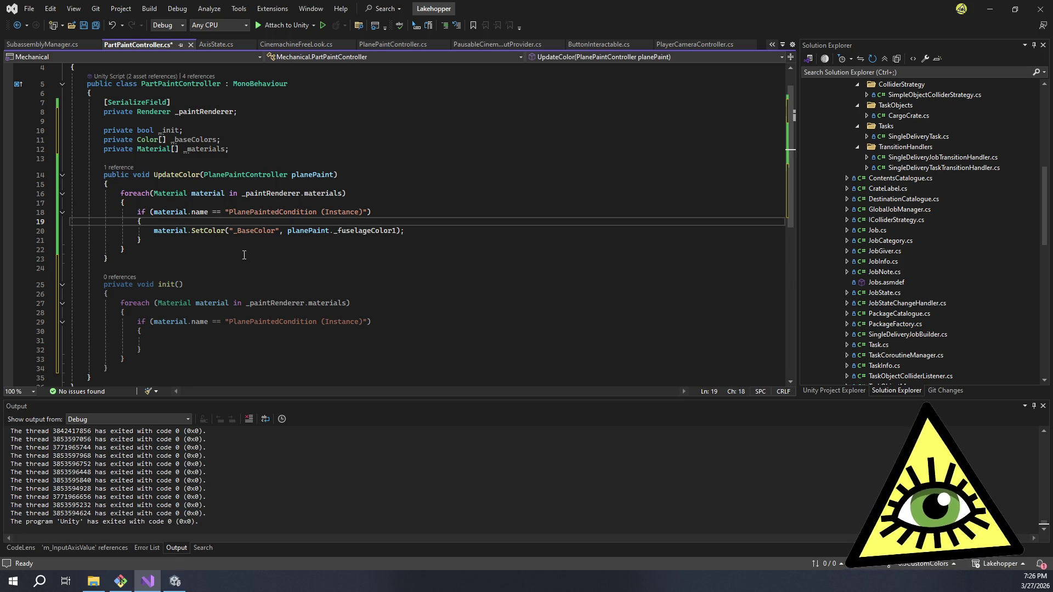
scroll(244, 255, down, 2)
scroll(224, 229, up, 1)
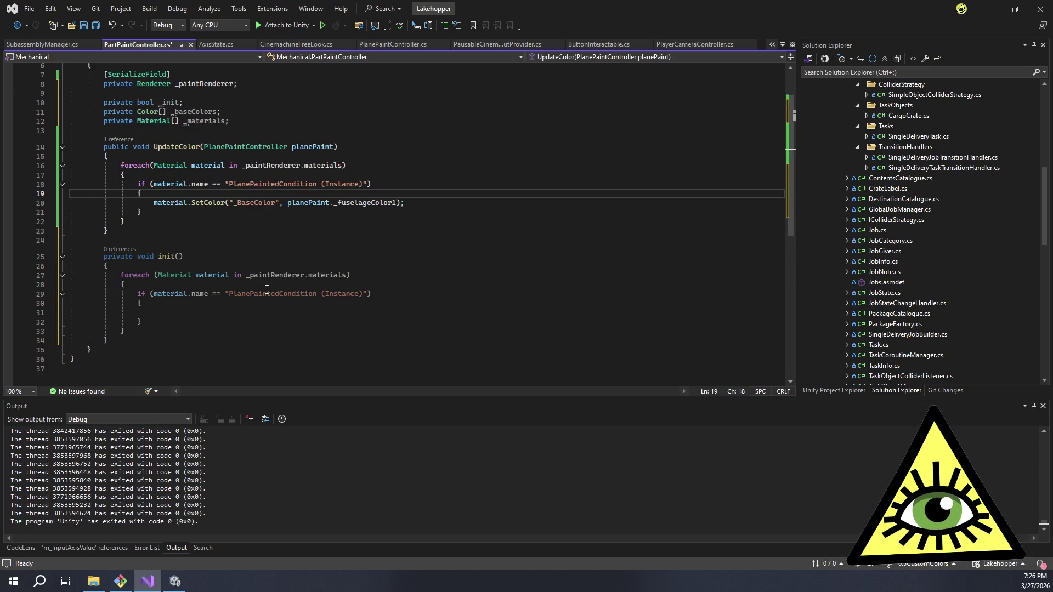
click(194, 315)
scroll(267, 296, up, 1)
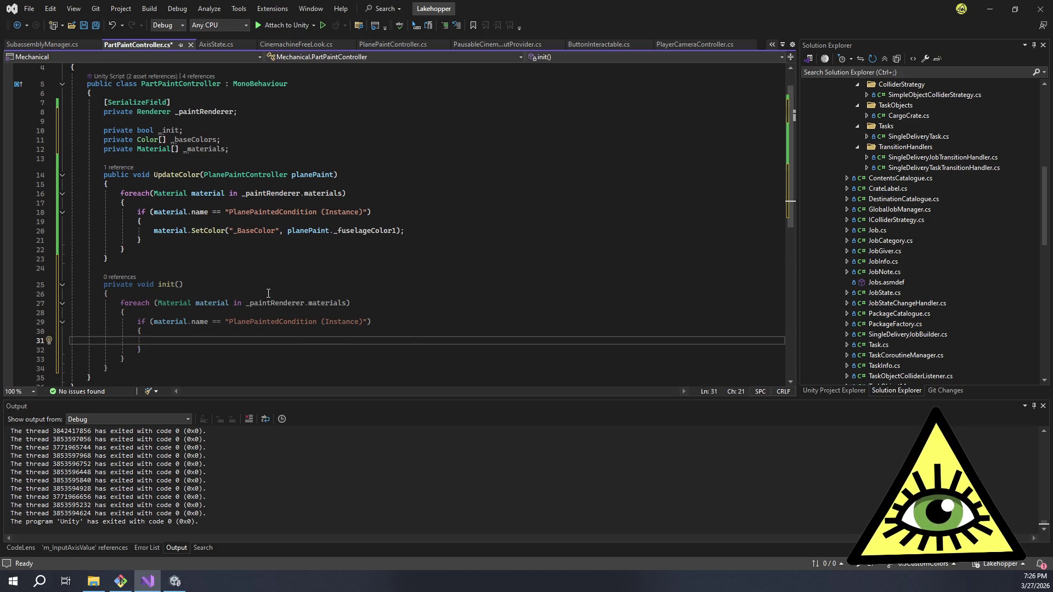
- Declare 'List<Material> materialsList = new();' at the top of init(), adding the Generic using
click(176, 296)
key(Return)
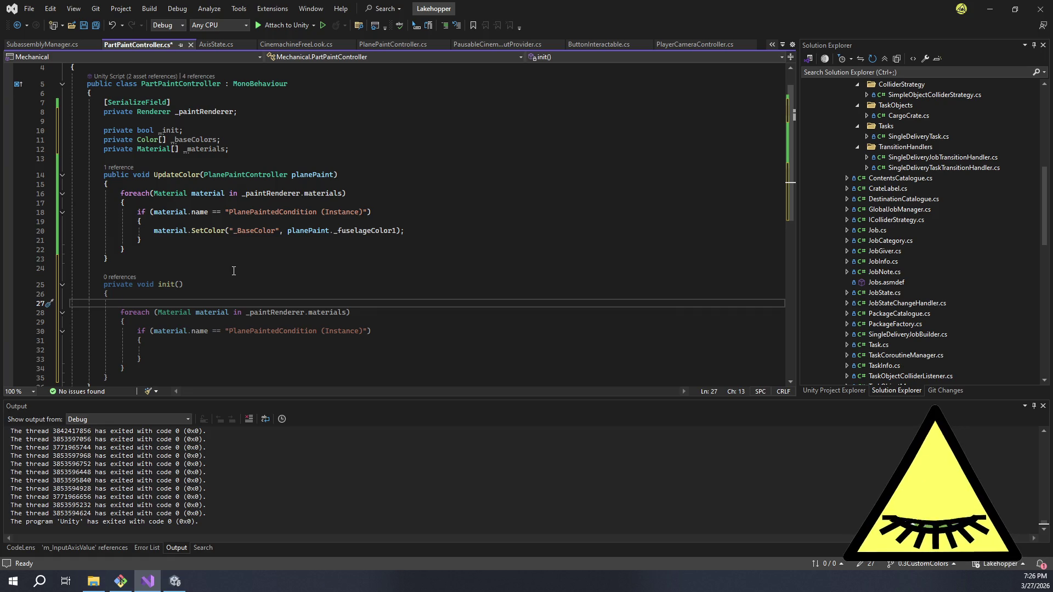
text(List<Material> )
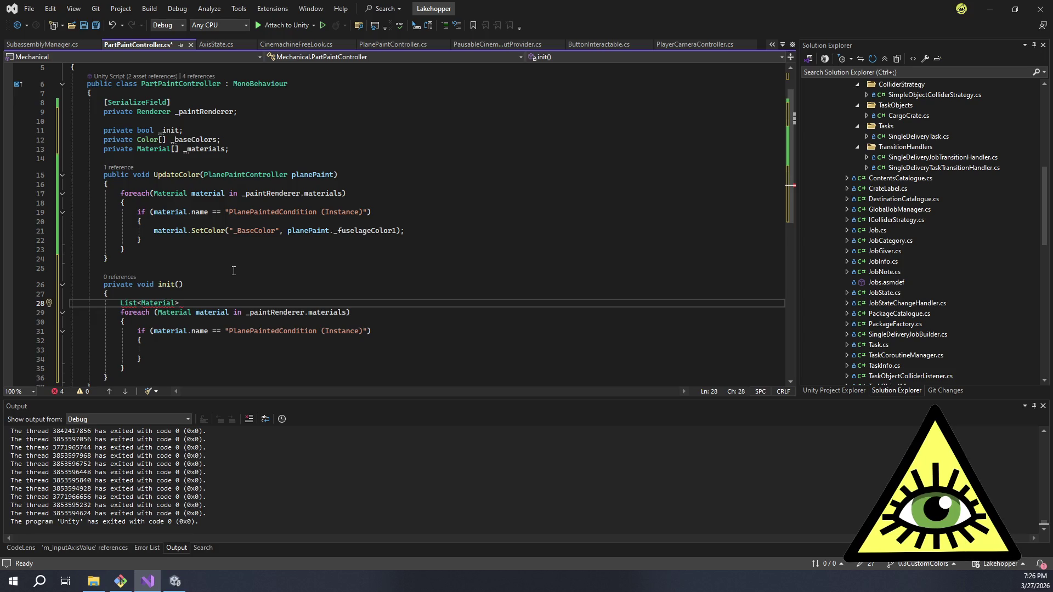
text(mater)
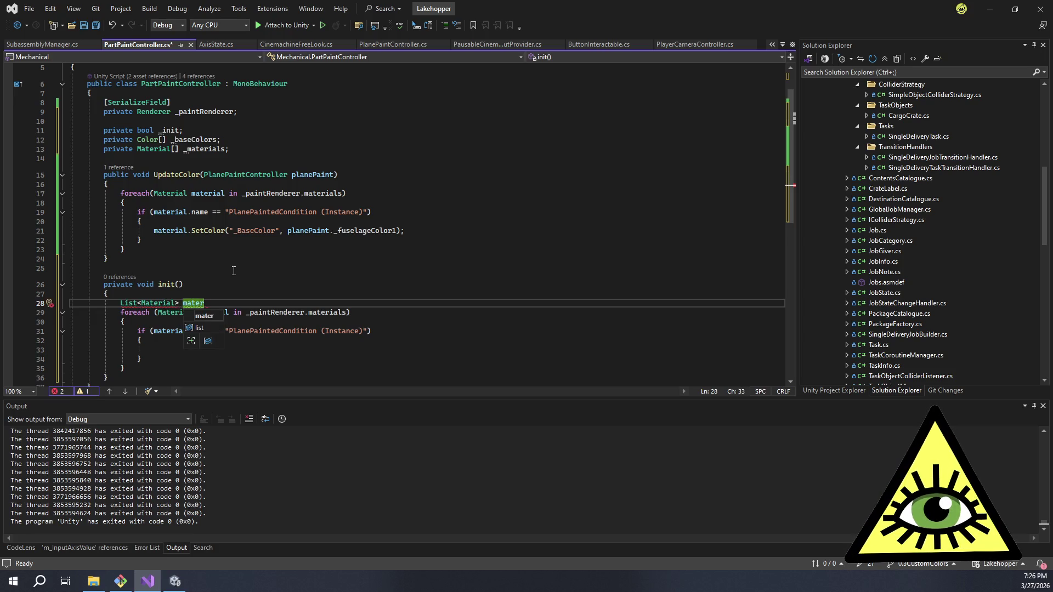
key(BackSpace)
key(BackSpace)
key(BackSpace)
text(material)
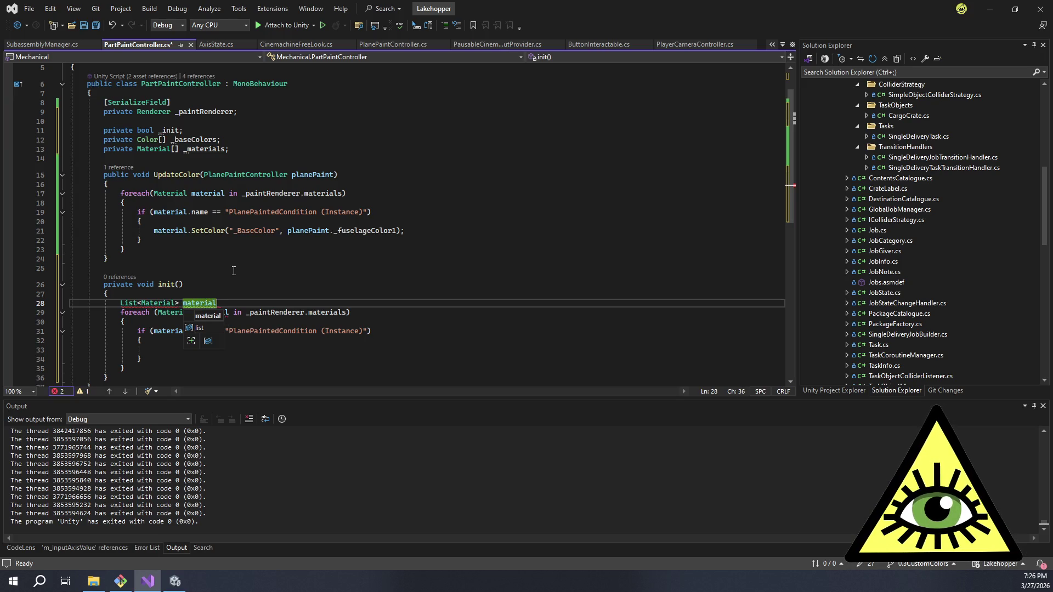
text(sList = n)
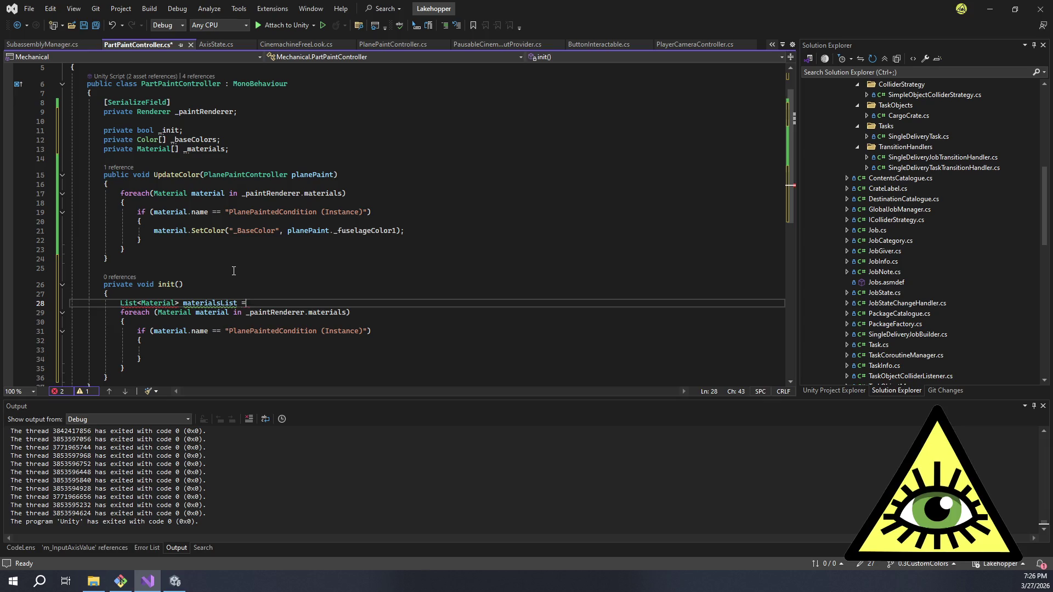
key(Tab)
text(;)
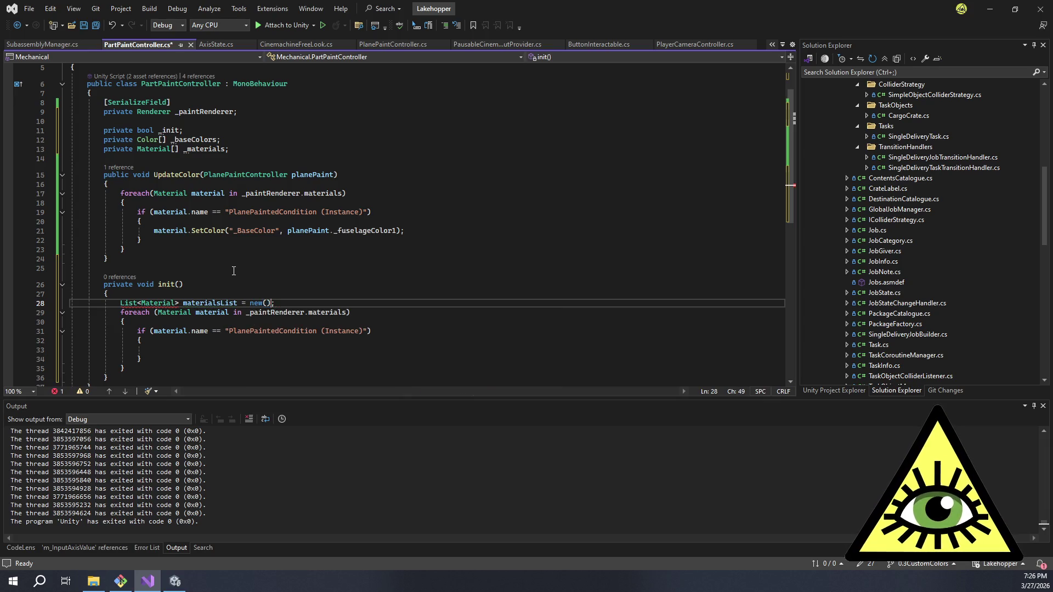
key(Home)
key(Right)
key(Delete)
key(Delete)
key(Delete)
text(ist)
key(Tab)
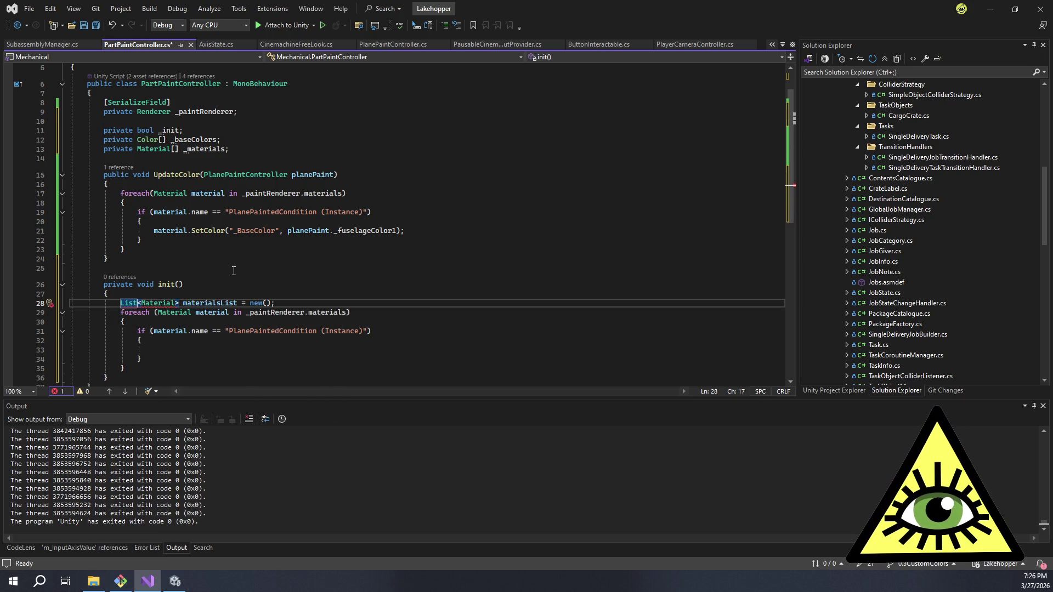
key(End)
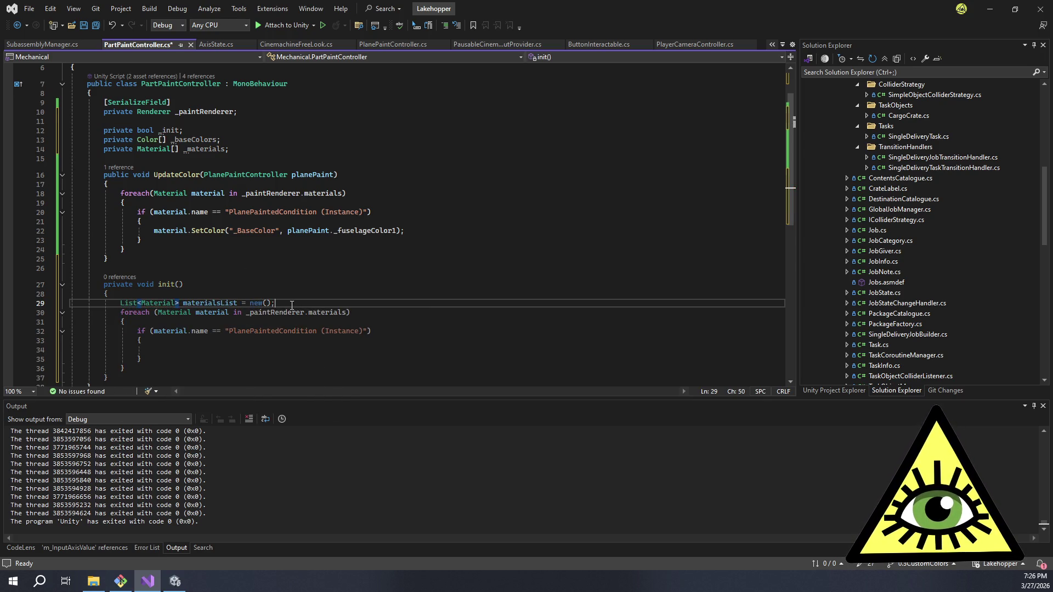
- Start typing materialsList.Add inside init()'s material name-check if block
scroll(255, 298, down, 3)
click(202, 275)
click(199, 294)
click(204, 274)
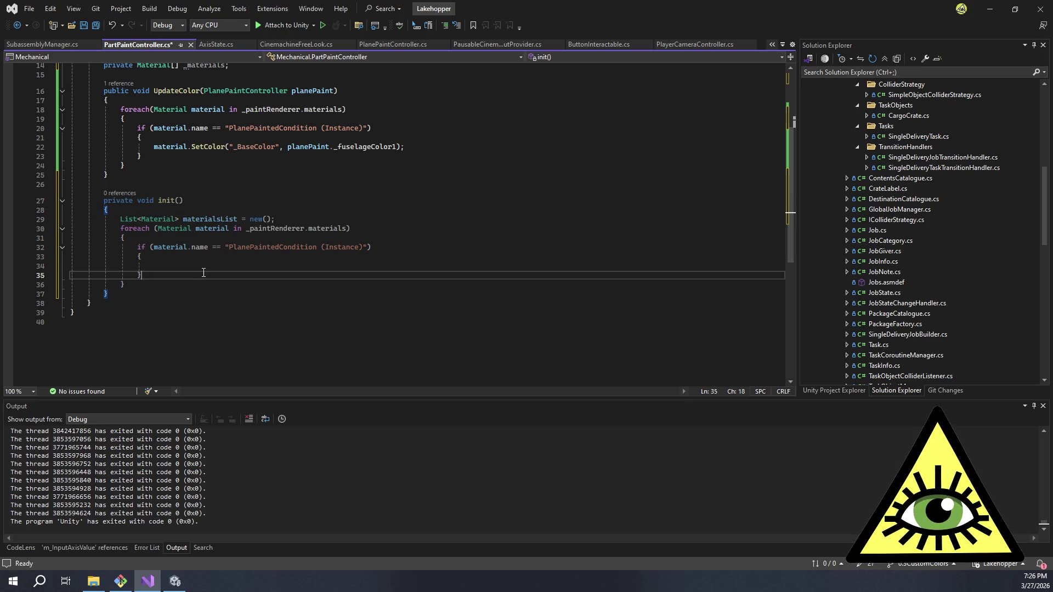
click(213, 267)
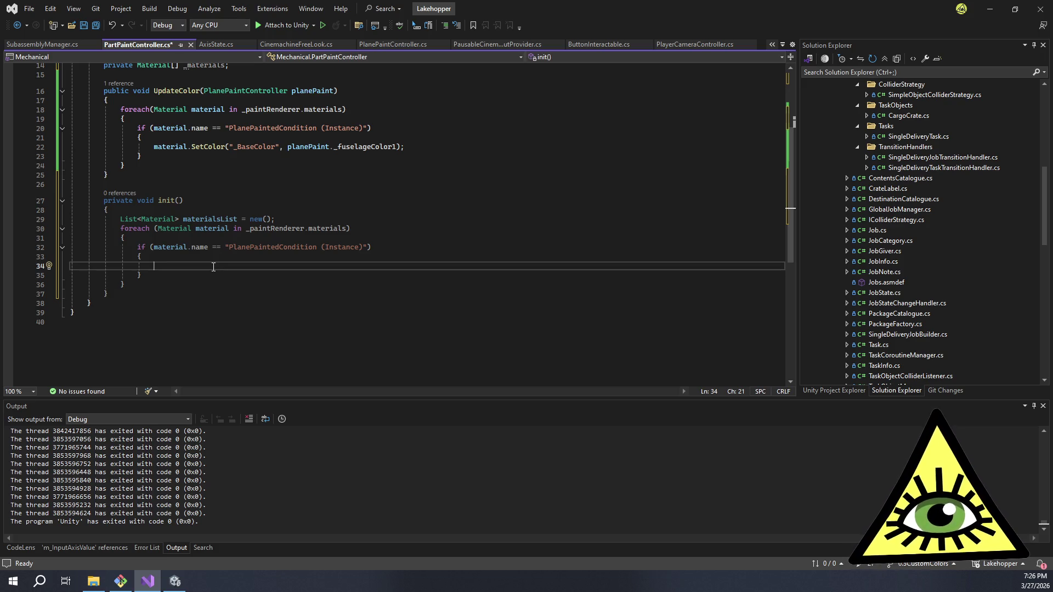
text(materialsList)
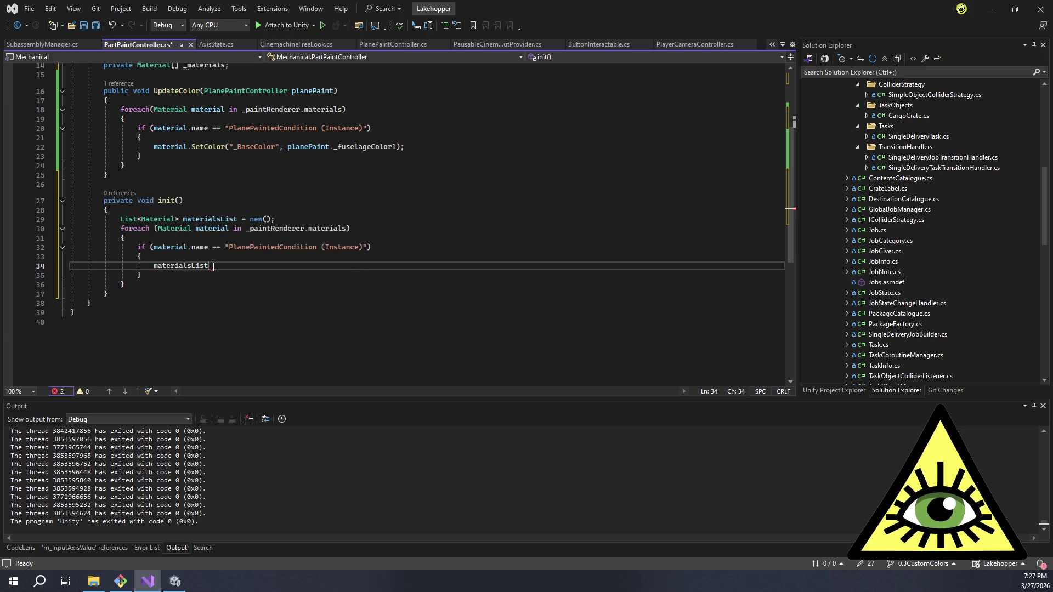
text(.A)
- Complete 'materialsList.Add(material);' inside the name check
key(Tab)
text(()
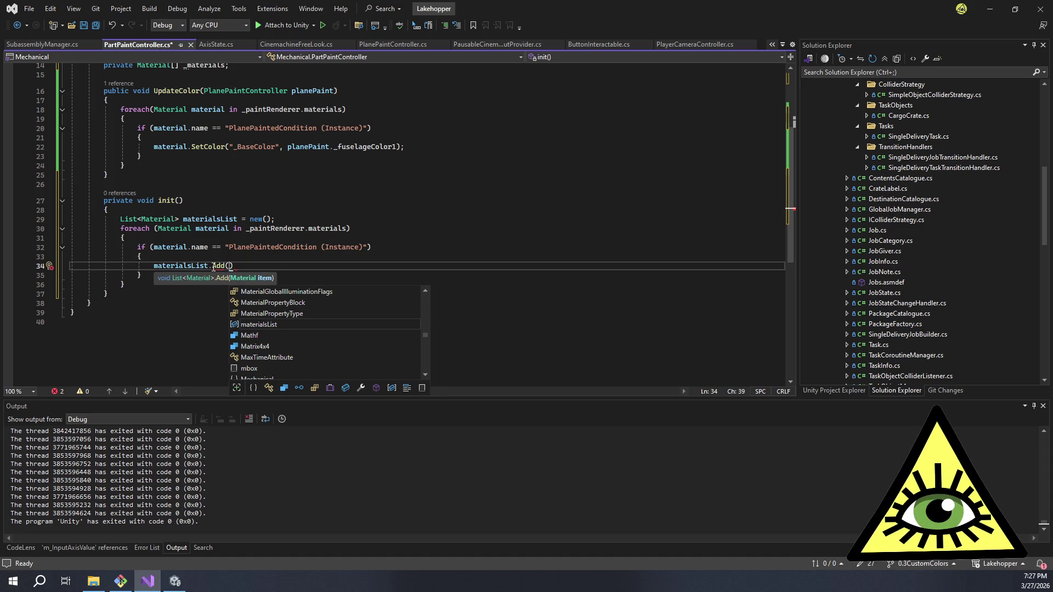
text(material))
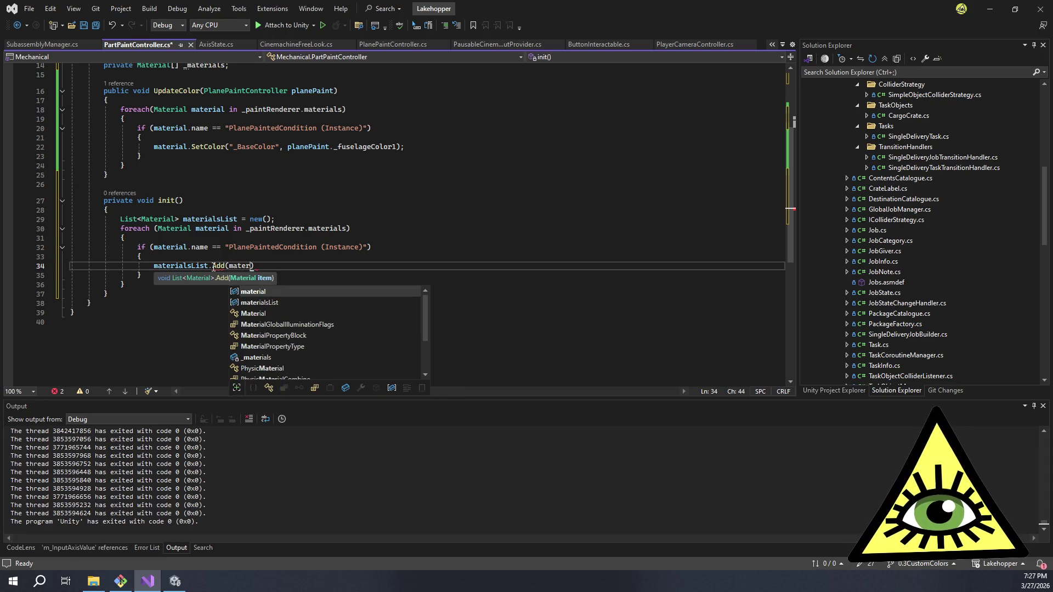
key(Return)
- Declare 'List<Color> baseColorsList = new();' below the materialsList declaration
click(313, 220)
key(Return)
text(ist<Co)
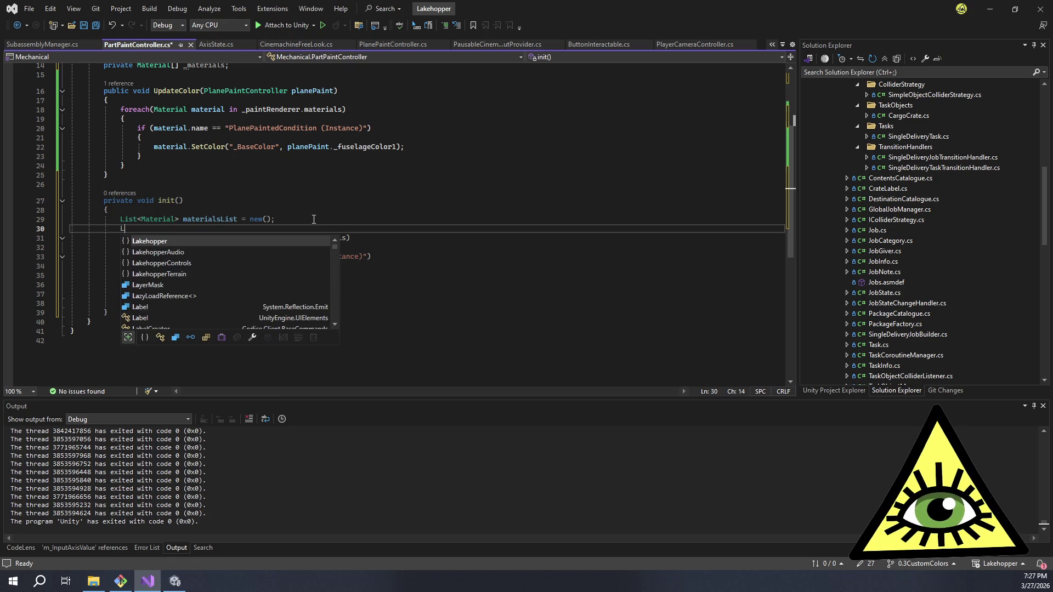
text(lo)
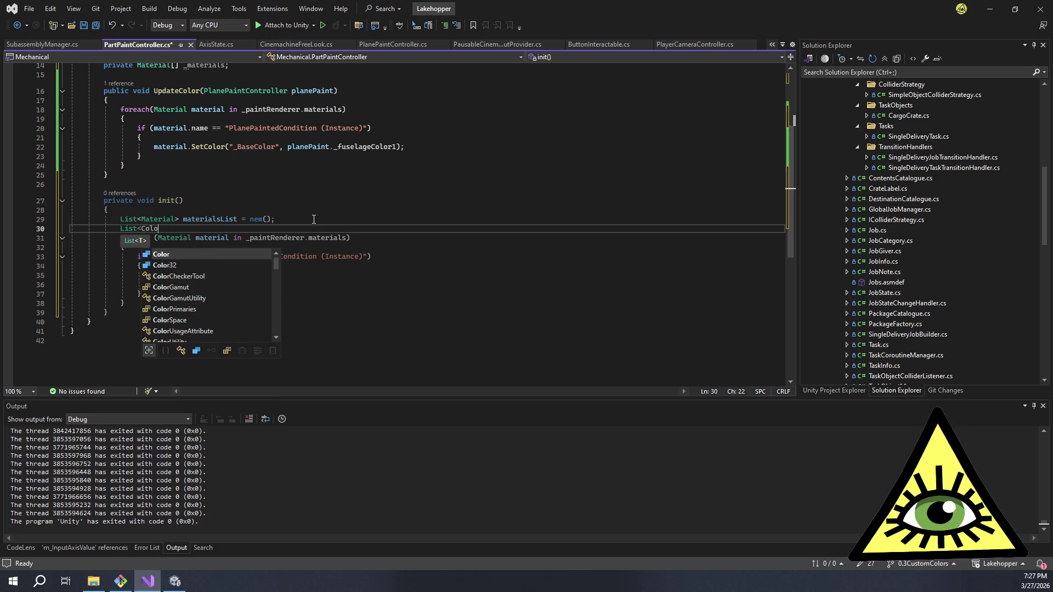
text(r> )
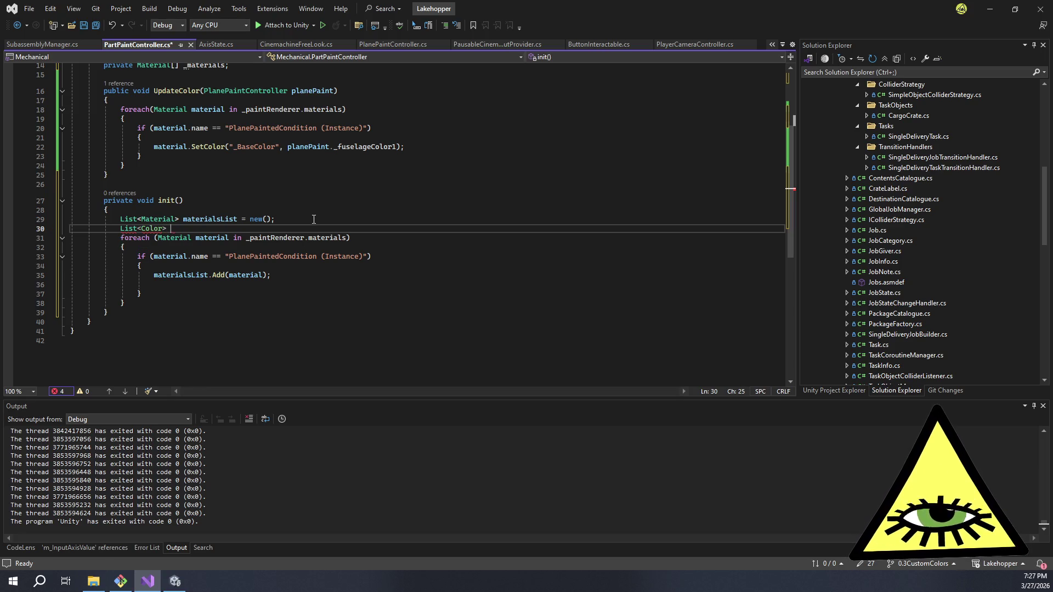
text(baseColorsList = new()
key(Tab)
key(ctrl+z)
key(Escape)
text(;)
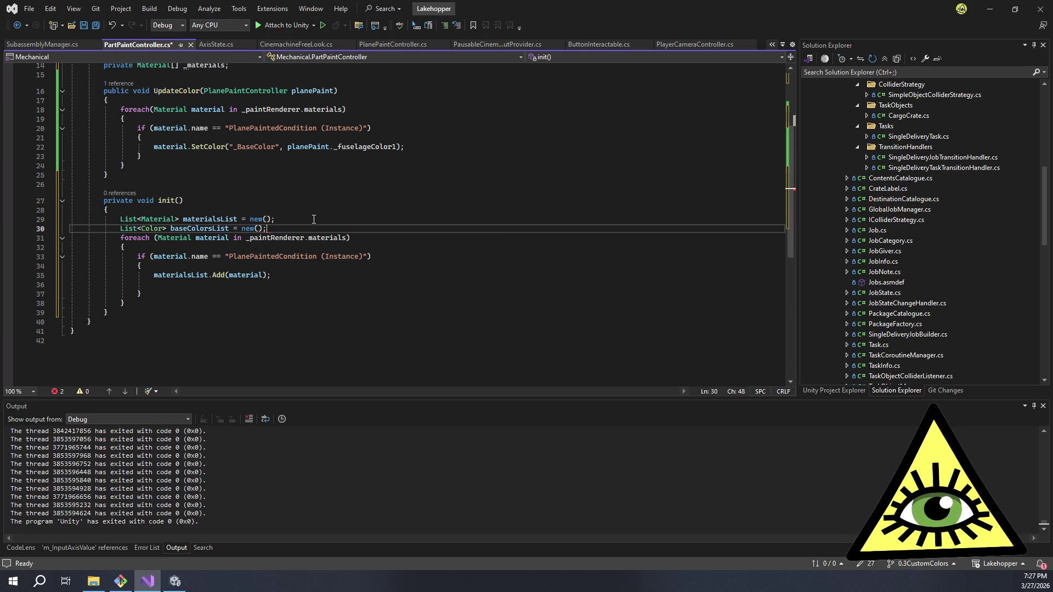
key(Down)
key(Down)
key(Down)
key(Down)
key(Down)
key(Down)
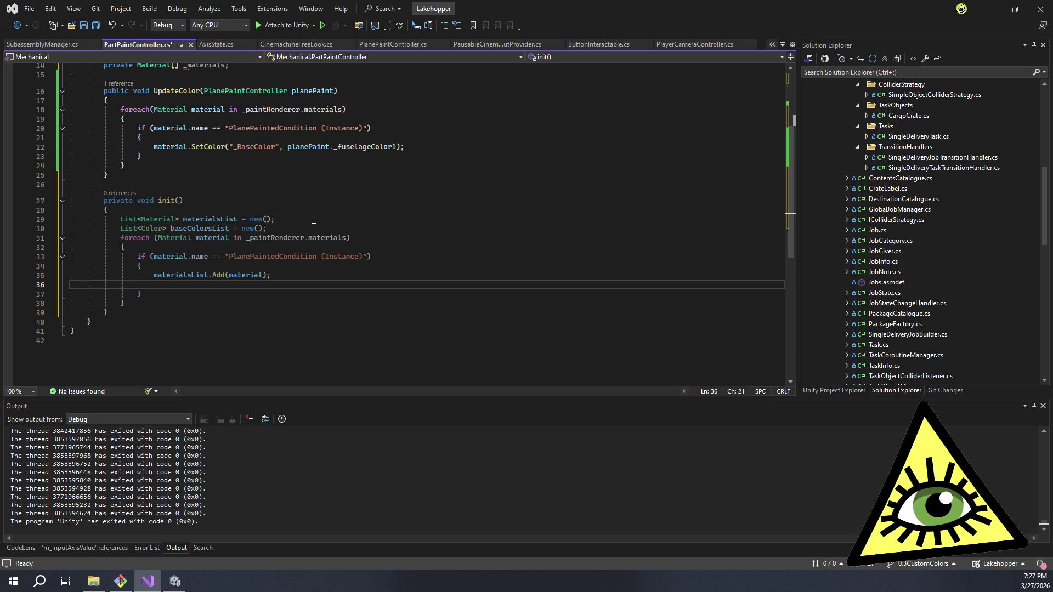
scroll(313, 219, up, 5)
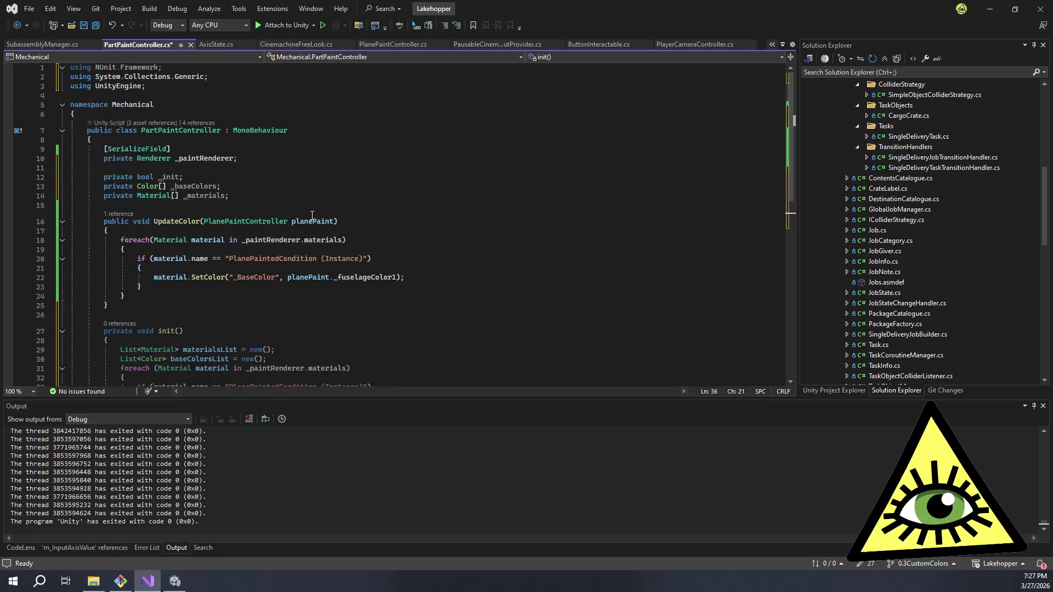
- Add 'baseColorsList.Add(material.GetColor("_BaseColor"));' inside the name check
scroll(312, 217, down, 1)
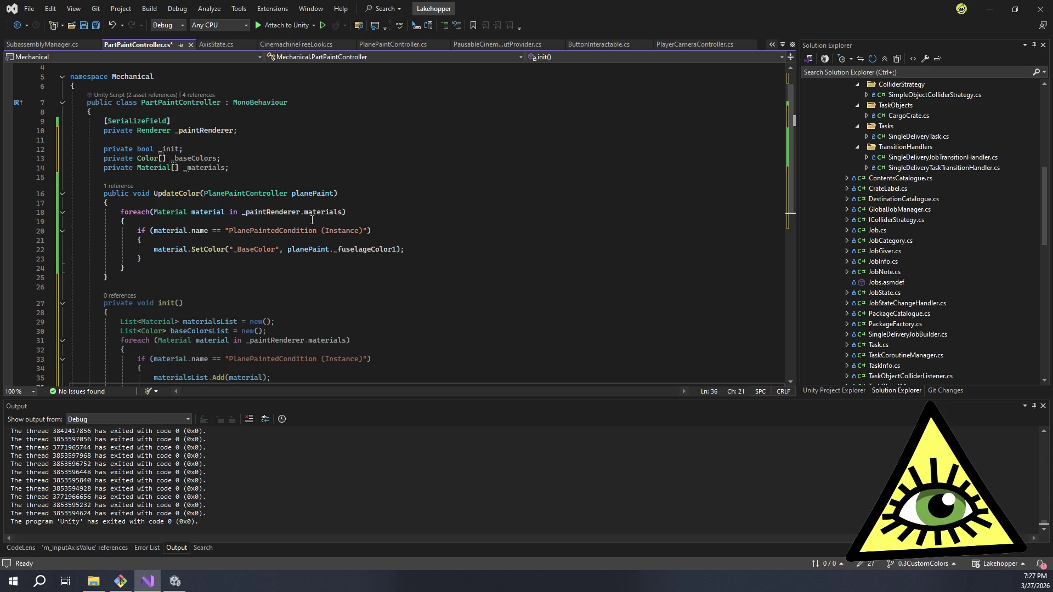
scroll(312, 220, down, 3)
scroll(310, 218, up, 4)
scroll(309, 216, down, 4)
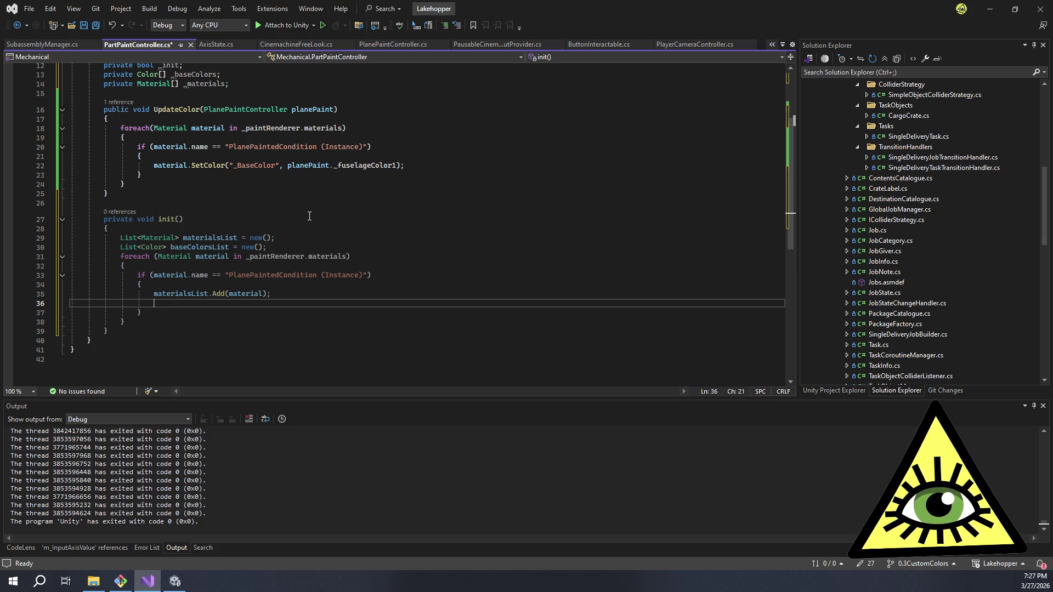
text(baseColorsList)
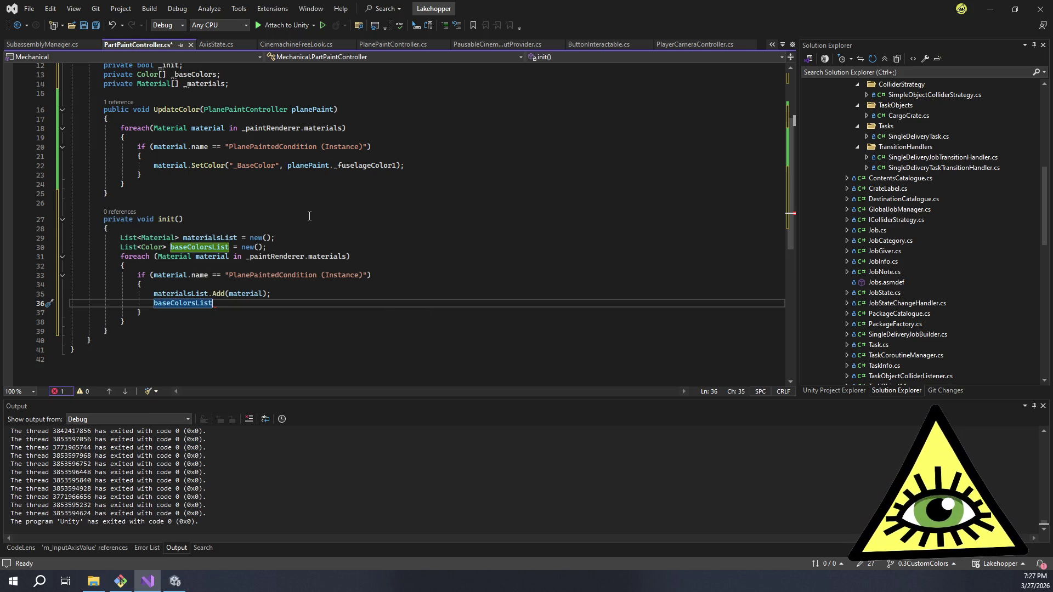
text(.Add(mater)
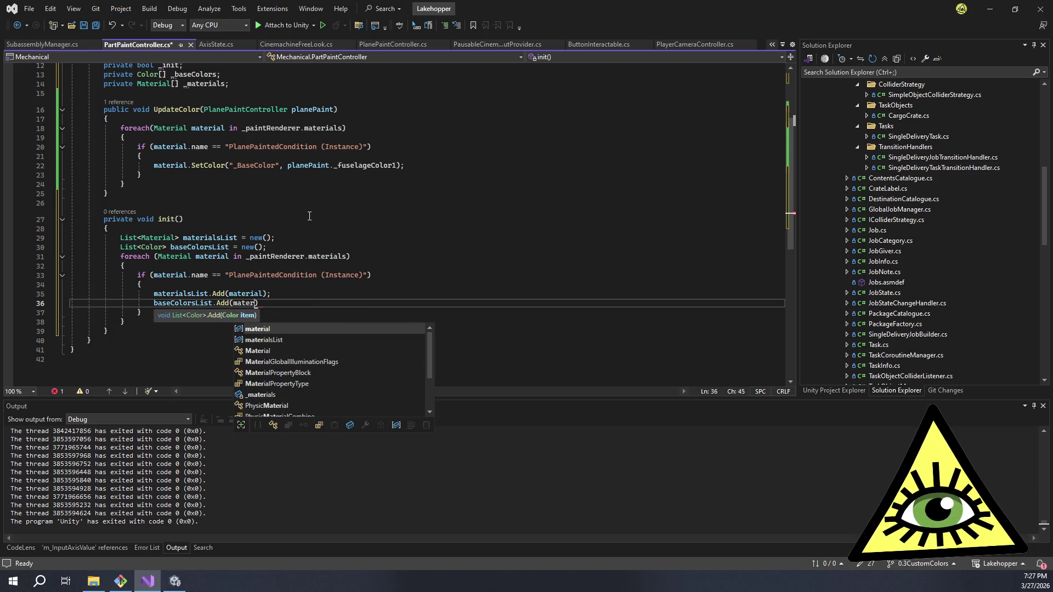
text(ial.Get)
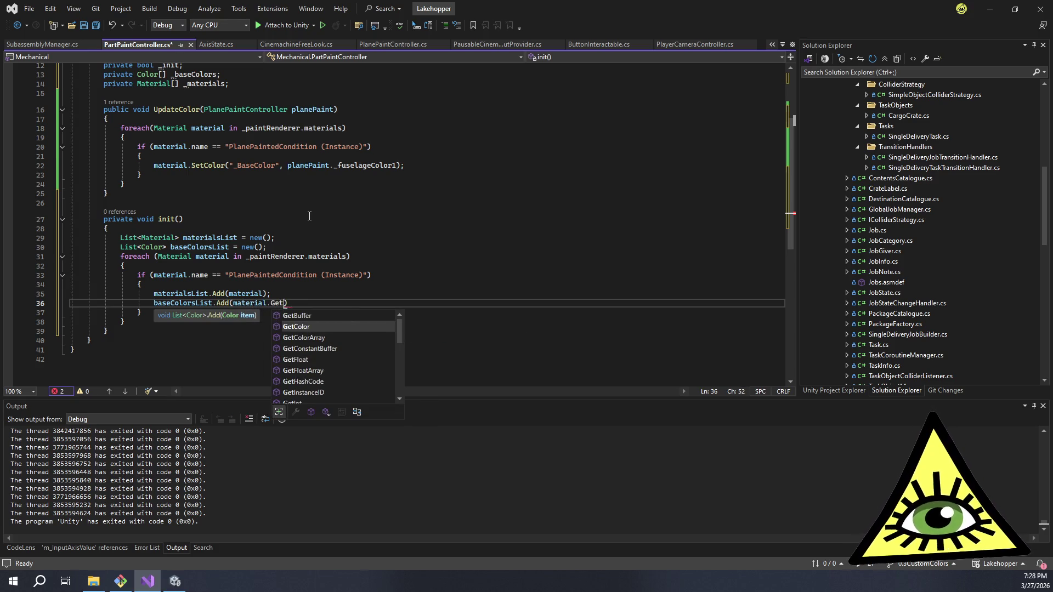
key(Tab)
text(()
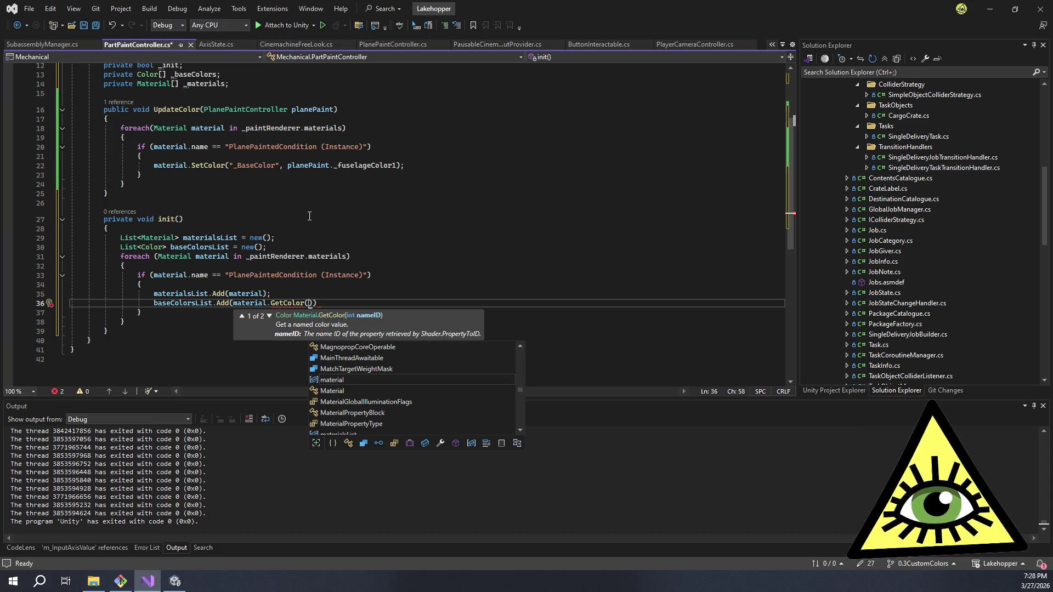
text("_bas)
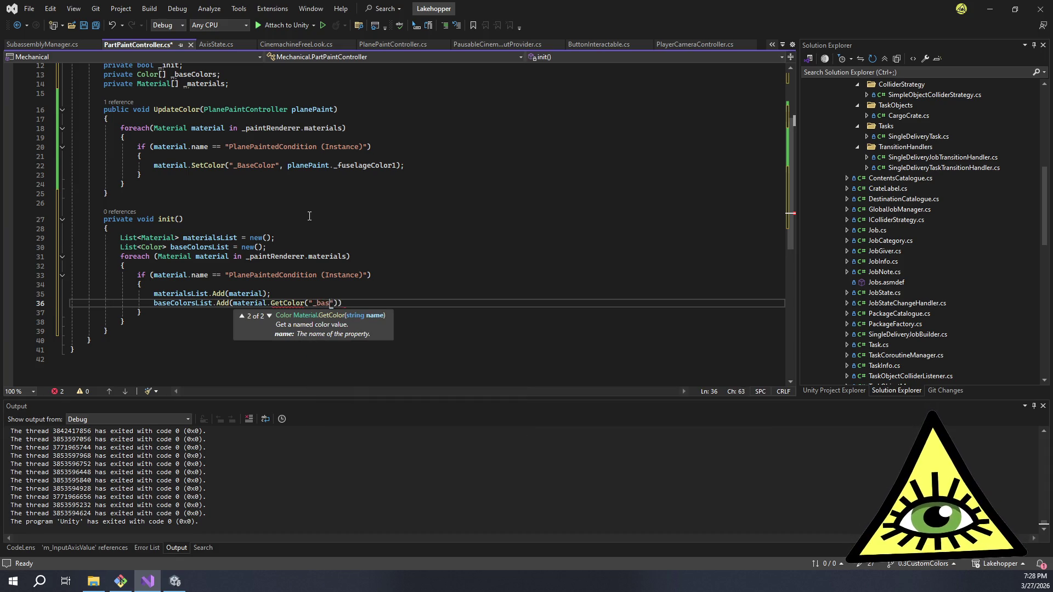
key(BackSpace)
key(BackSpace)
key(BackSpace)
text(BaseColor)
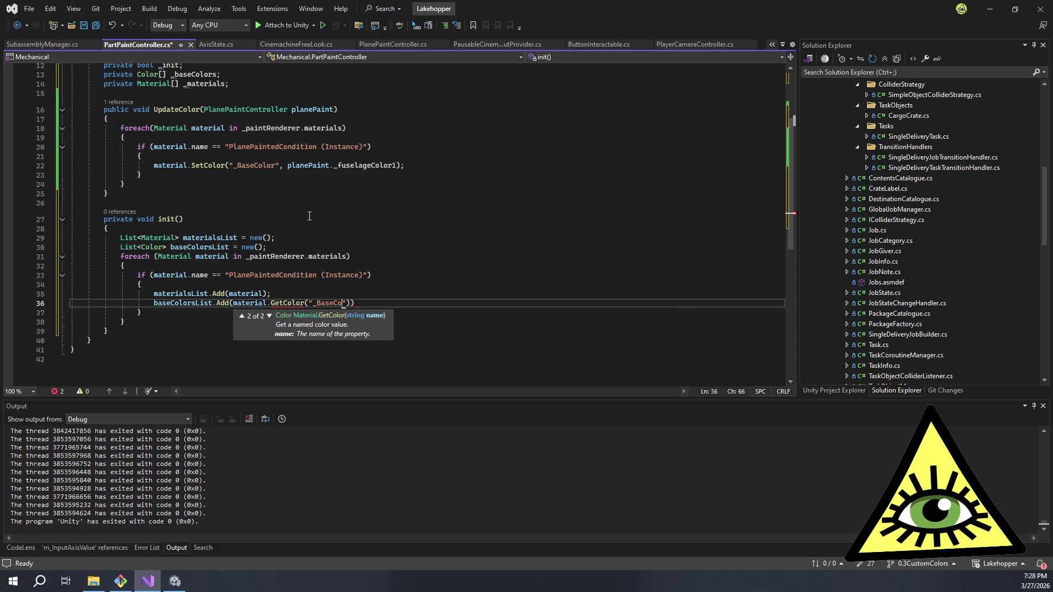
text("));)
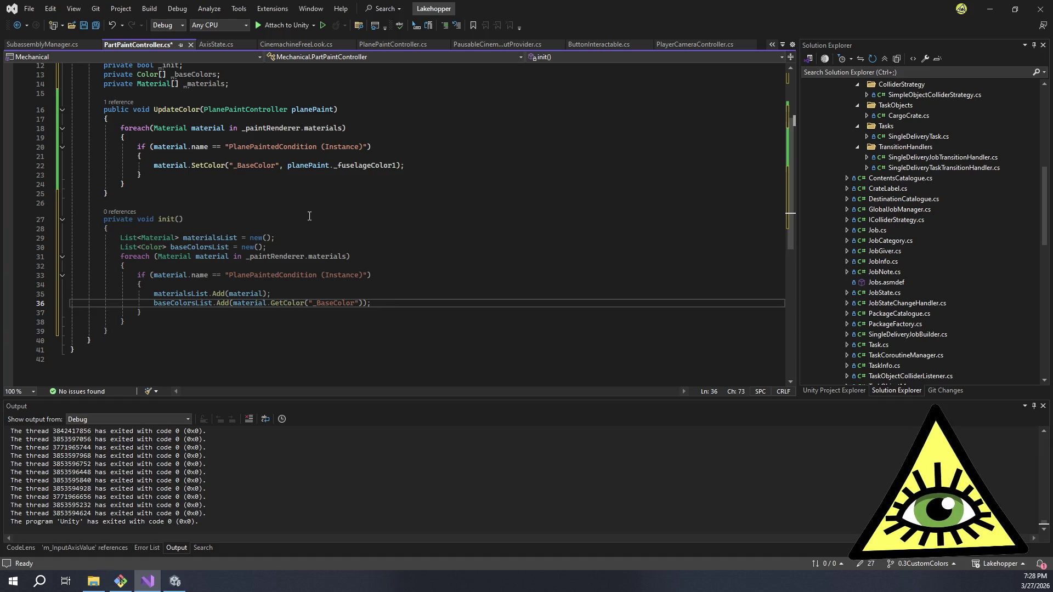
- Set '_init = true;' after init()'s foreach loop
click(167, 229)
click(157, 322)
key(Return)
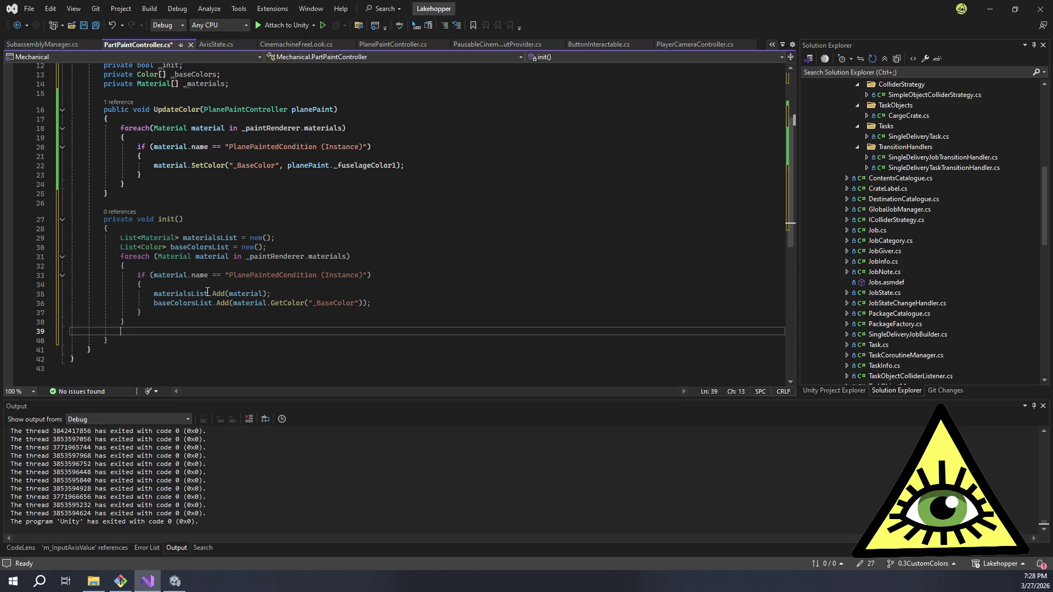
text(_init)
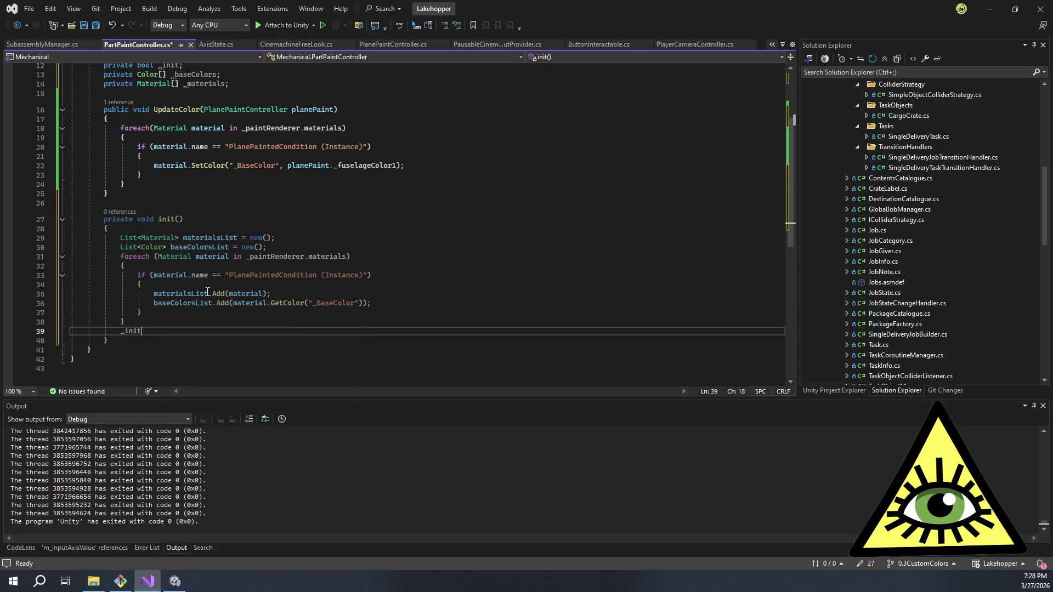
text( = true;)
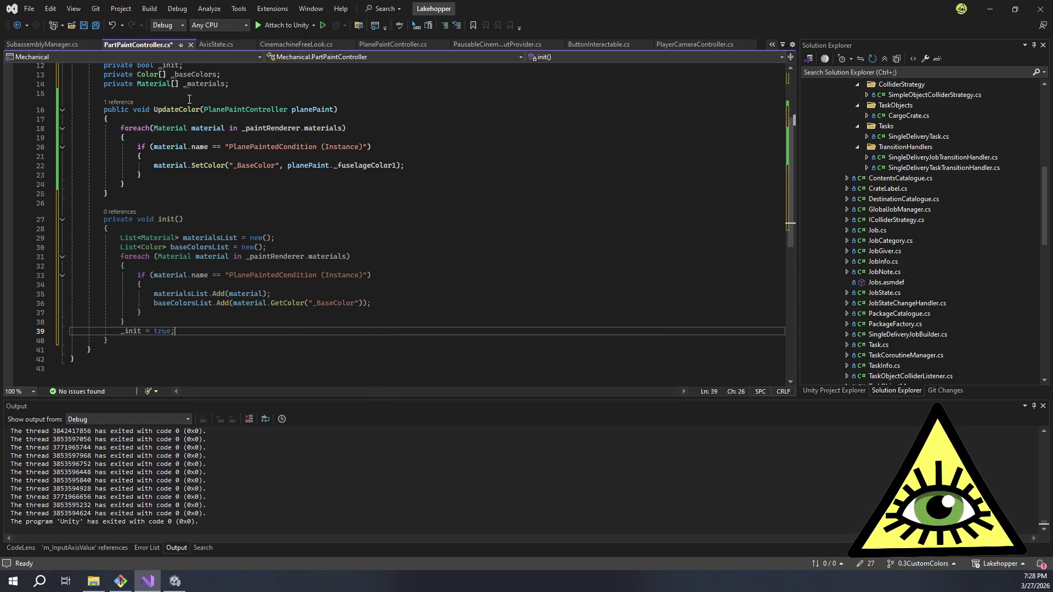
click(210, 119)
- Insert 'if (!_init) { init(); }' at the top of UpdateColor, followed by a blank line
key(Return)
text(if (!init))
key(Return)
text({)
key(Return)
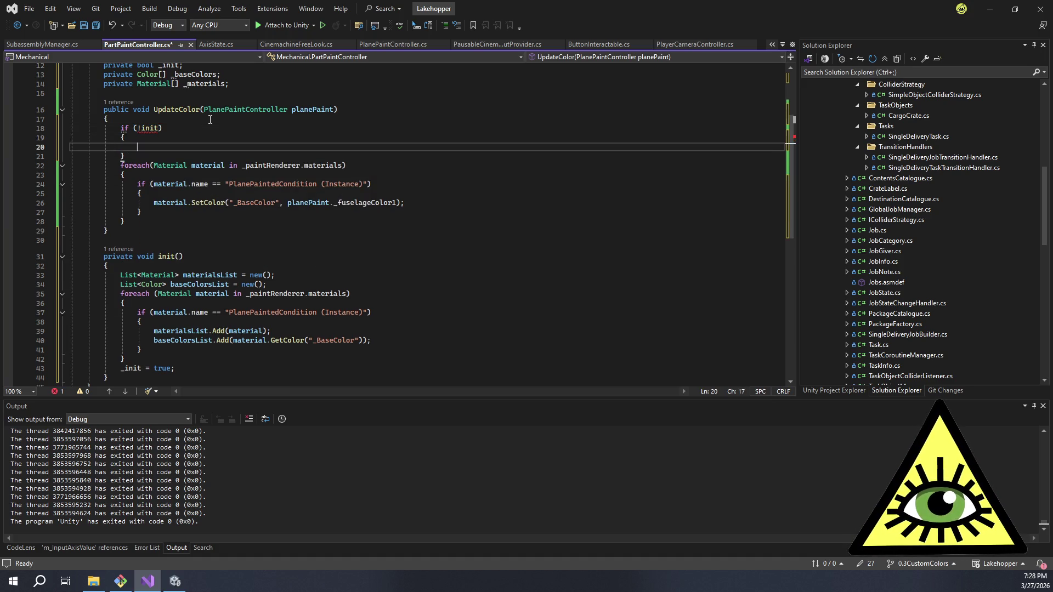
click(140, 127)
text(_)
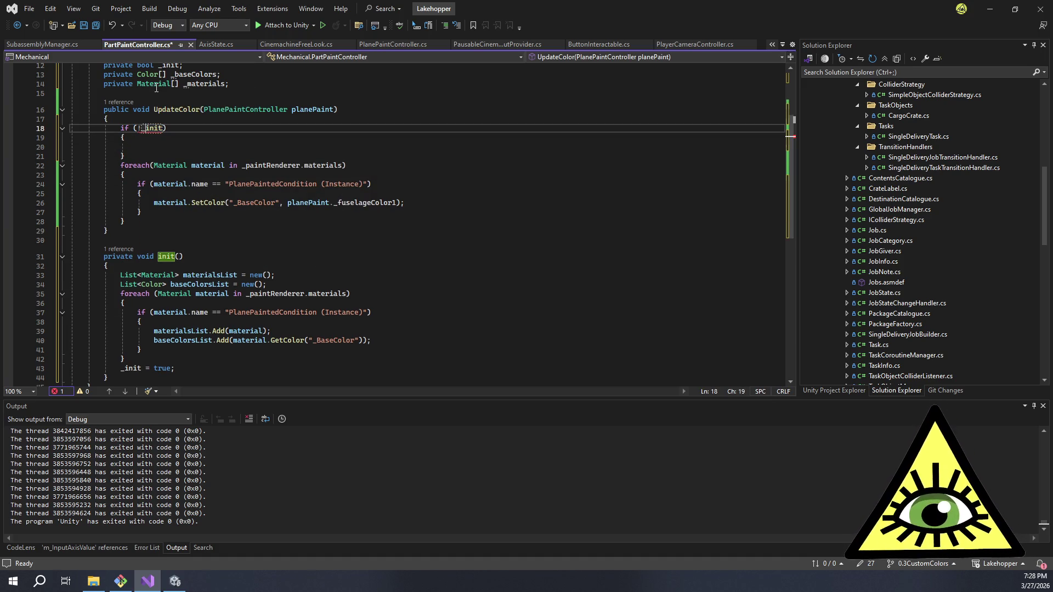
key(Down)
key(Down)
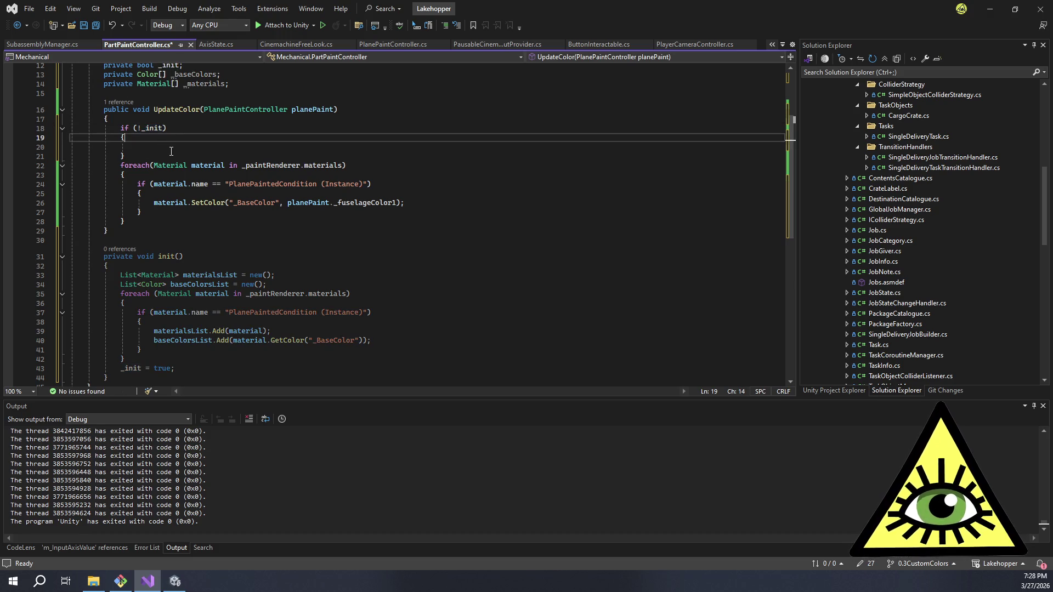
text(init();)
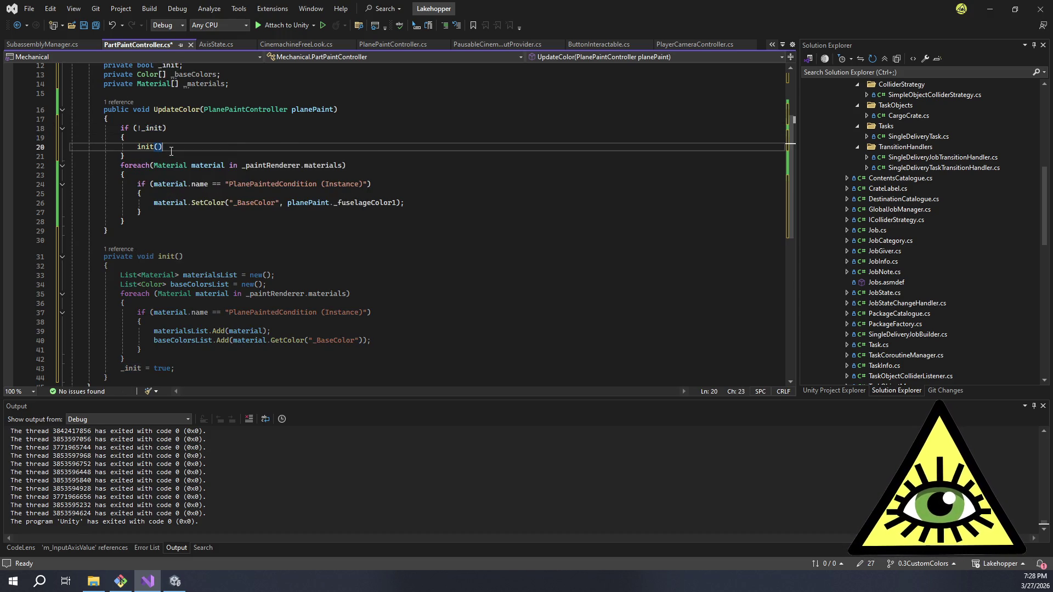
key(Down)
key(Return)
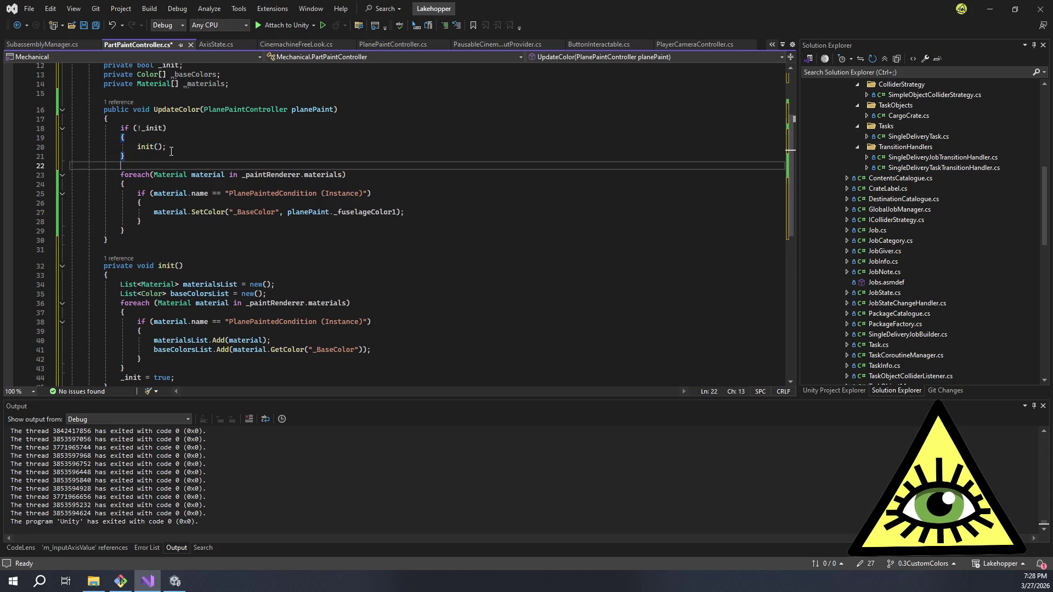
key(Up)
key(End)
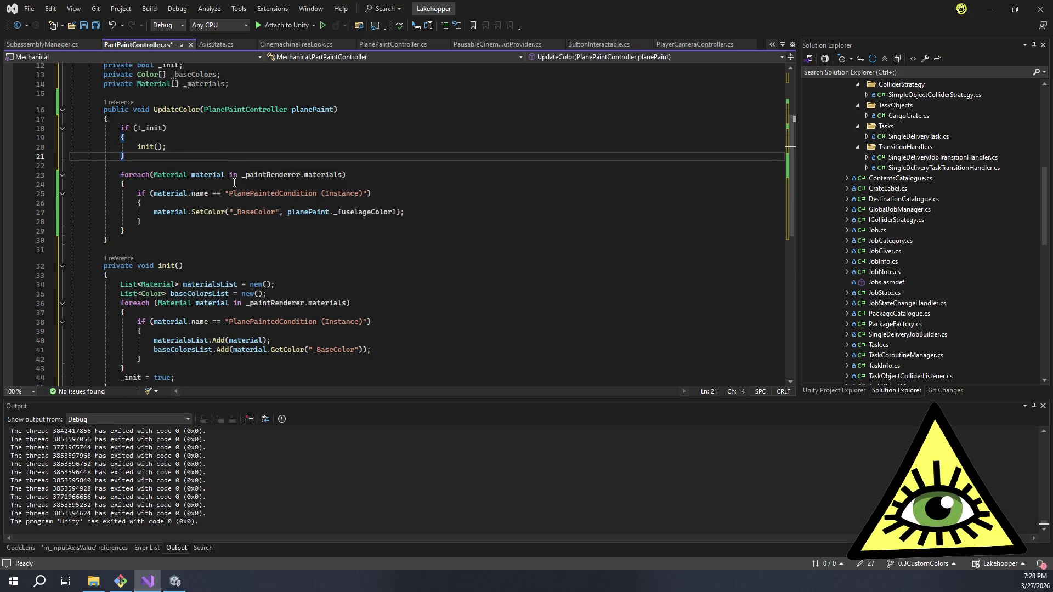